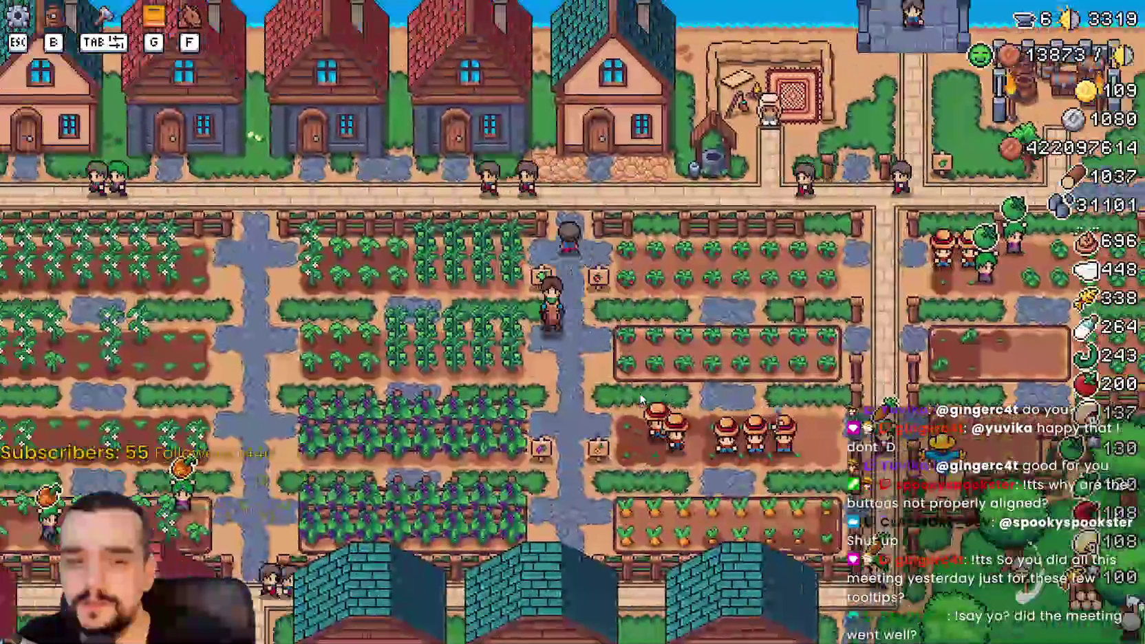
# - Ride the horse from the village through the fields and along the lakeshore to the church
pyautogui.press('s')
pyautogui.press('a')
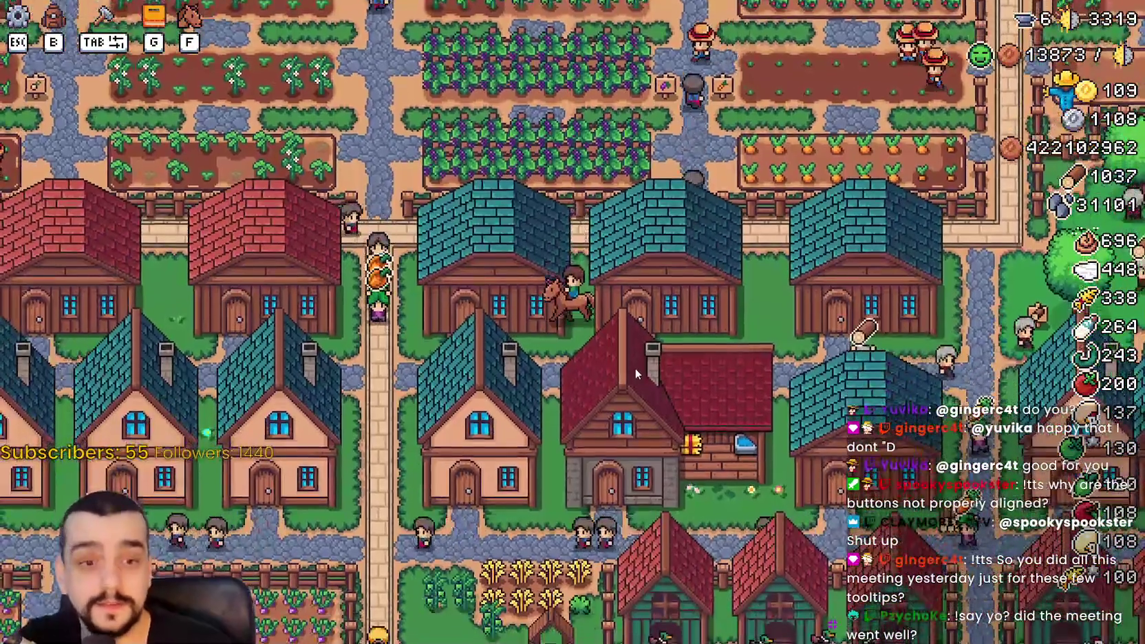
pyautogui.press('w')
pyautogui.press('s')
pyautogui.press('a')
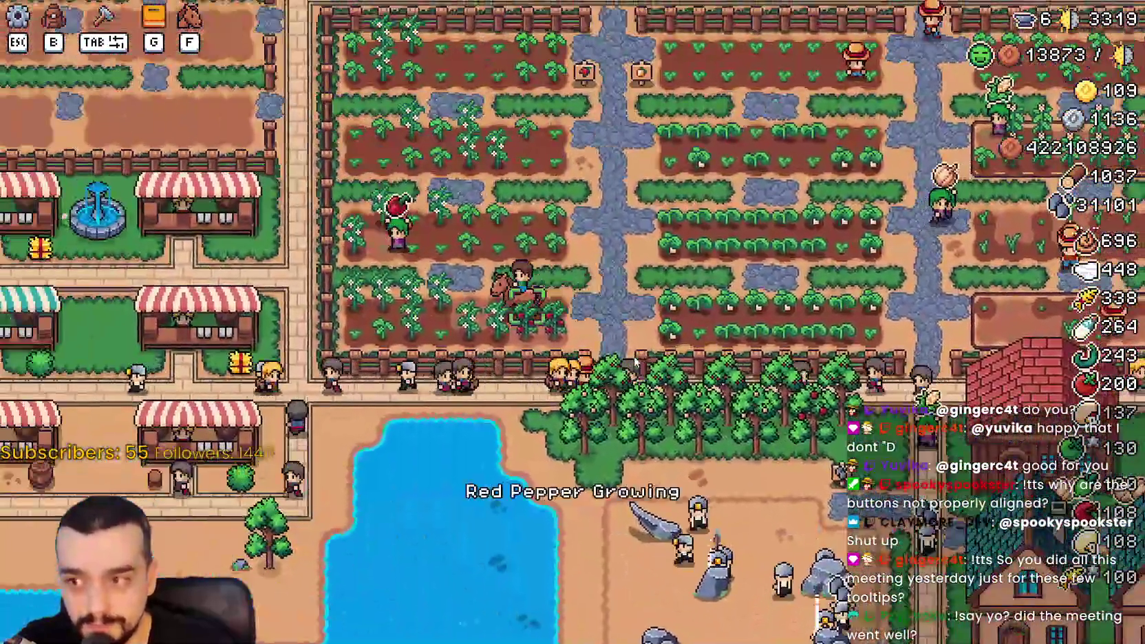
pyautogui.press('s')
pyautogui.press('a')
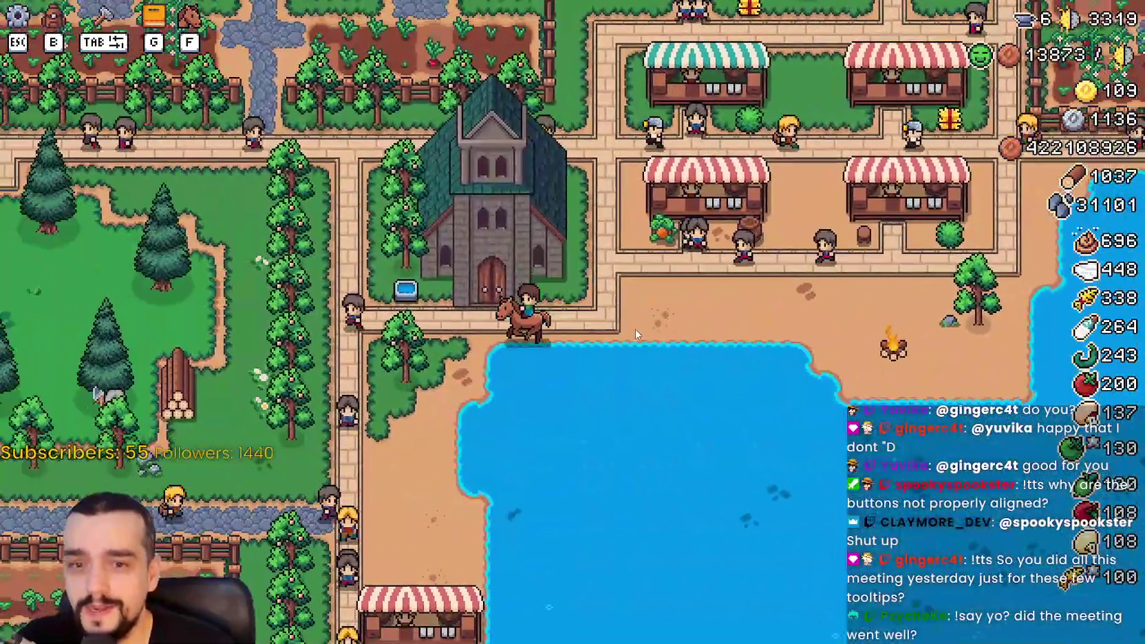
# - At the church door, open the Temple advancements and check the Upgrade 2 cost
pyautogui.press('w')
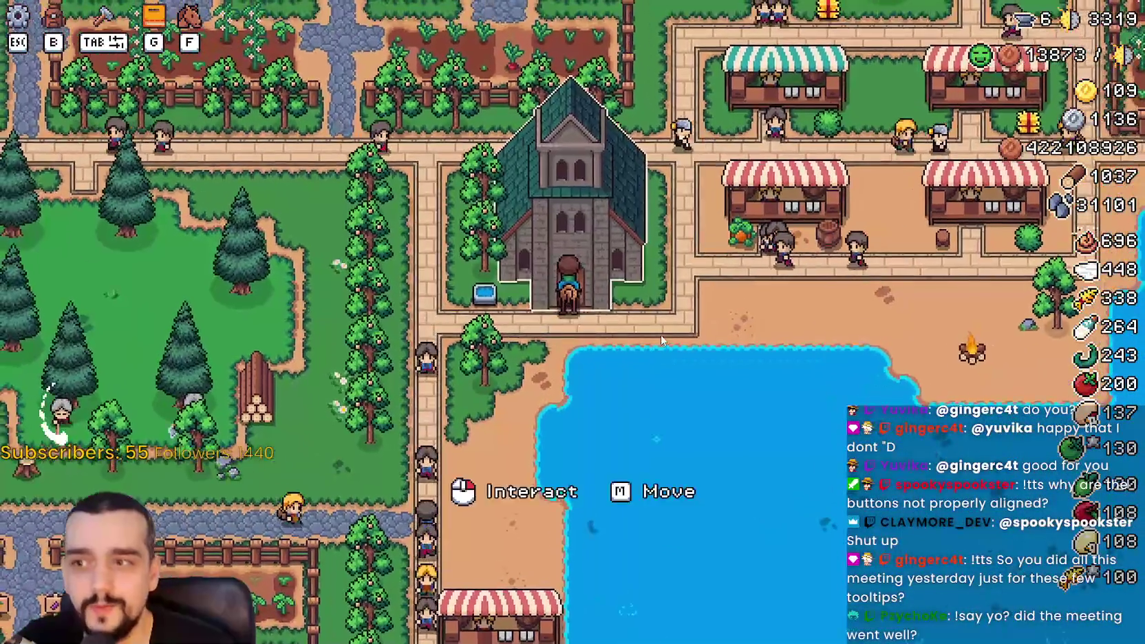
pyautogui.press('e')
pyautogui.moveTo(921, 193)
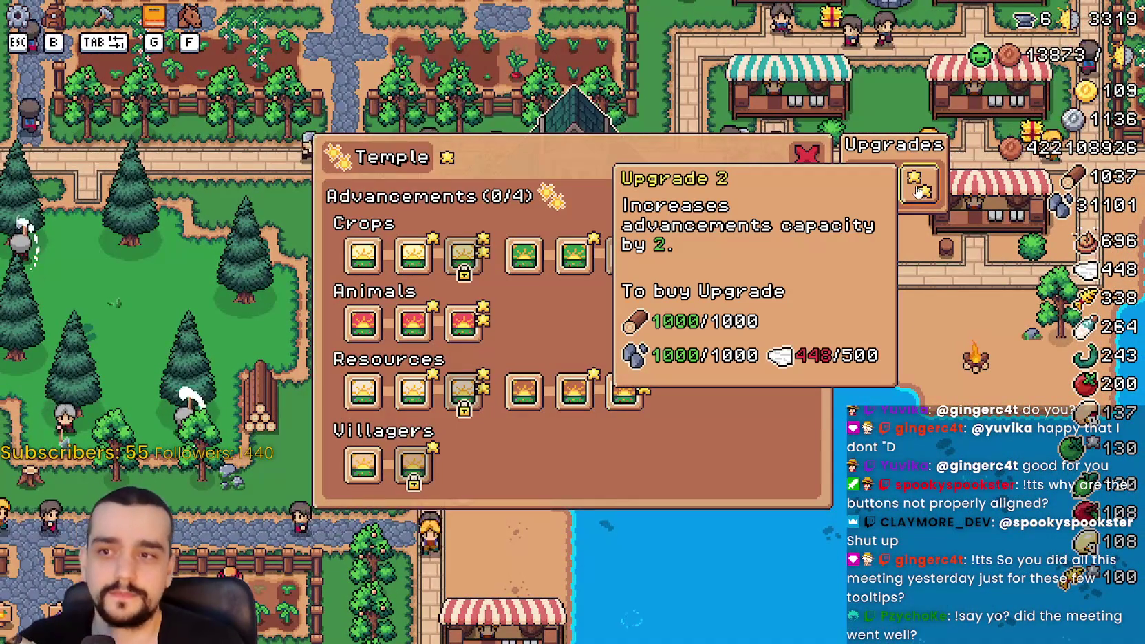
# - Close the Temple advancements window, leaving the mounted player at the church door
pyautogui.click(807, 158)
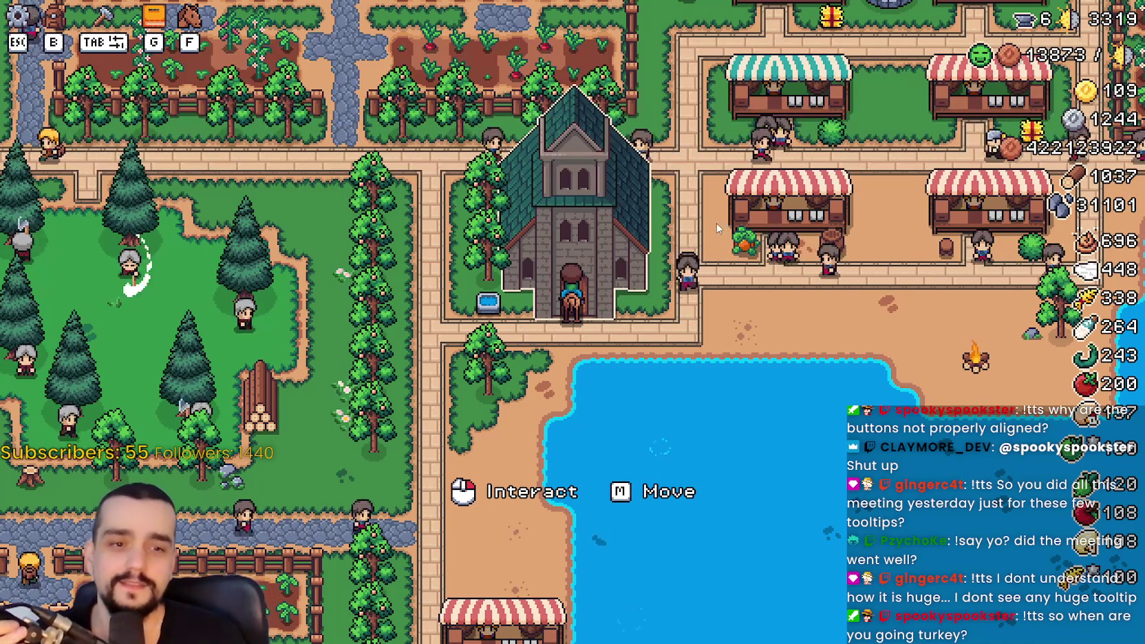
pyautogui.press('g')
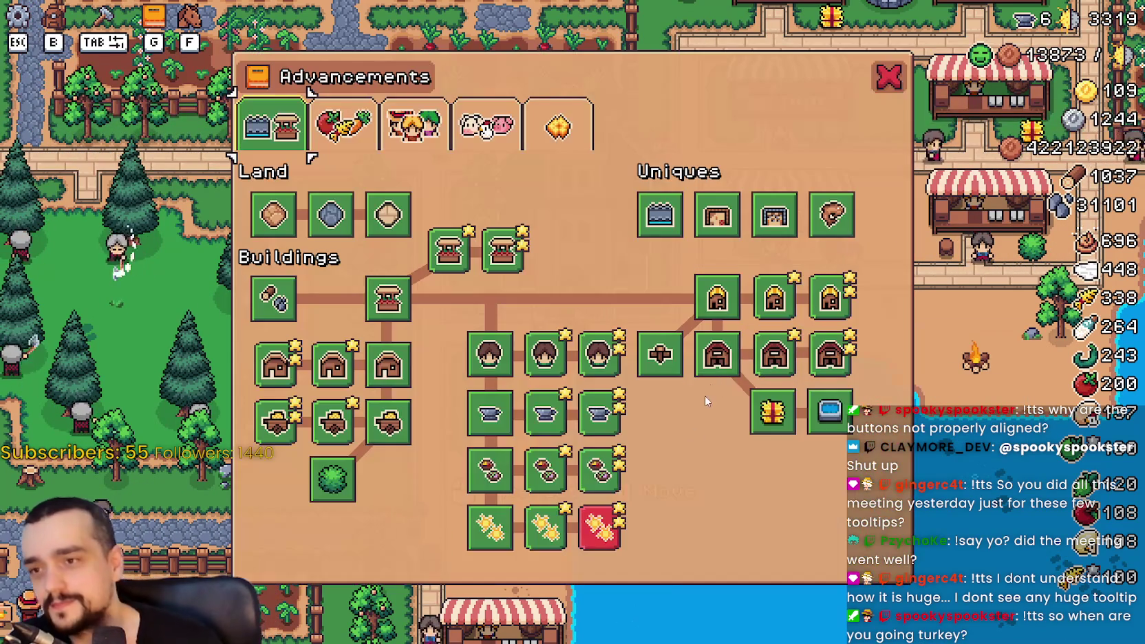
pyautogui.click(567, 129)
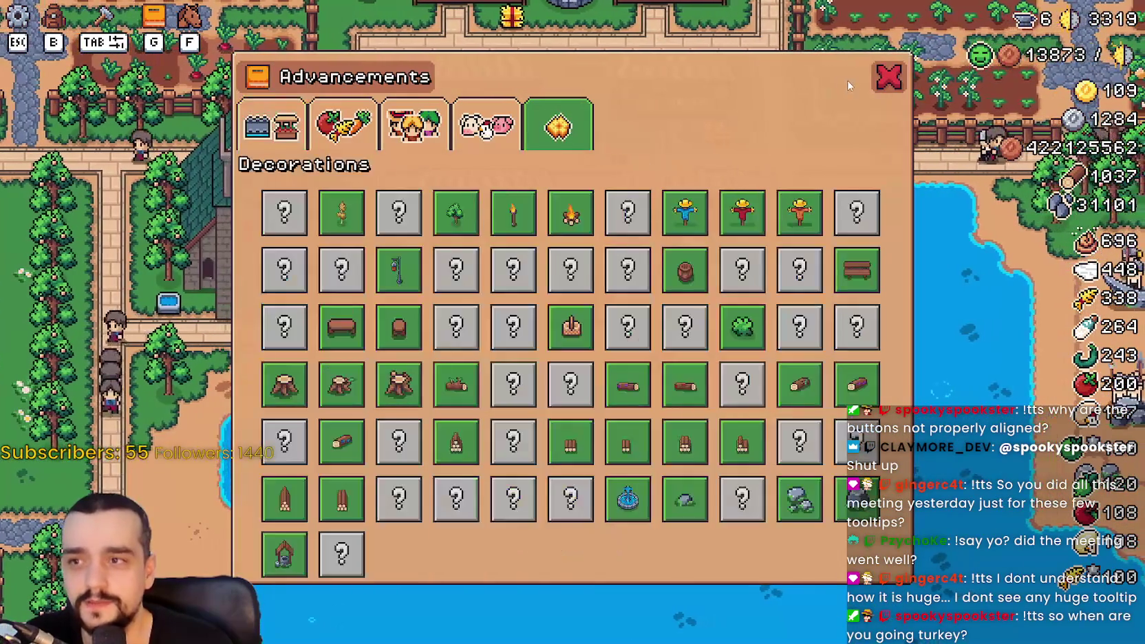
pyautogui.click(888, 77)
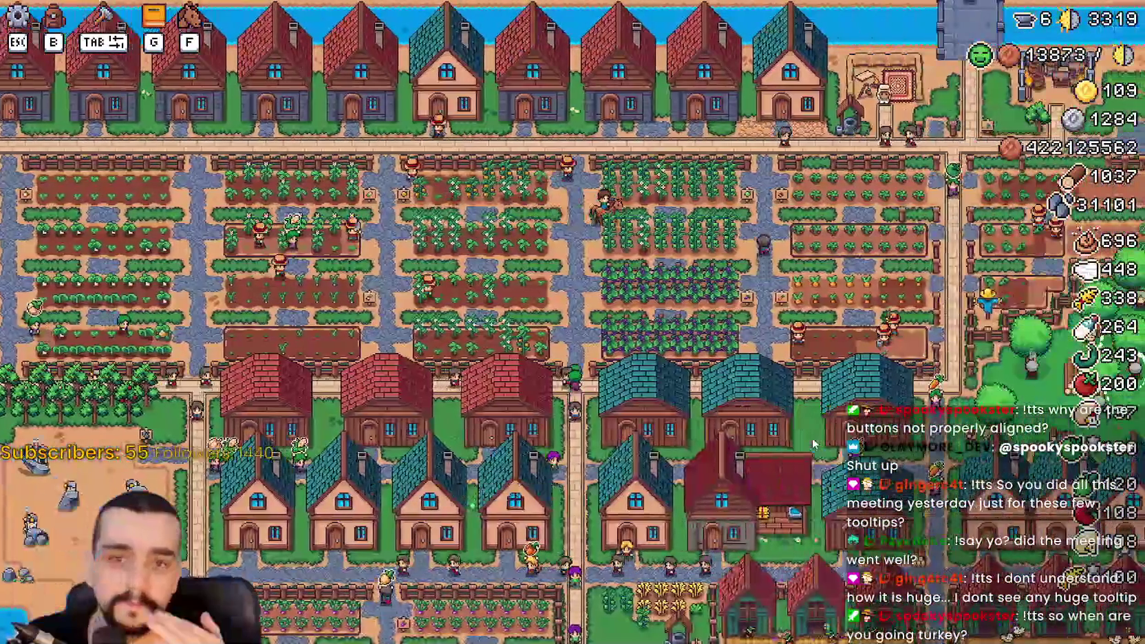
pyautogui.press('b')
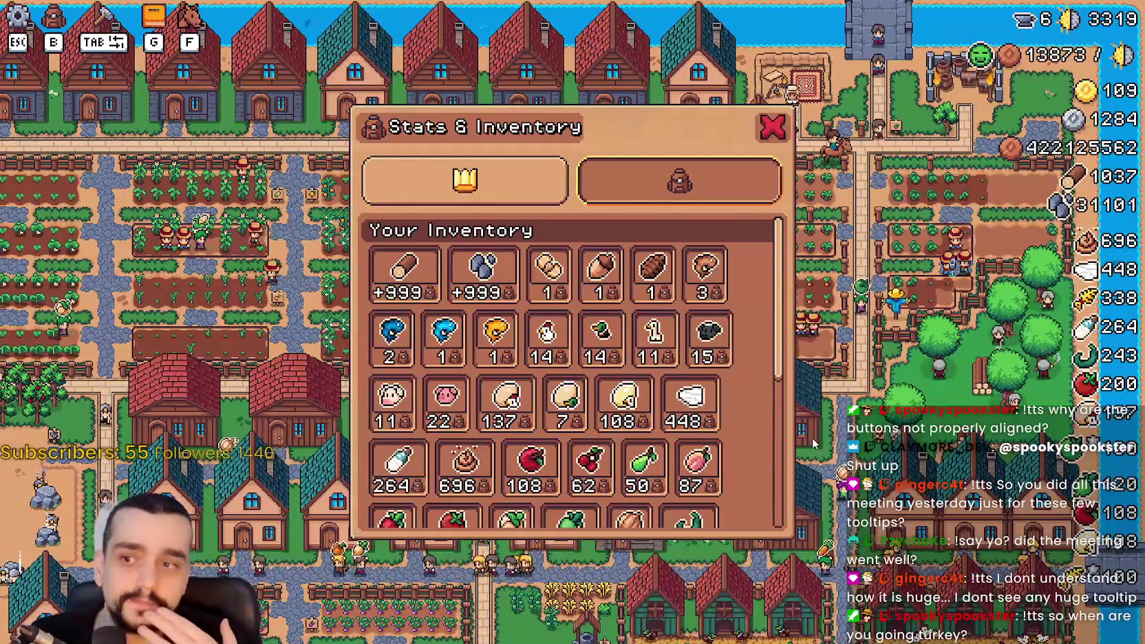
pyautogui.scroll(-5, 772, 460)
pyautogui.press('b')
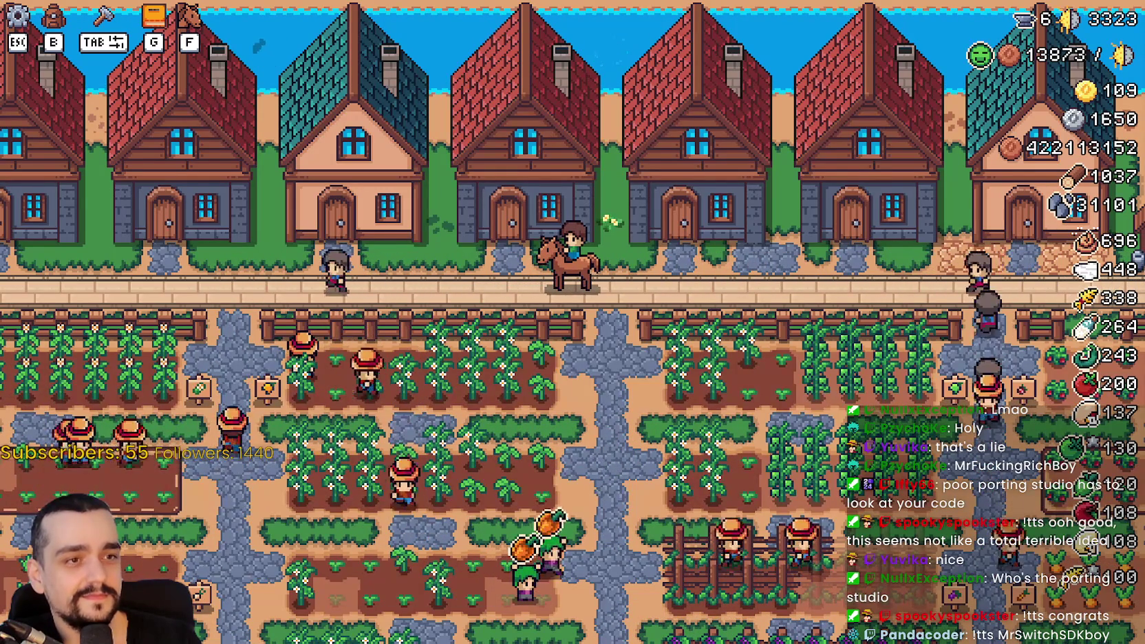
# - Move the Brave window showing shipmates.dev up to the top of the screen
pyautogui.moveTo(604, 643)
pyautogui.mouseDown()
pyautogui.moveTo(605, 120)
pyautogui.moveTo(466, 24)
pyautogui.mouseUp()
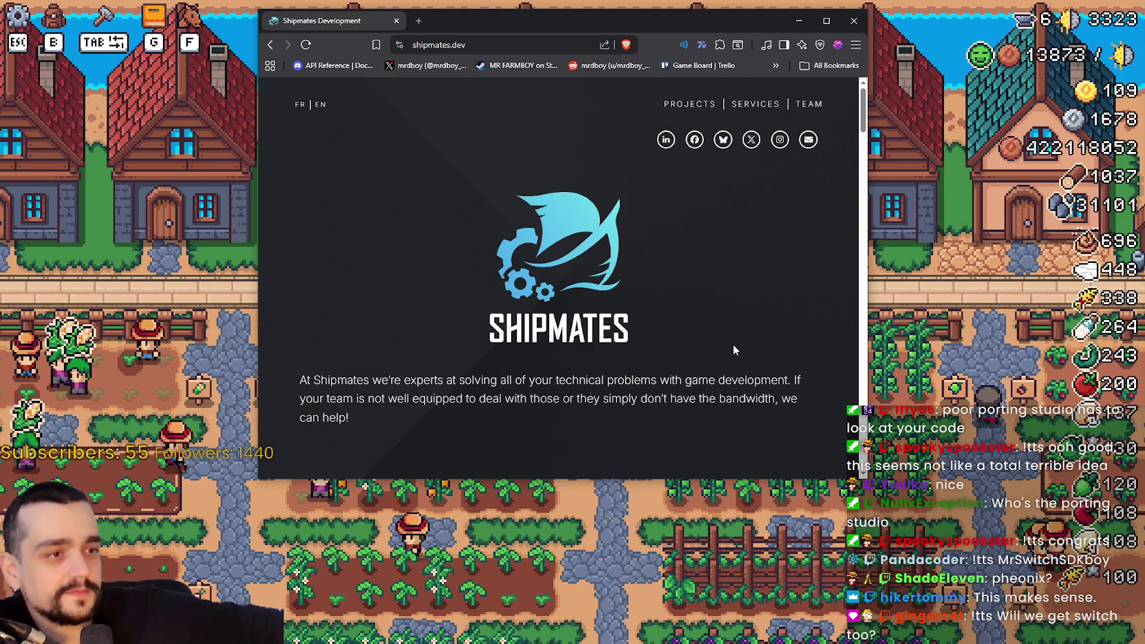
# - Switch focus from the Brave browser back to the Mr. Farmboy game window
pyautogui.hotkey('alt', 'Tab')
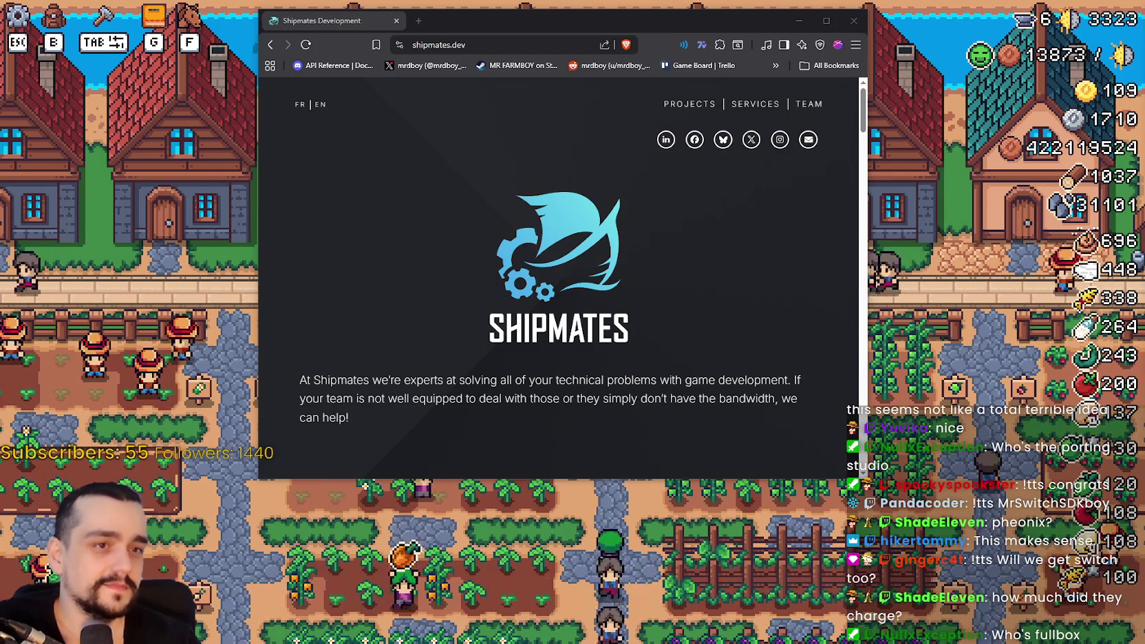
pyautogui.click(647, 20)
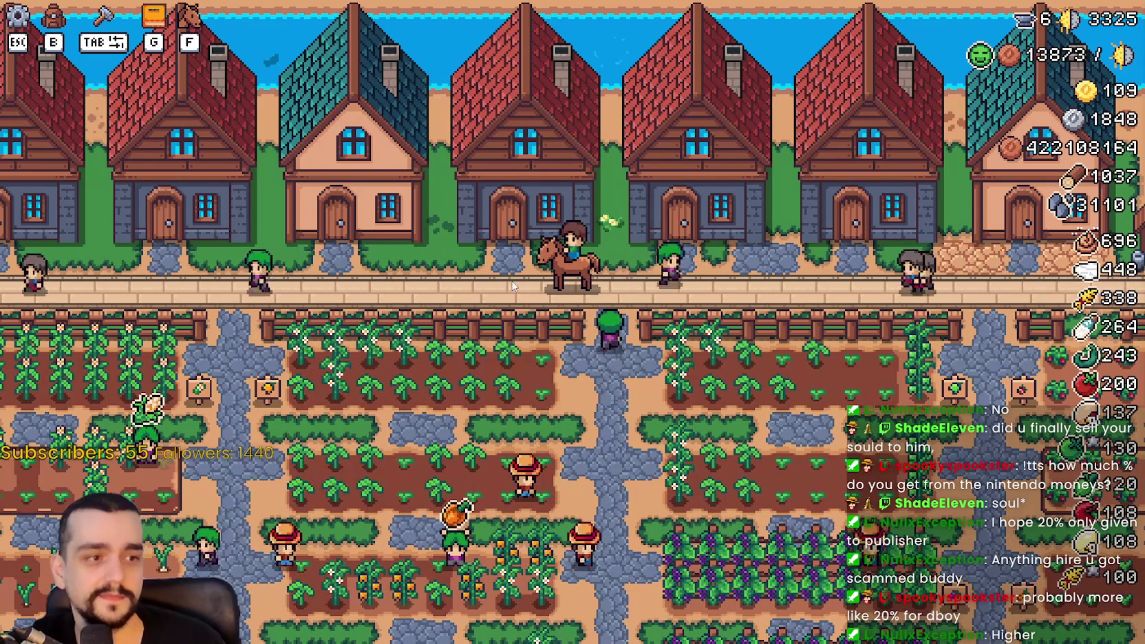
# - Ride the horse off the village road through the crop and carrot fields, then back past the houses
pyautogui.press('d')
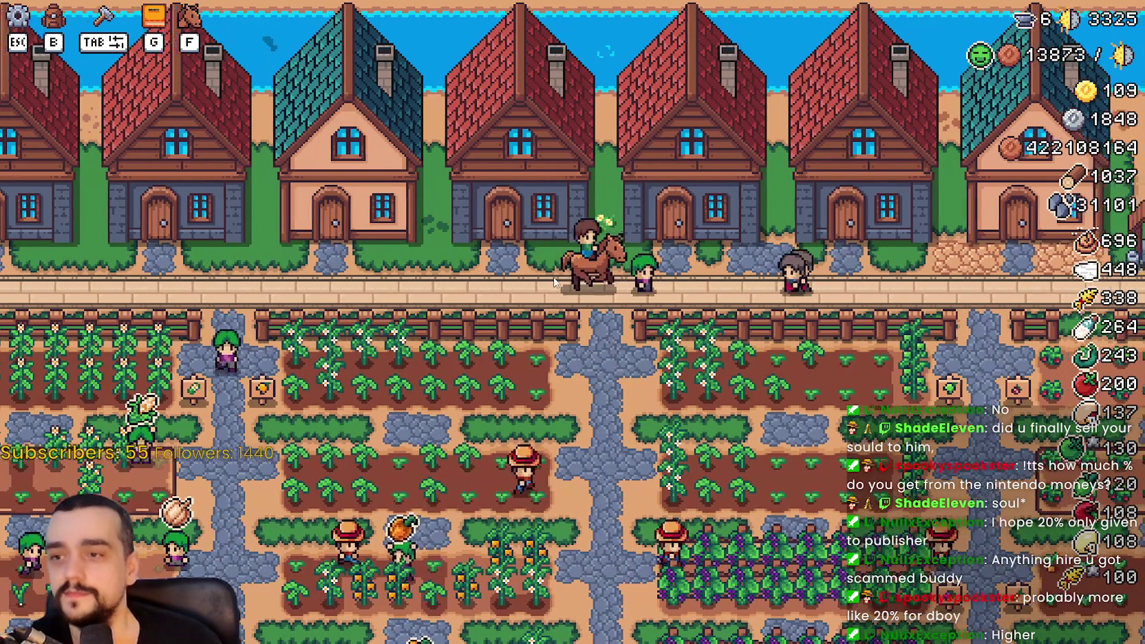
pyautogui.press('s')
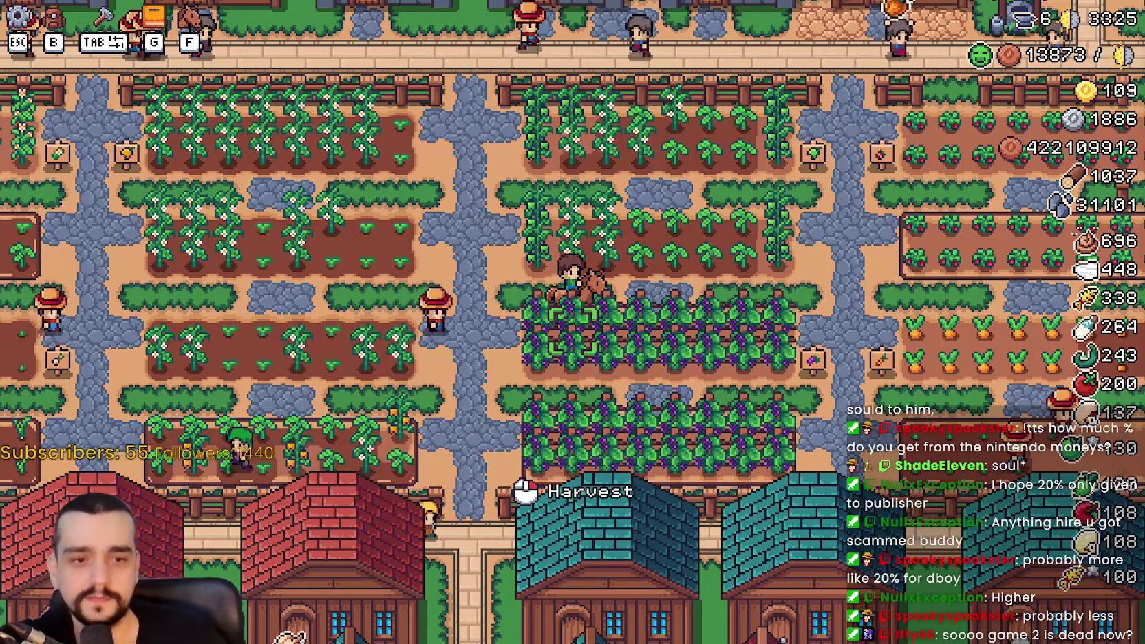
pyautogui.press('s')
pyautogui.press('w')
pyautogui.press('d')
pyautogui.press('d')
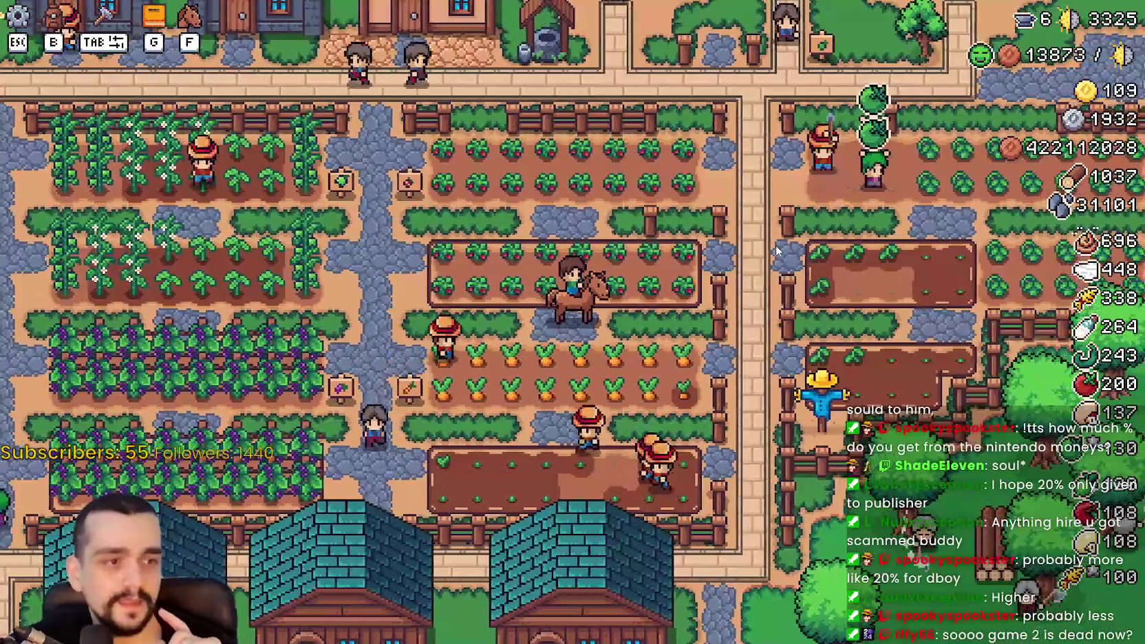
pyautogui.press('w')
pyautogui.press('a')
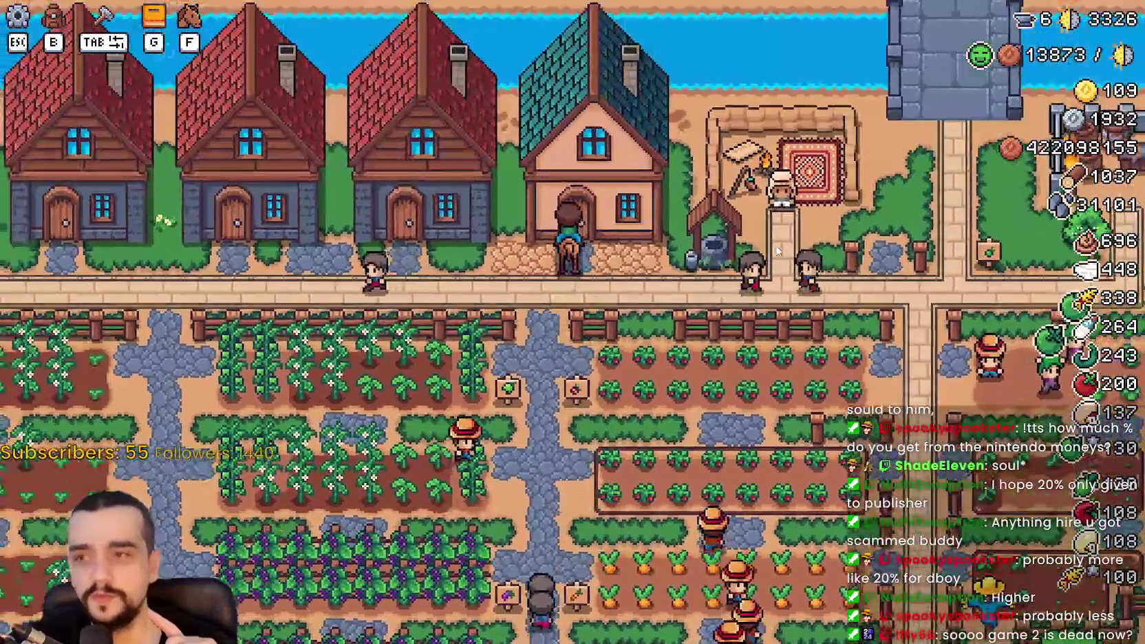
pyautogui.press('s')
pyautogui.press('a')
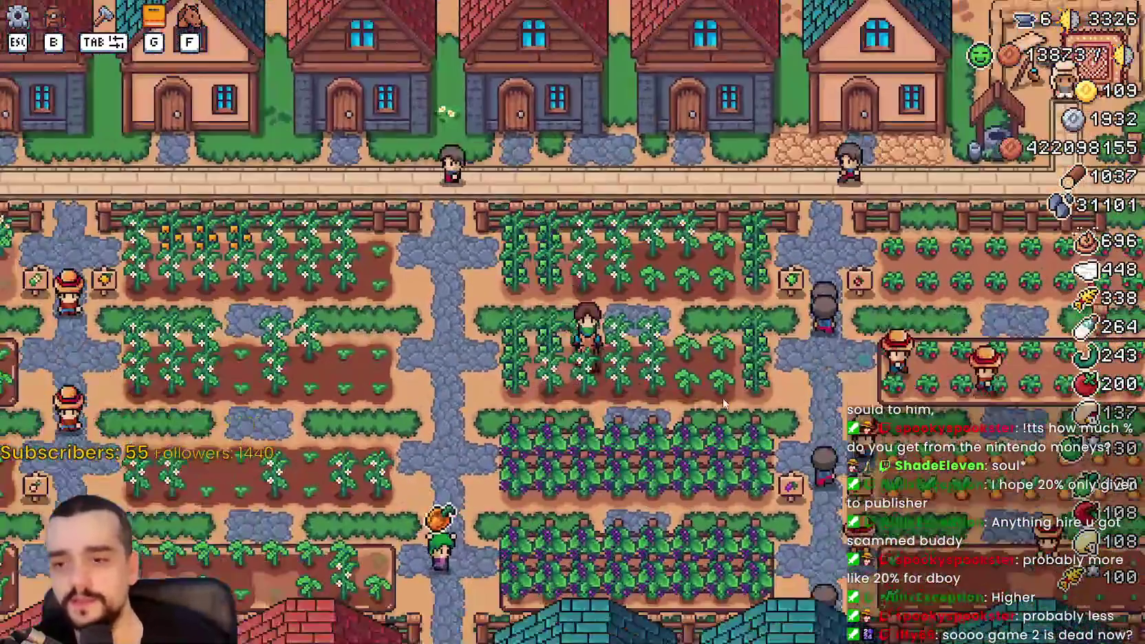
pyautogui.press('d')
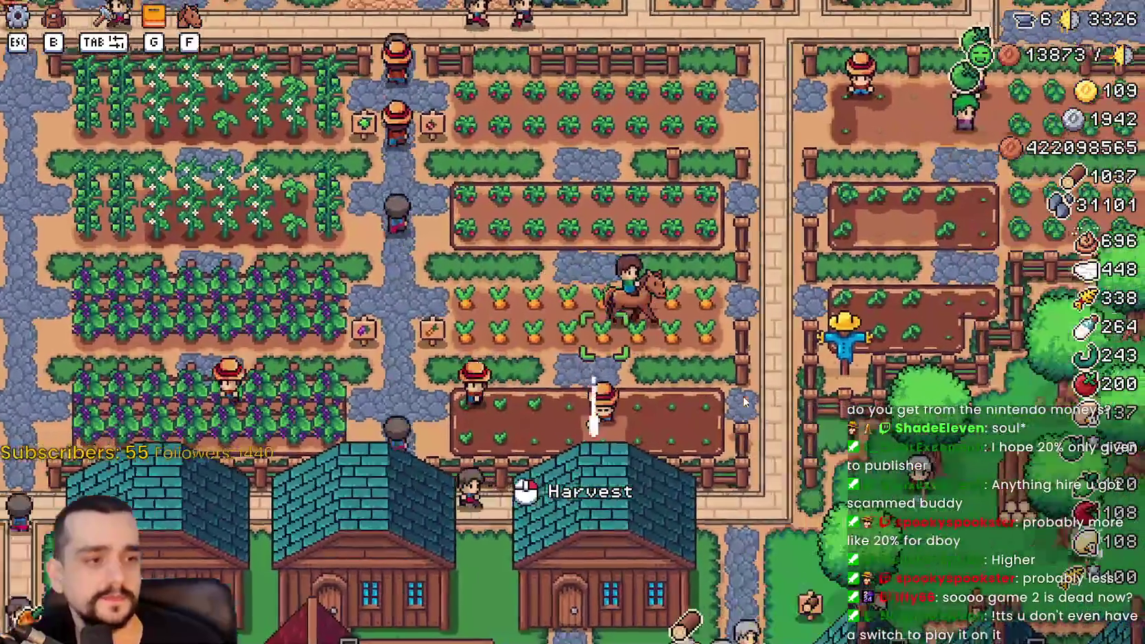
pyautogui.press('w')
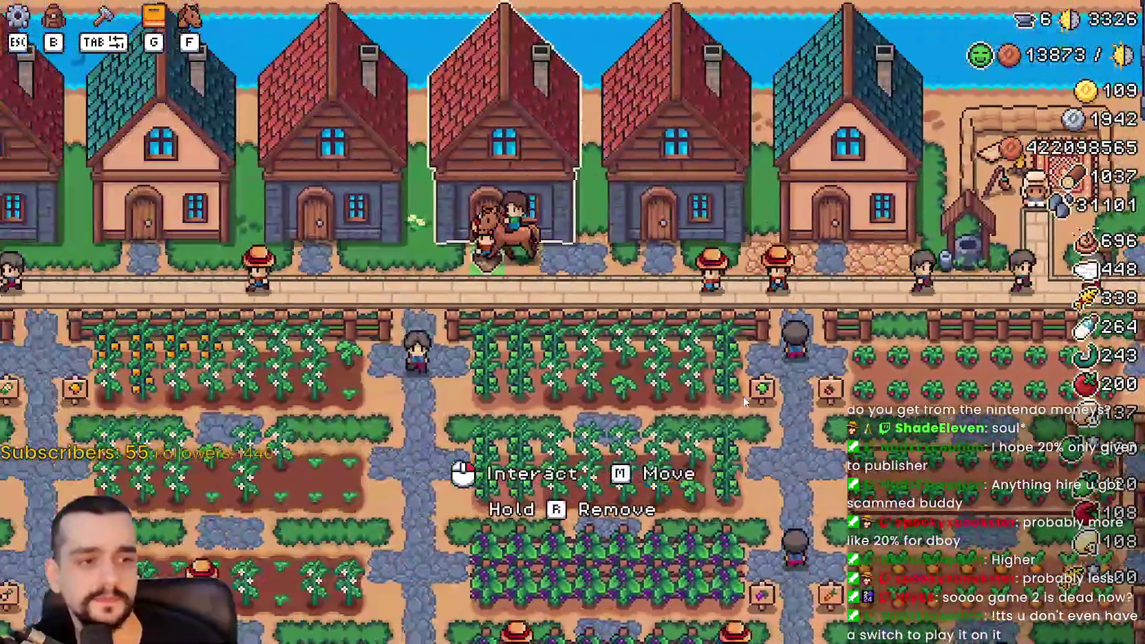
pyautogui.press('d')
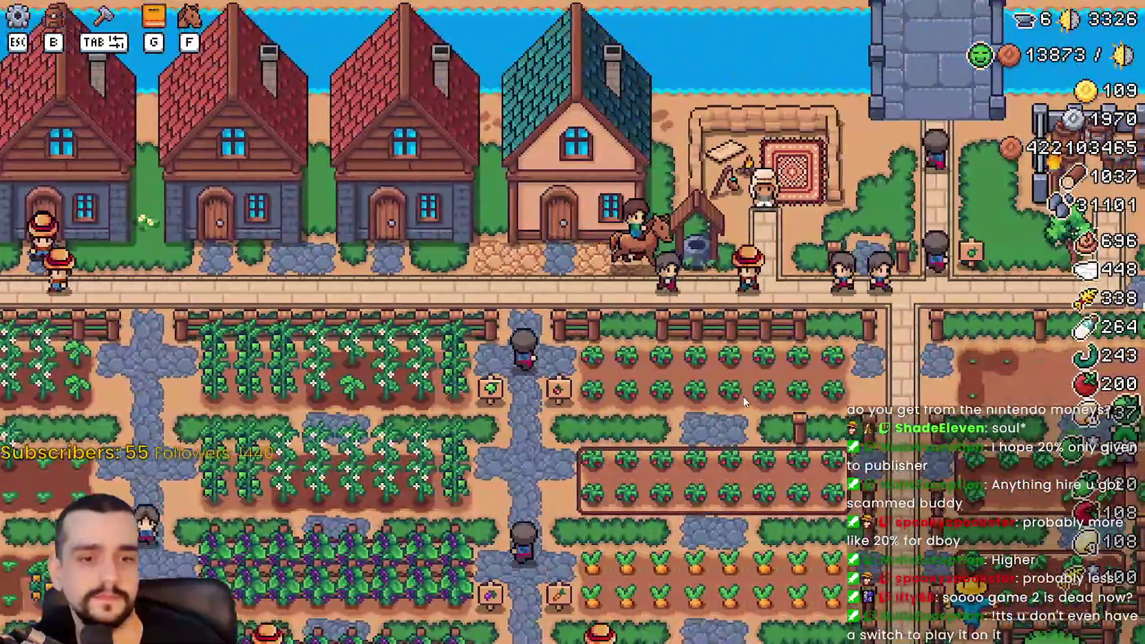
# - Ride south across the farm, back north onto the road, and through the grape field to the path
pyautogui.press('s')
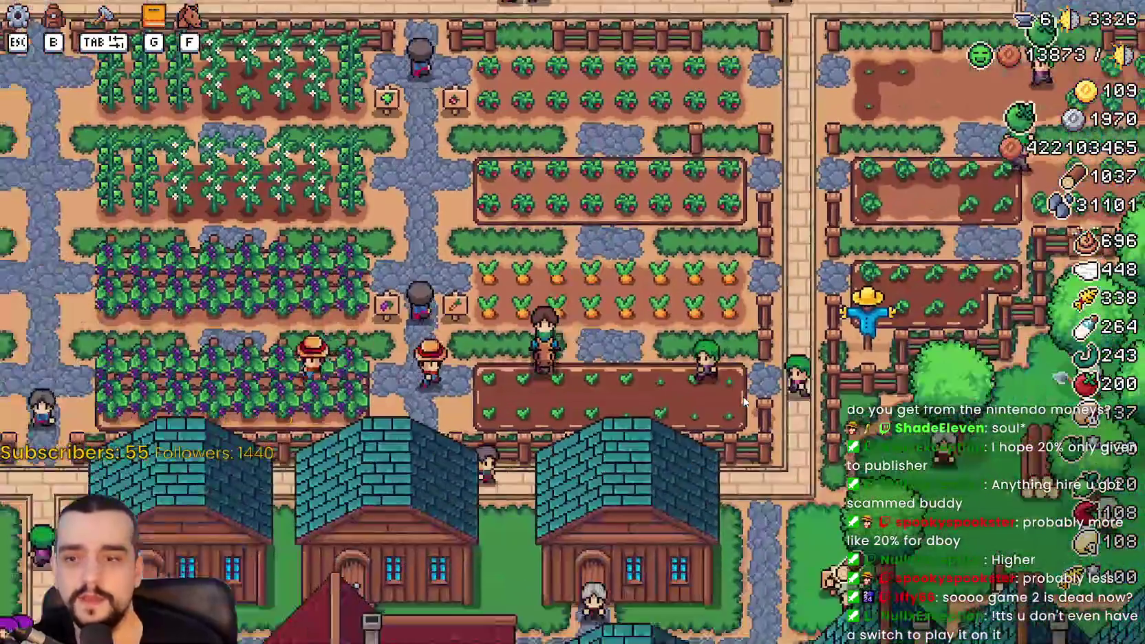
pyautogui.press('d')
pyautogui.press('a')
pyautogui.press('w')
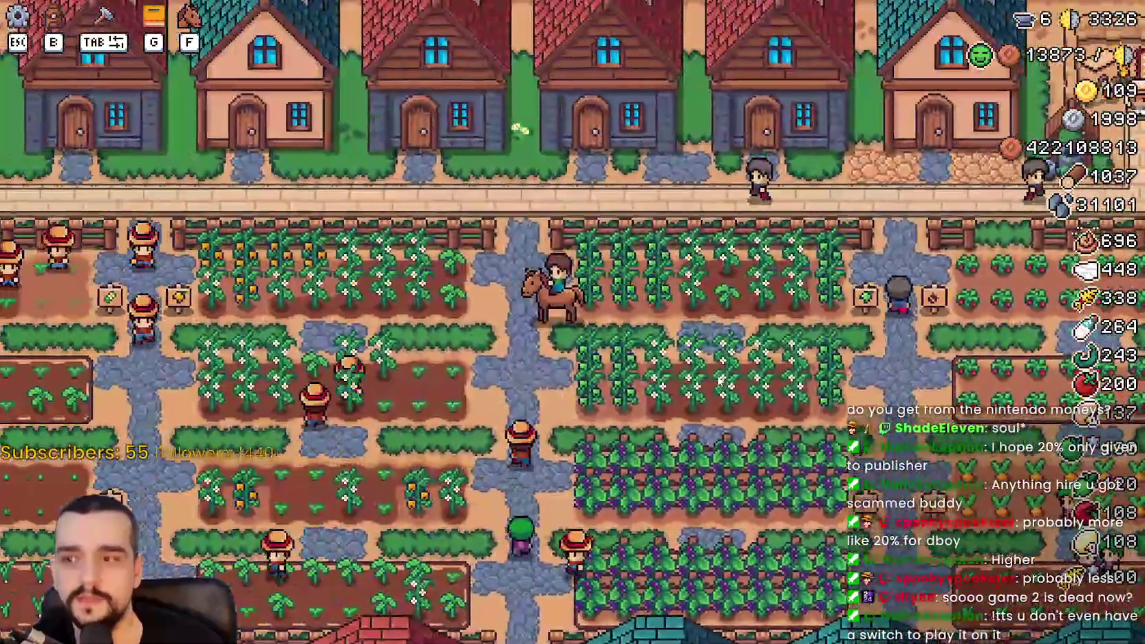
pyautogui.press('d')
pyautogui.press('s')
pyautogui.press('w')
pyautogui.press('d')
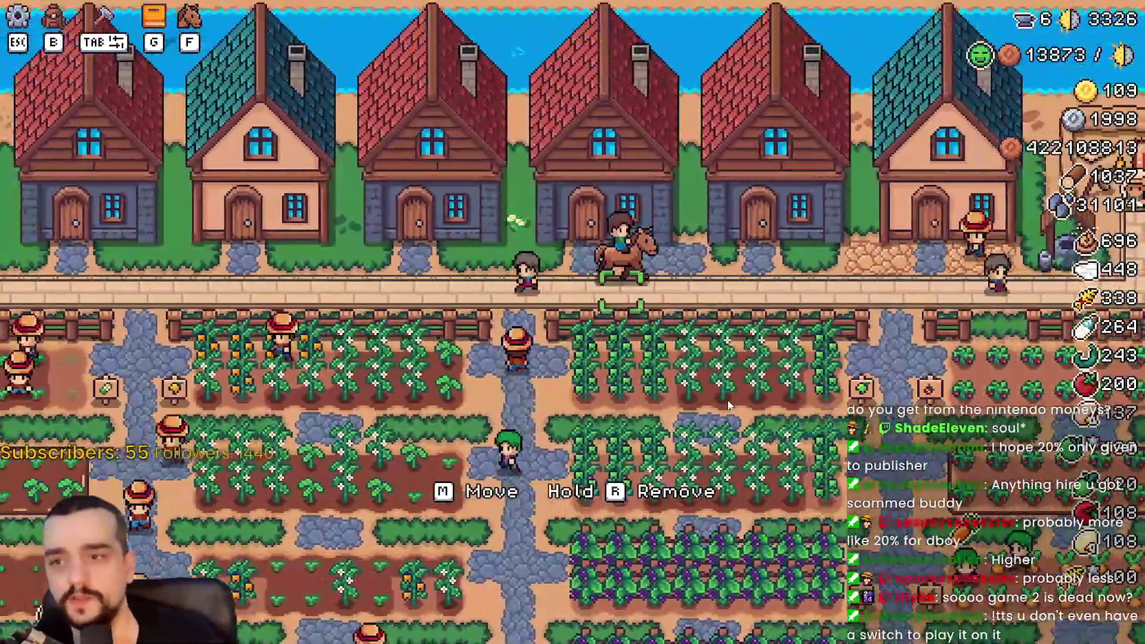
pyautogui.press('d')
pyautogui.press('s')
pyautogui.press('w')
pyautogui.press('s')
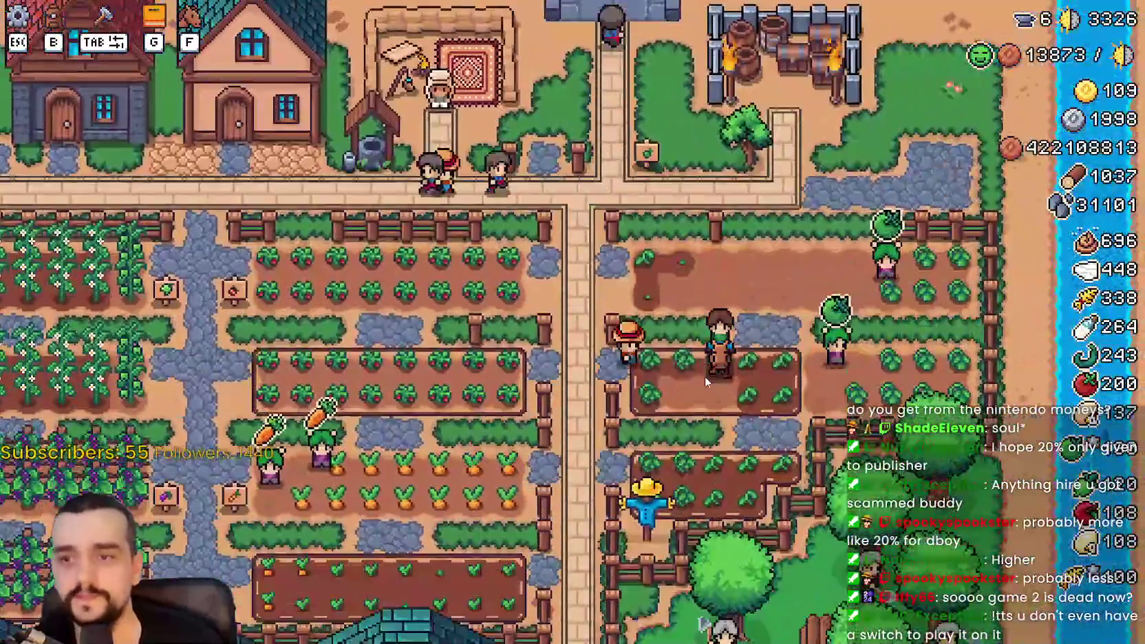
pyautogui.press('s')
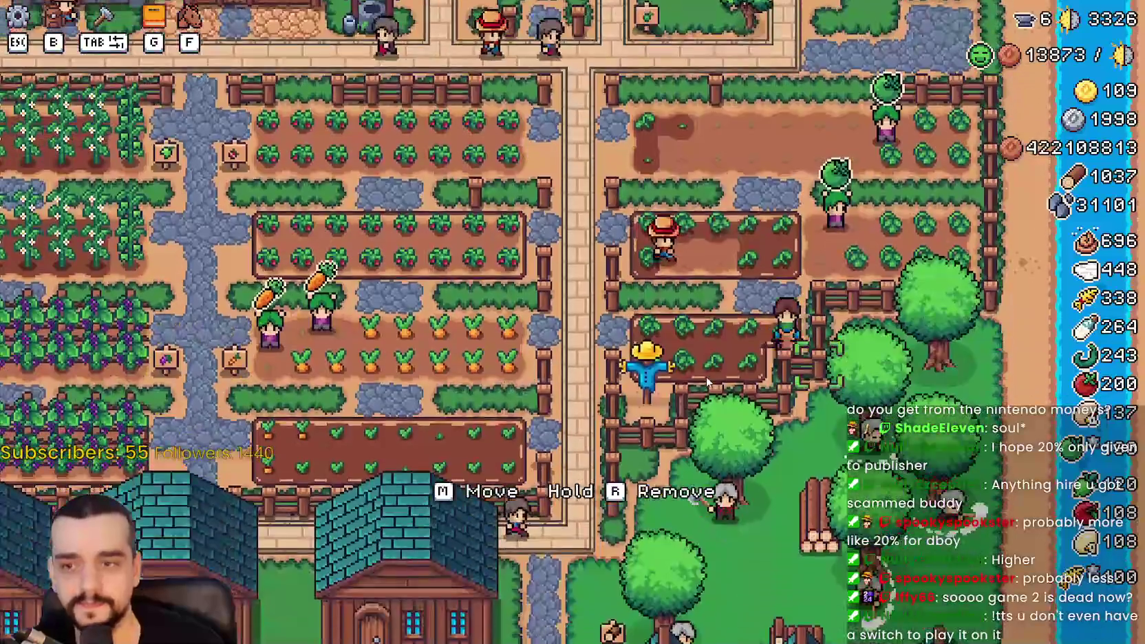
pyautogui.press('w')
pyautogui.press('a')
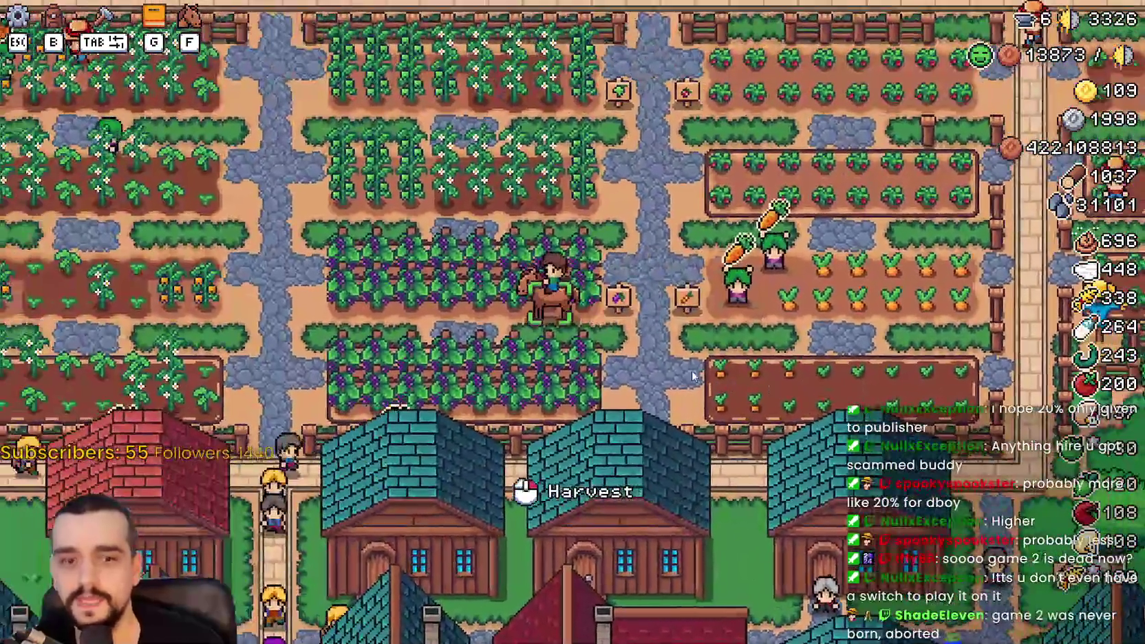
pyautogui.press('d')
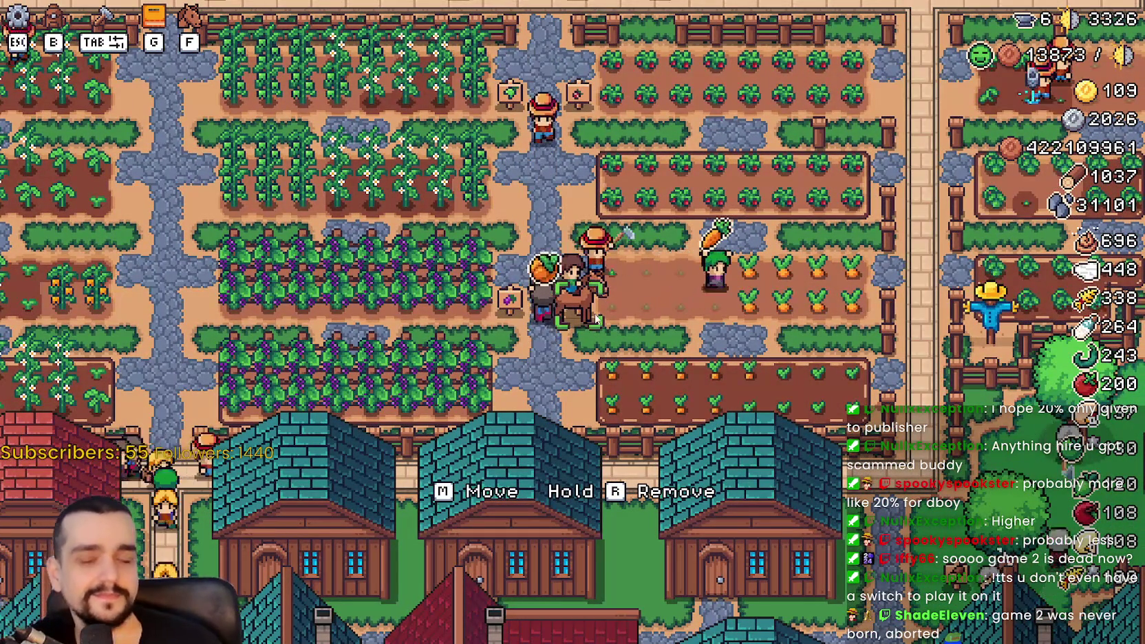
# - Ride in and out of the pepper field and east along the road
pyautogui.press('w')
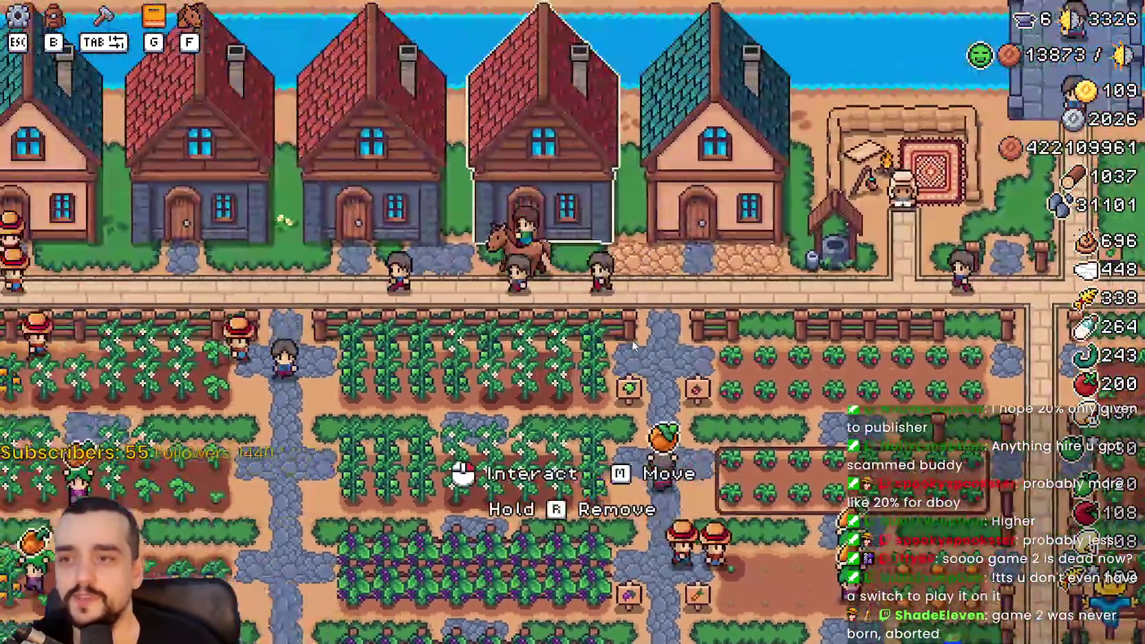
pyautogui.press('s')
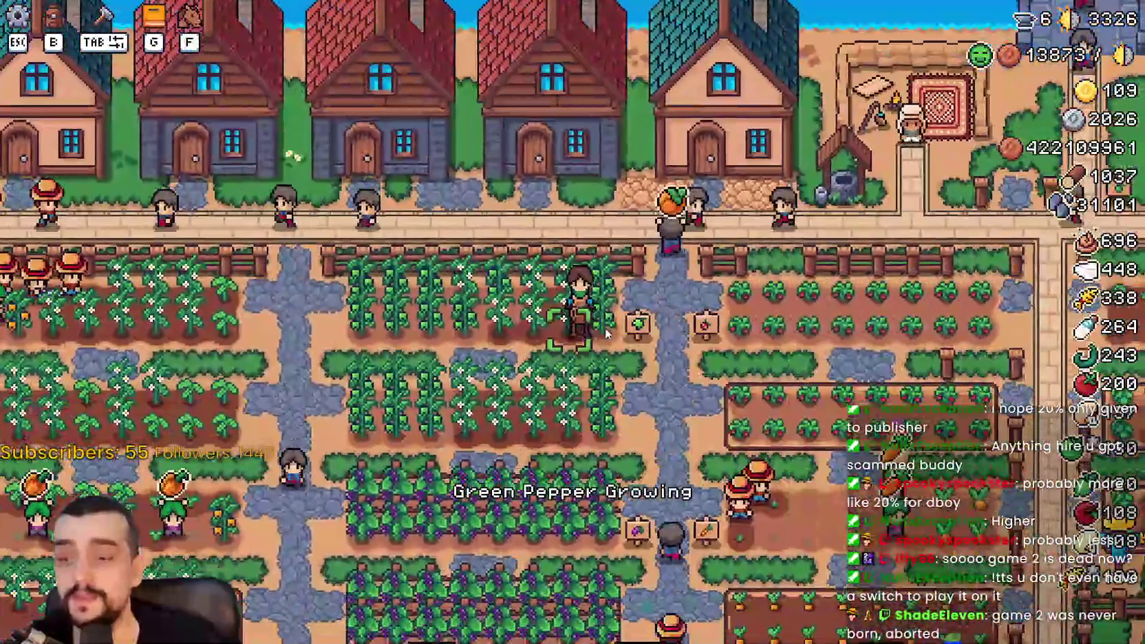
pyautogui.press('d')
pyautogui.press('w')
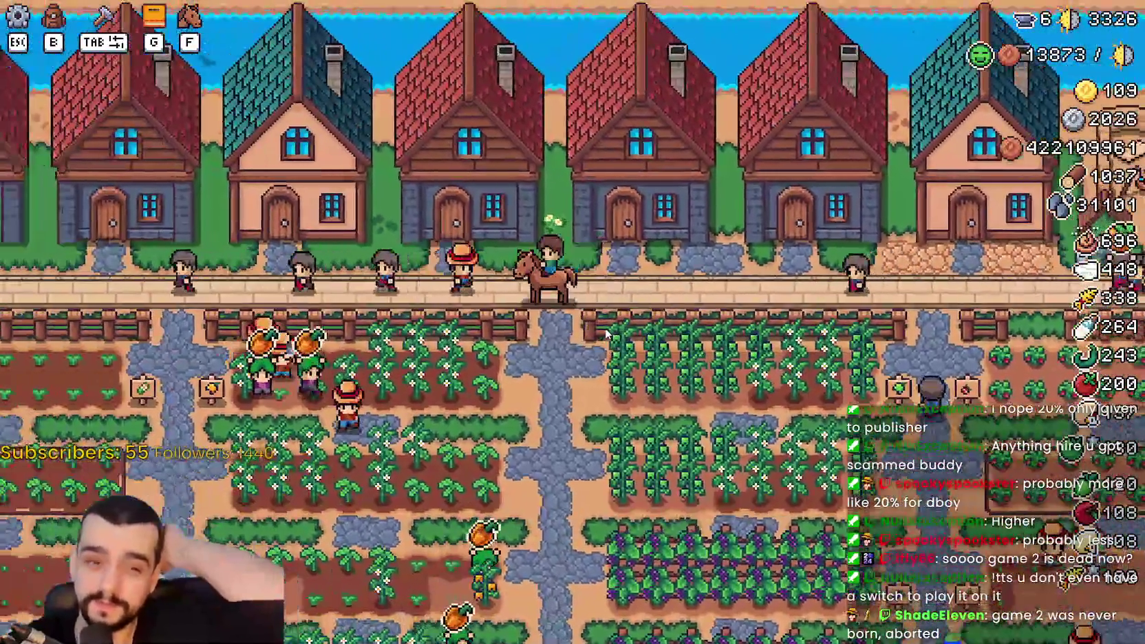
pyautogui.press('a')
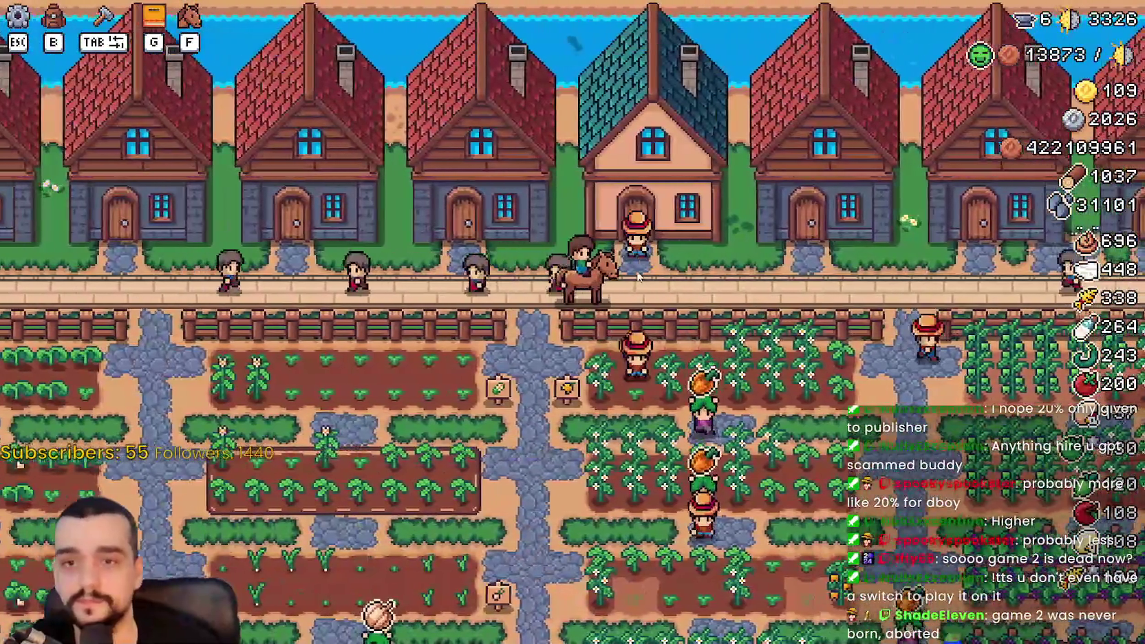
pyautogui.press('s')
pyautogui.press('w')
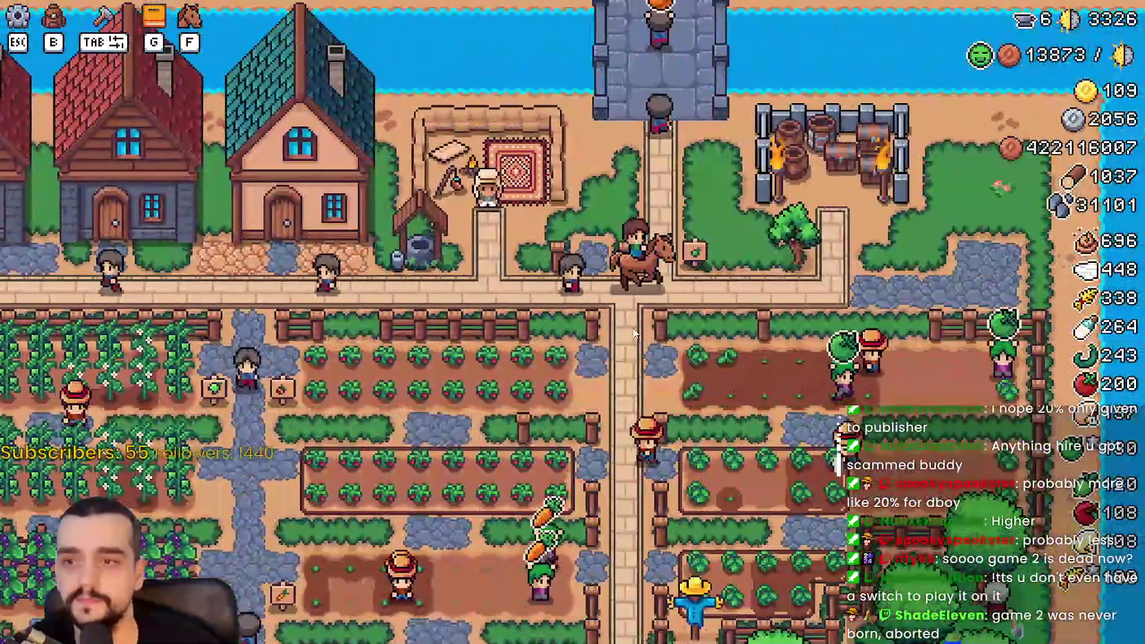
pyautogui.press('d')
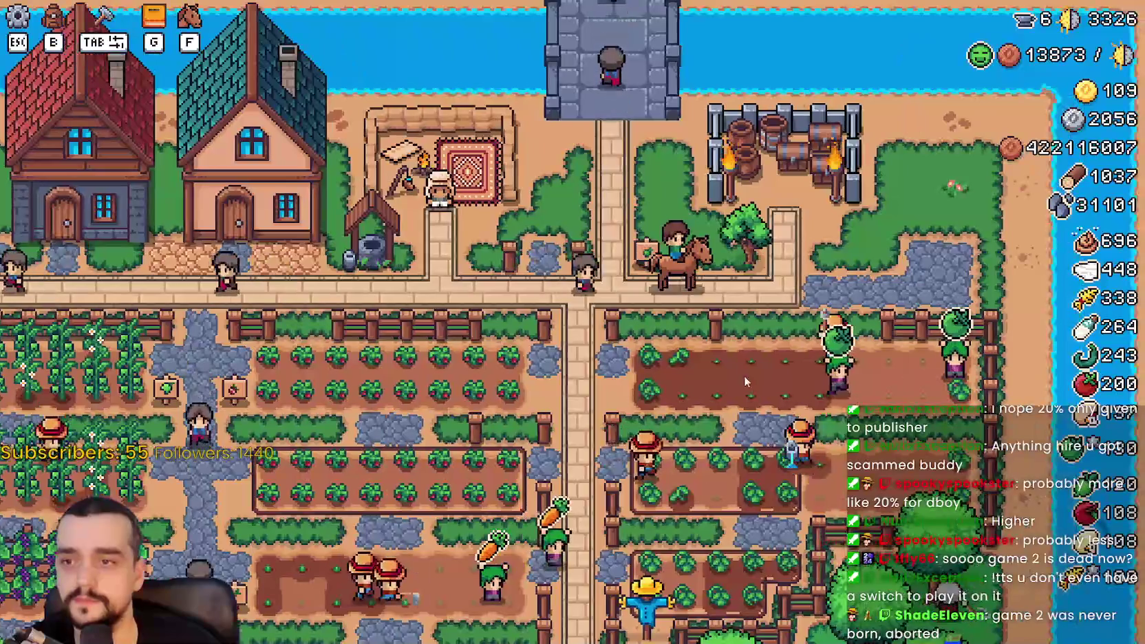
# - Ride into the strawberry rows, harvest a strawberry, dismount, and glance at the advancements panel
pyautogui.press('s')
pyautogui.press('a')
pyautogui.press('w')
pyautogui.press('f')
pyautogui.press('a')
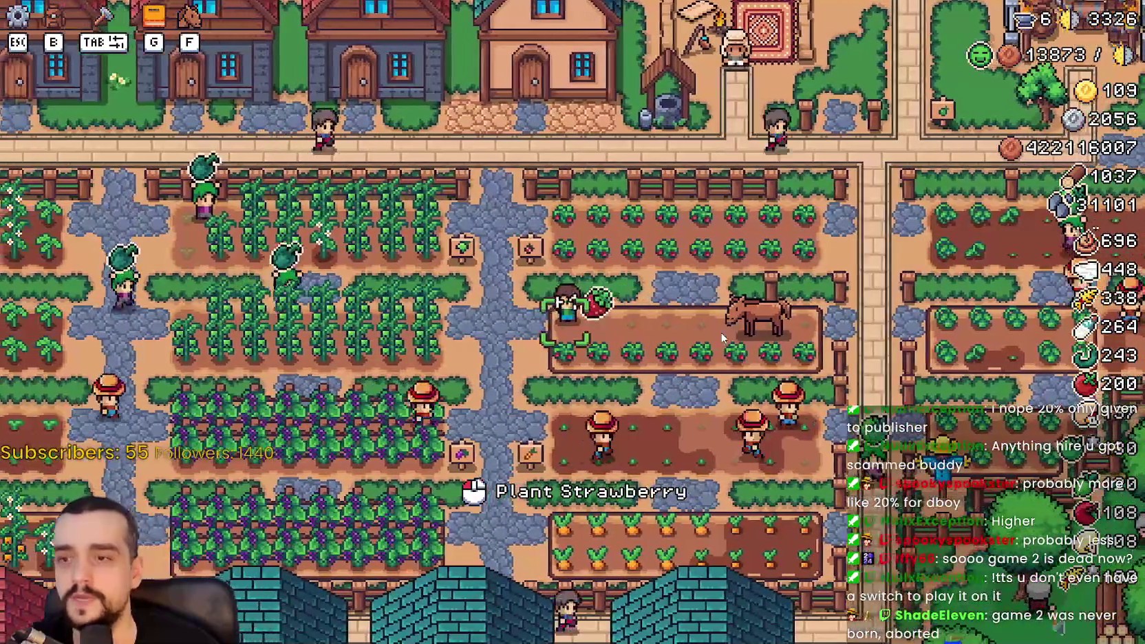
pyautogui.press('g')
pyautogui.press('g')
pyautogui.press('f')
# - Ride north onto the road beside the well and dismount heading east
pyautogui.press('w')
pyautogui.press('d')
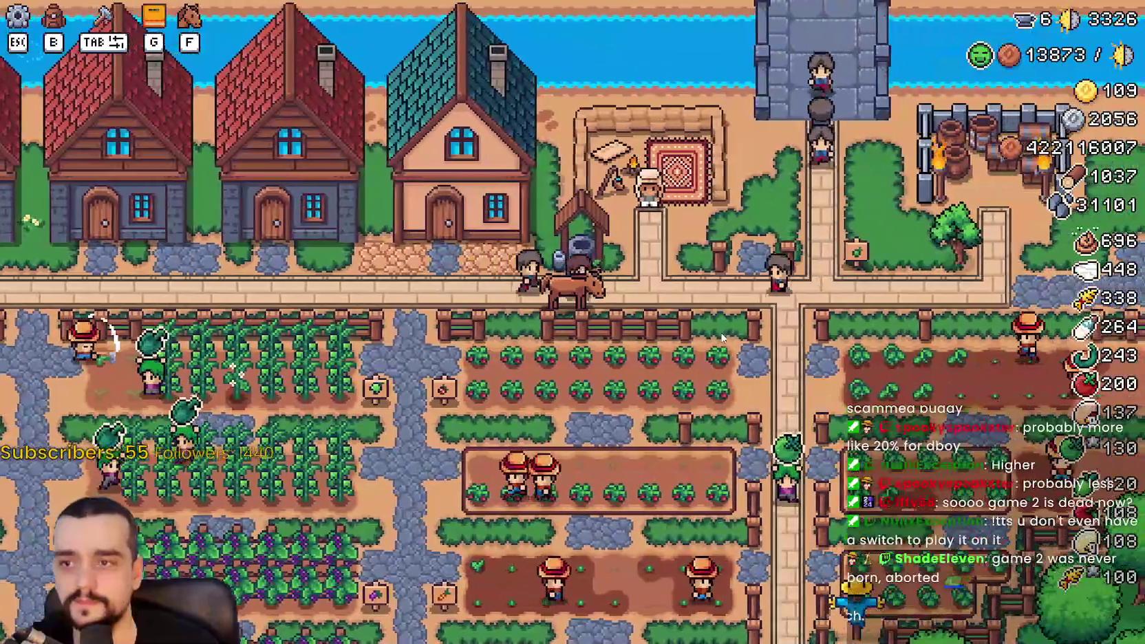
pyautogui.press('f')
pyautogui.press('d')
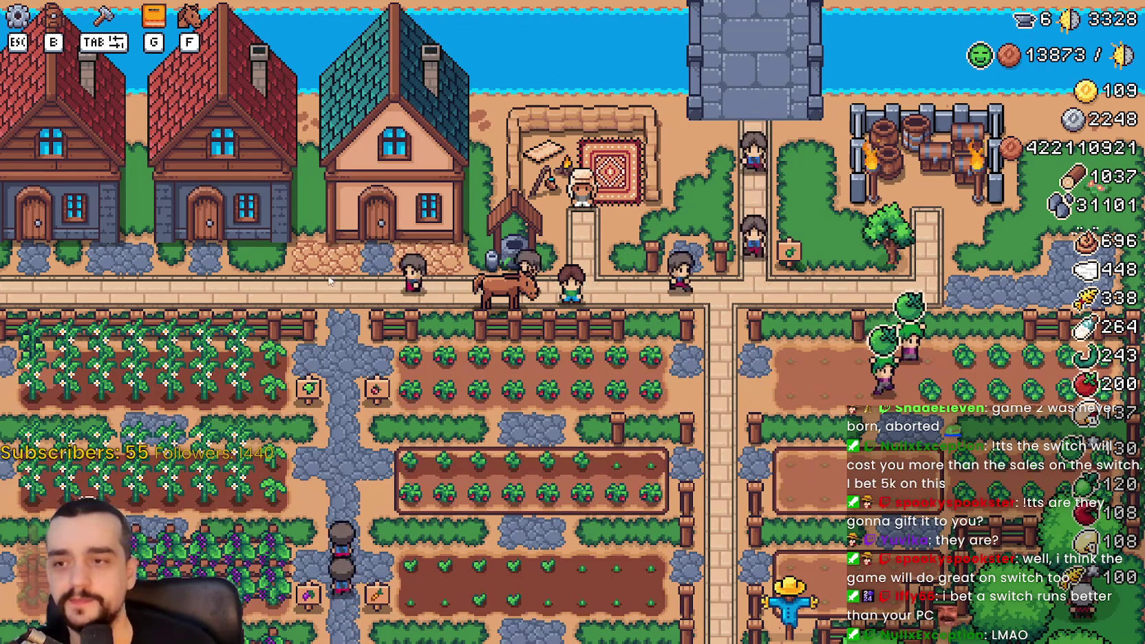
pyautogui.press('d')
pyautogui.scroll(-2, 792, 344)
pyautogui.scroll(2, 824, 390)
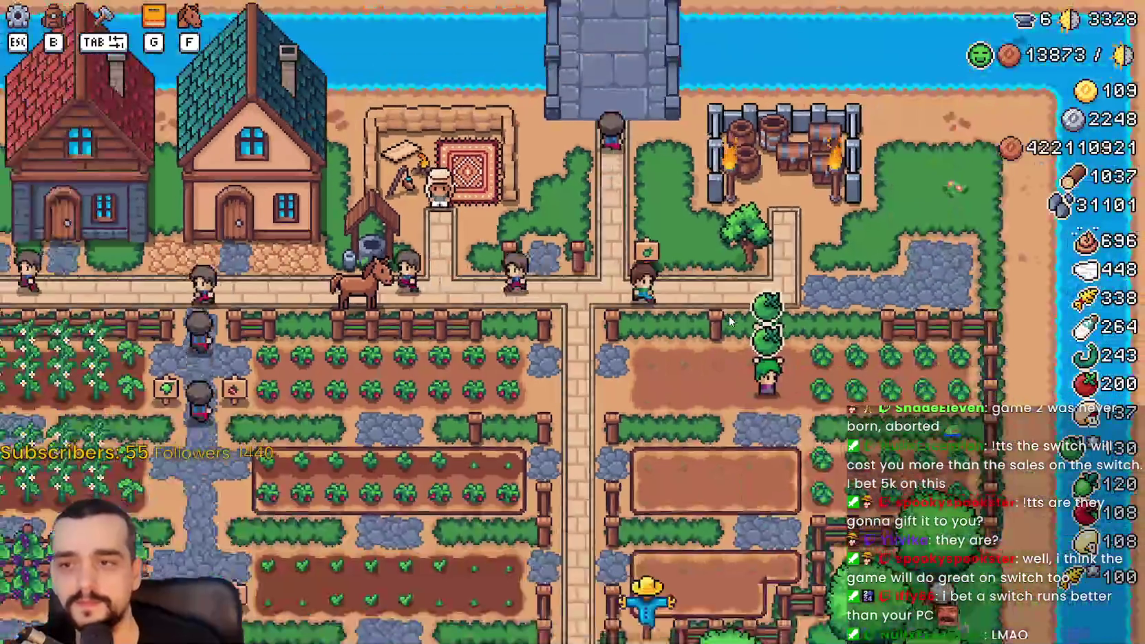
pyautogui.press('a')
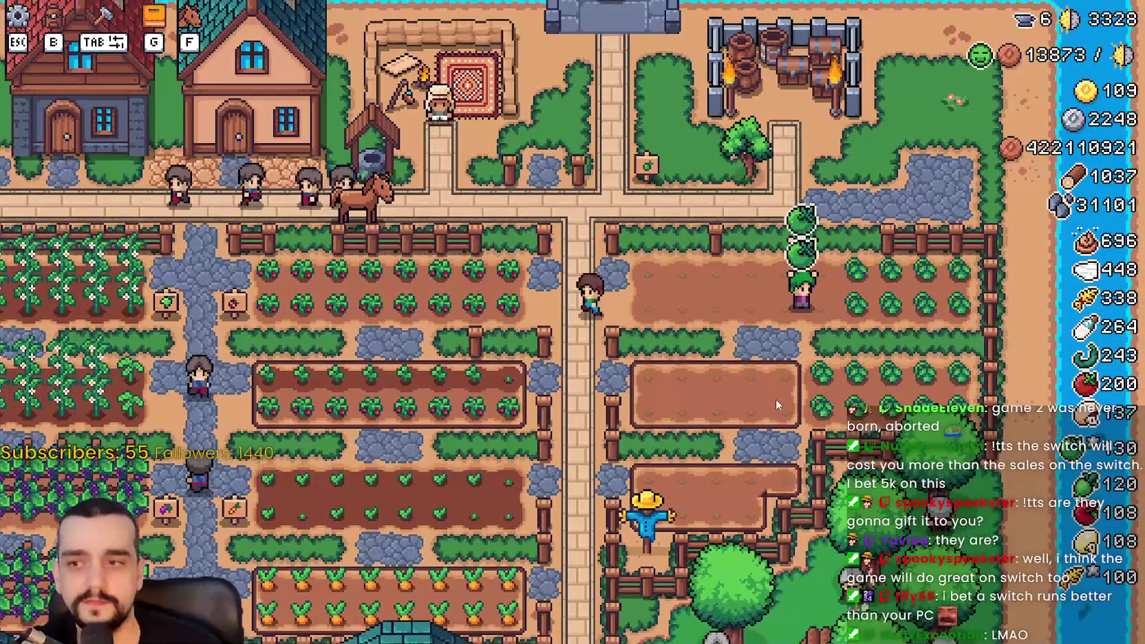
pyautogui.press('a')
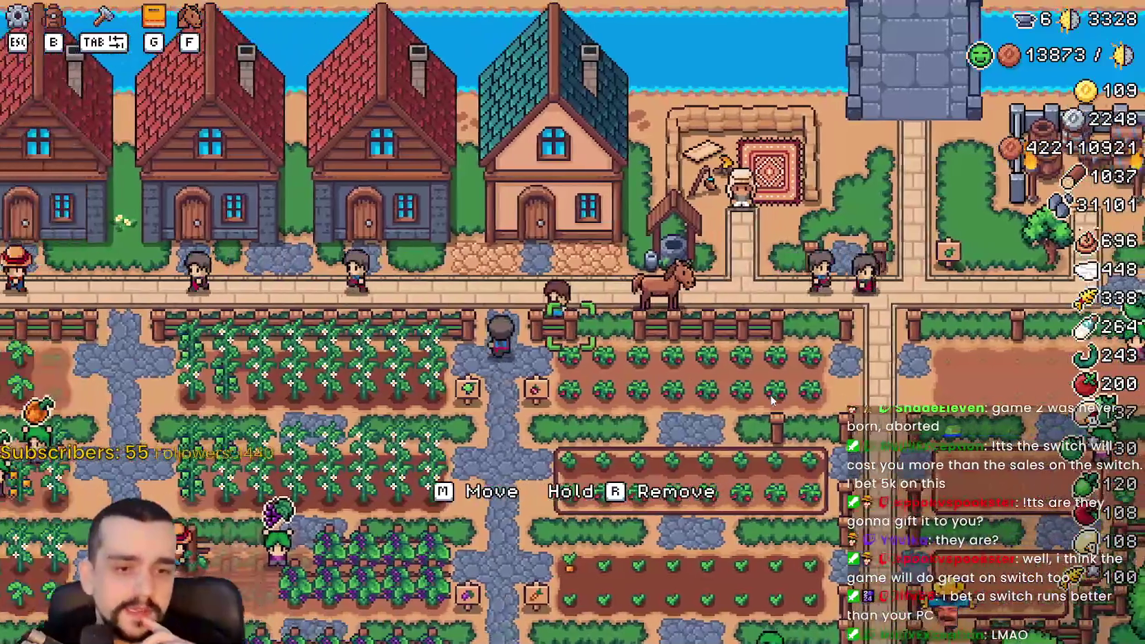
pyautogui.press('a')
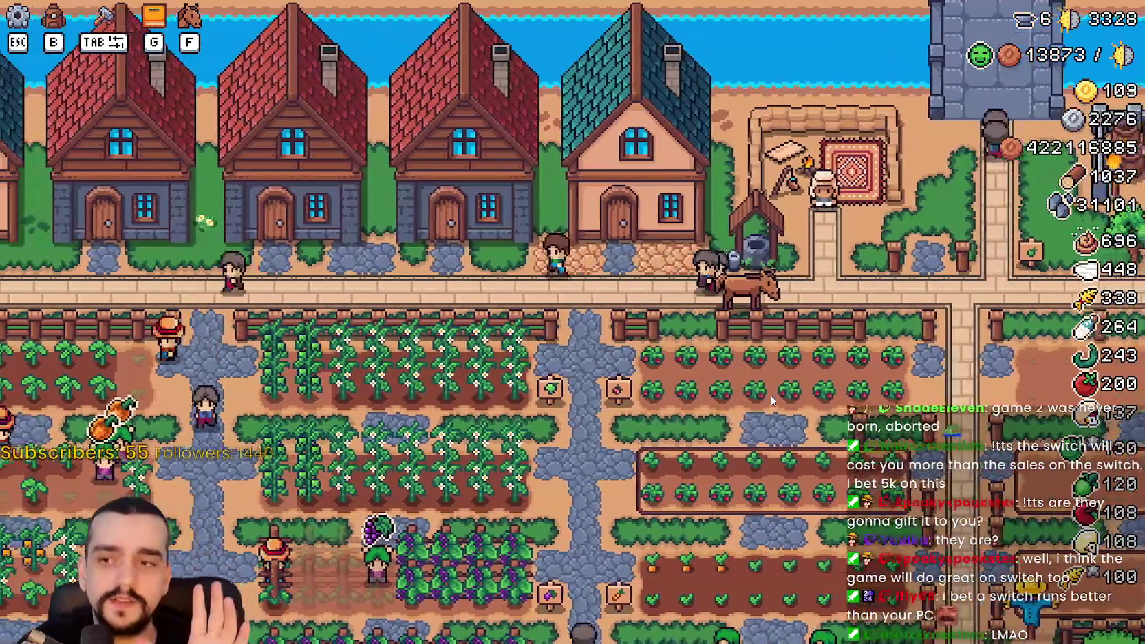
pyautogui.press('a')
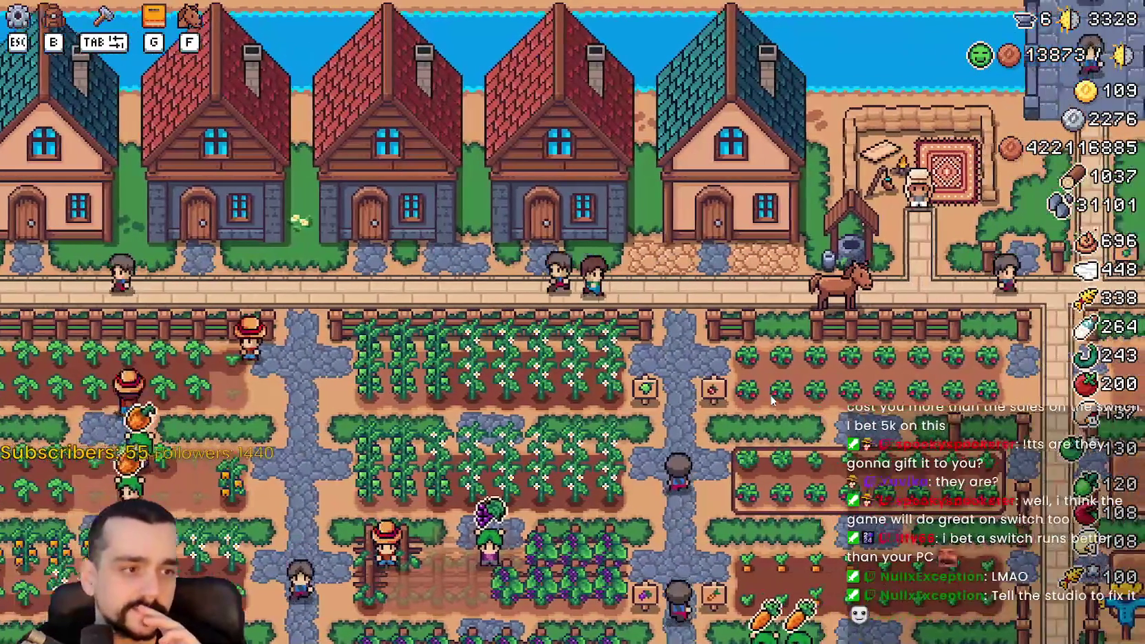
pyautogui.press('d')
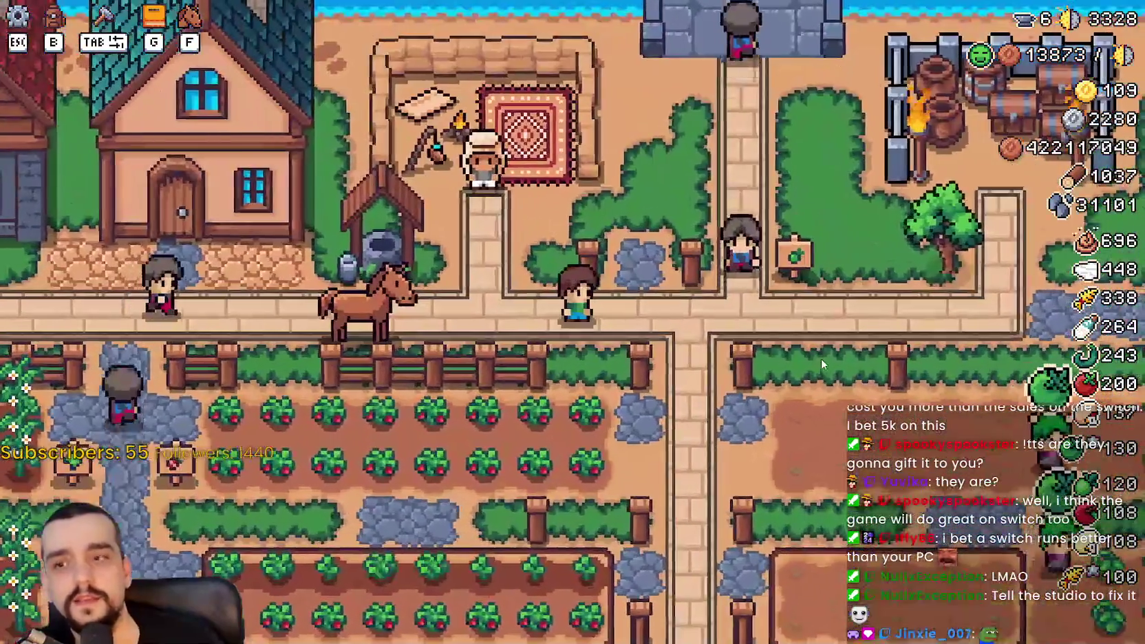
# - Zoom the camera, walk into the strawberry field, pick a ripe strawberry, and walk back to the road
pyautogui.scroll(-2, 821, 358)
pyautogui.scroll(5, 822, 357)
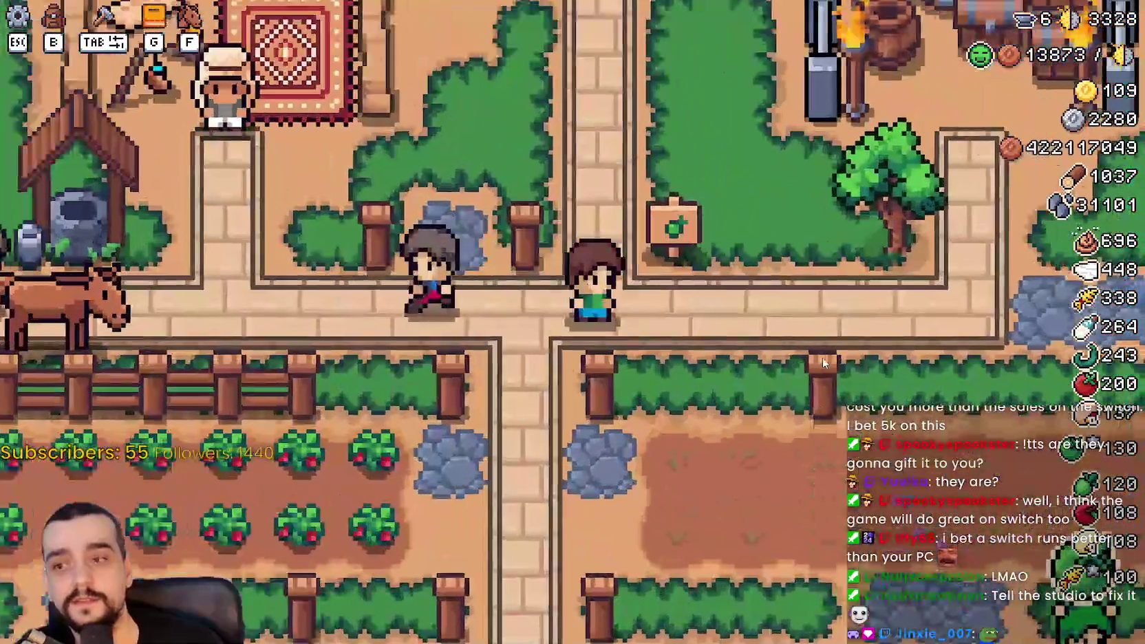
pyautogui.scroll(-2, 822, 357)
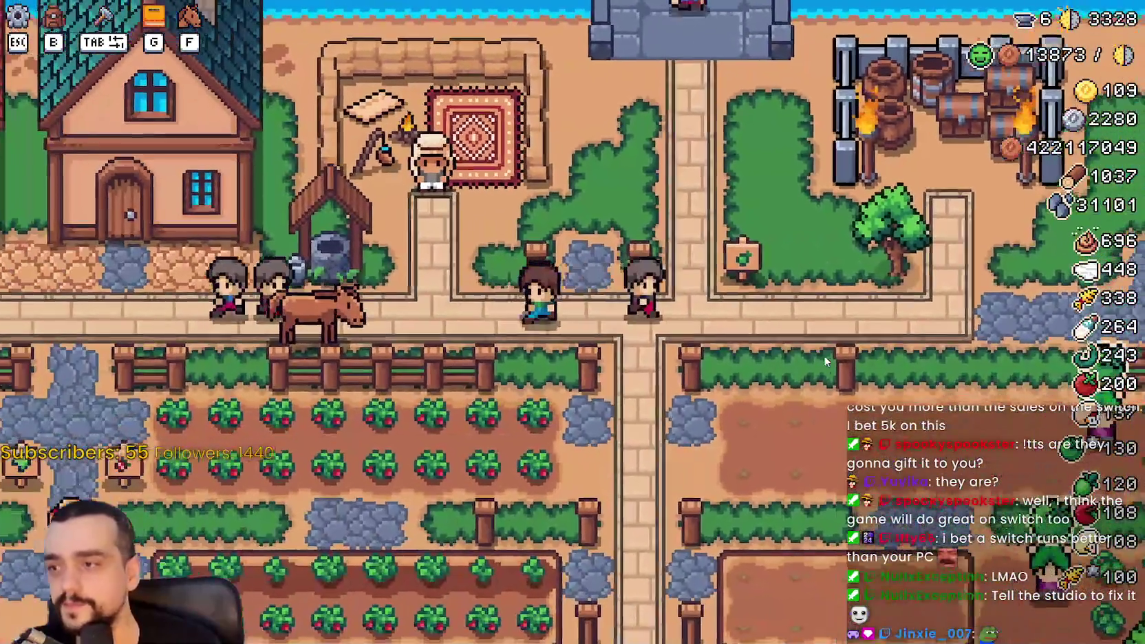
pyautogui.press('a')
pyautogui.press('s')
pyautogui.click(543, 344)
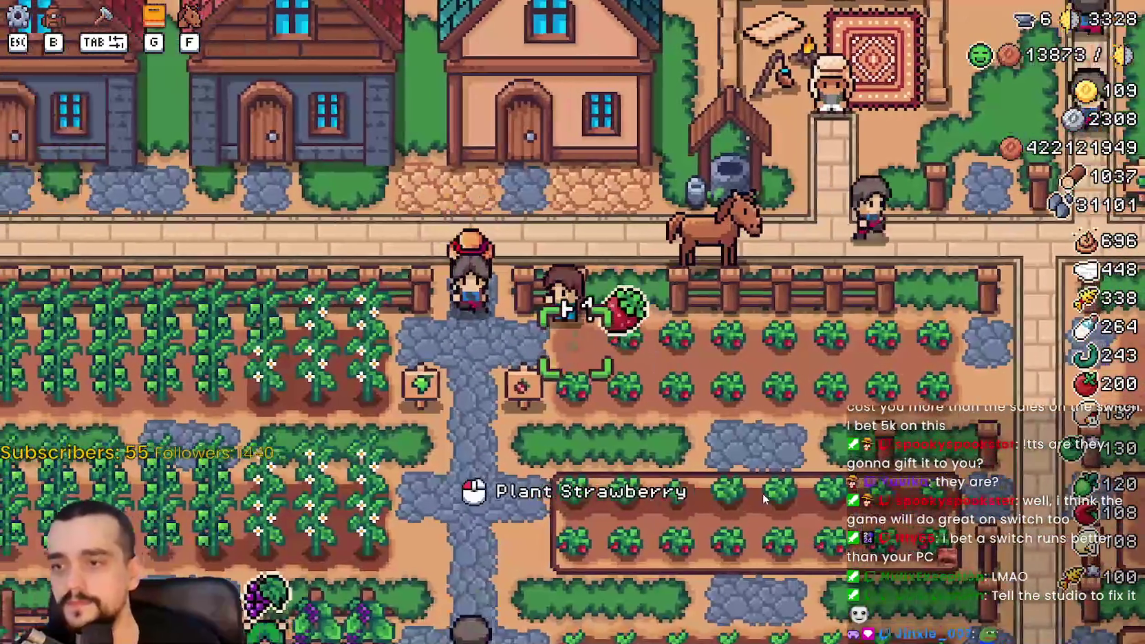
pyautogui.press('d')
pyautogui.press('w')
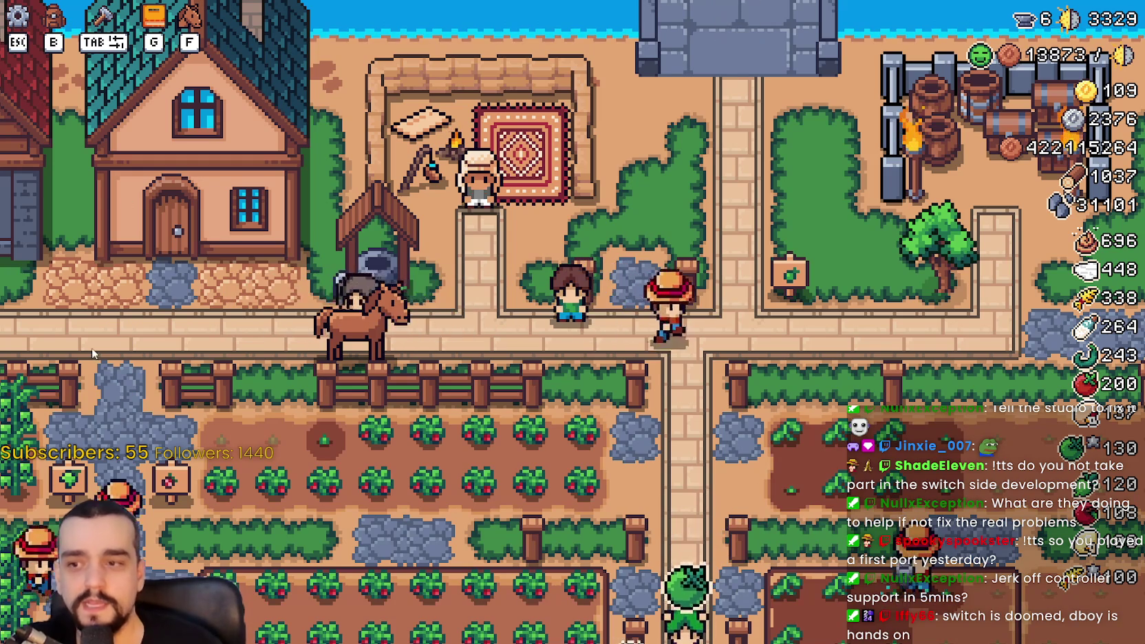
# - Pick a strawberry, mount the horse, and ride toward the field fence and back onto the road
pyautogui.press('s')
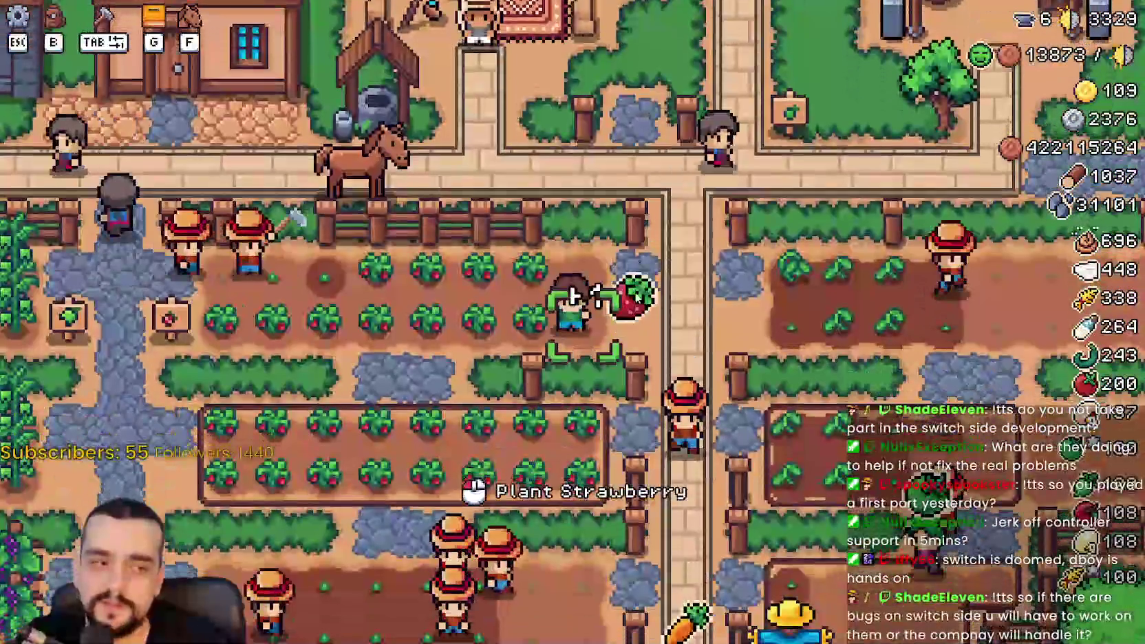
pyautogui.press('f')
pyautogui.press('w')
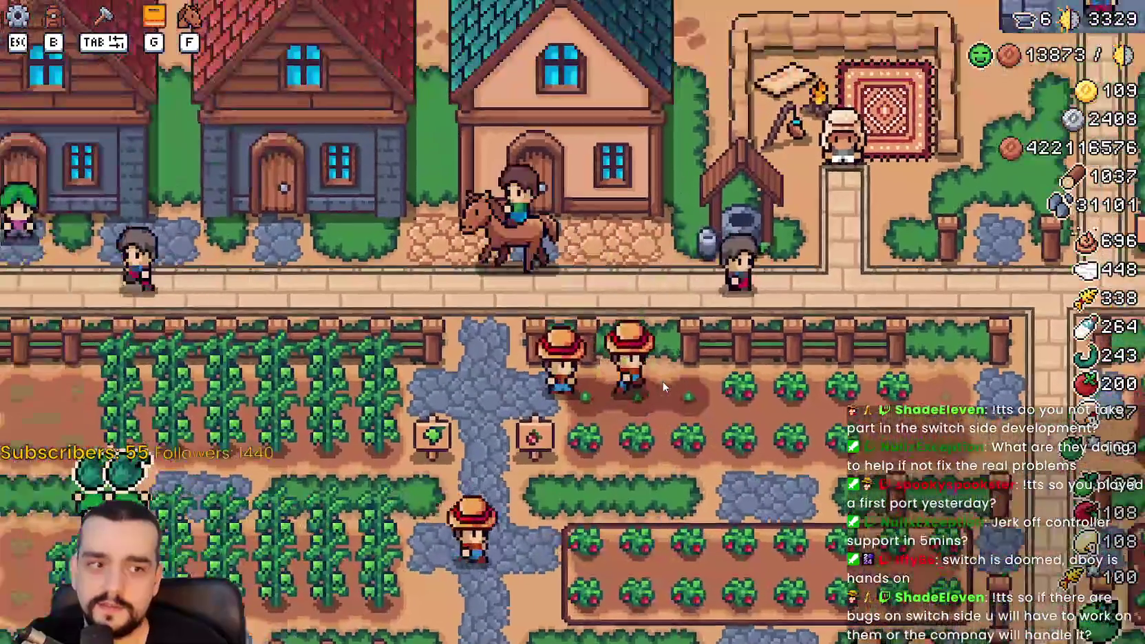
pyautogui.press('d')
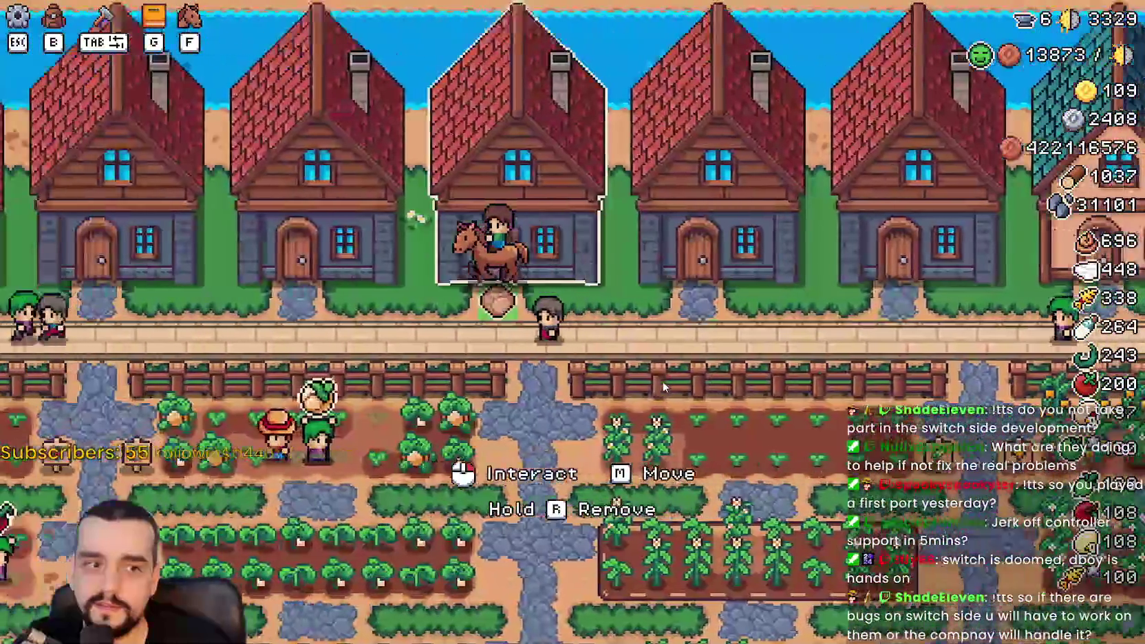
pyautogui.press('s')
pyautogui.press('w')
pyautogui.press('a')
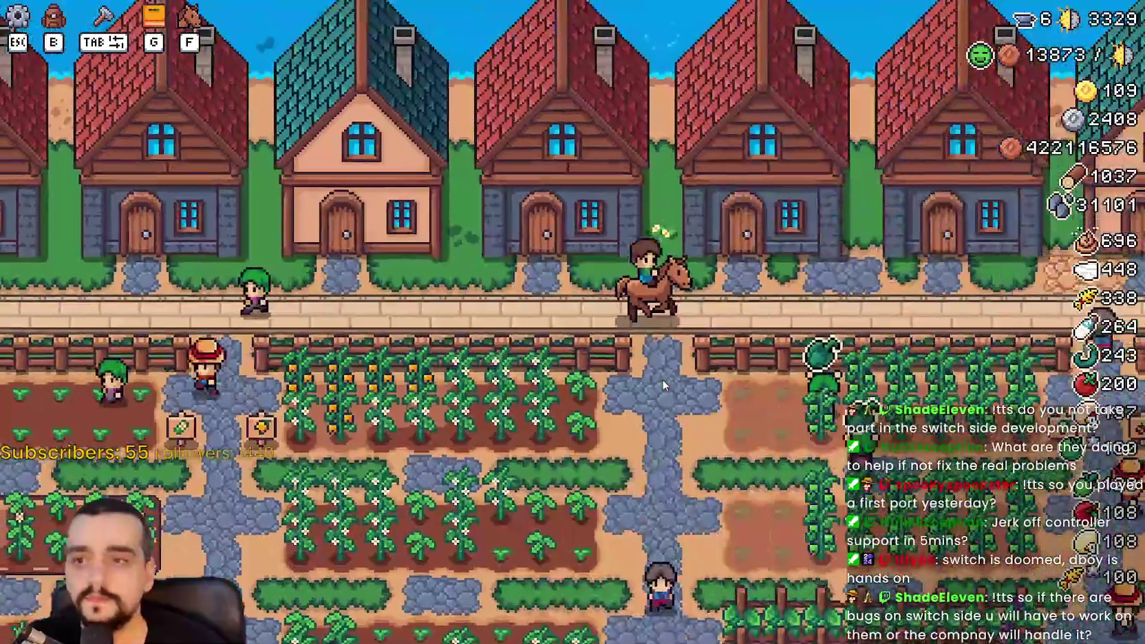
# - Ride east past the well, south to the chicken coops, then north through the village to the houses
pyautogui.press('d')
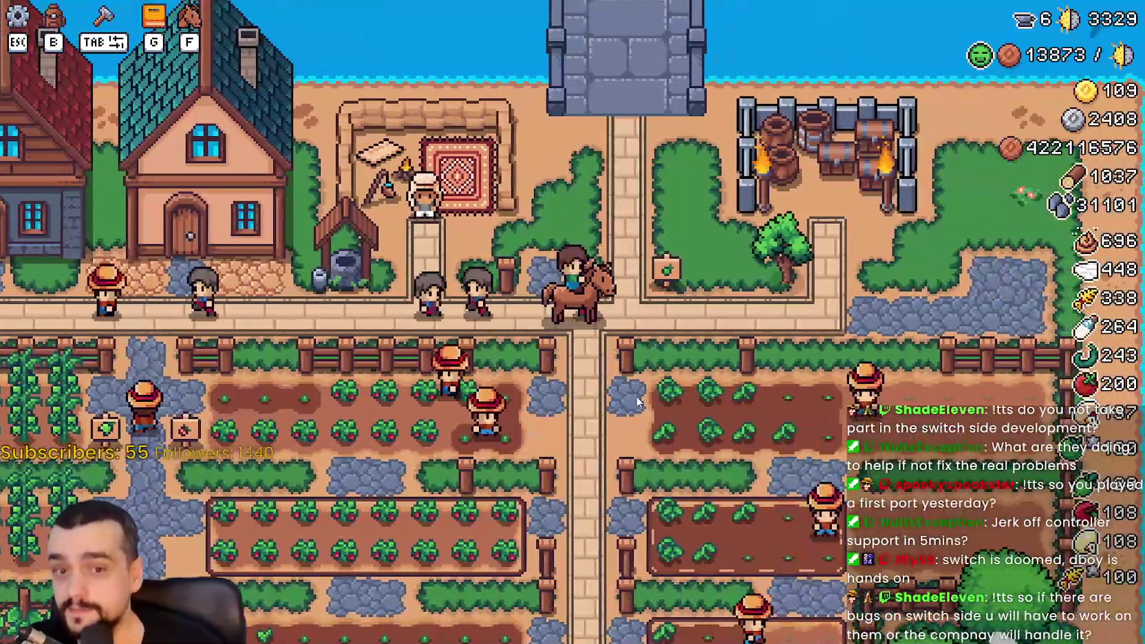
pyautogui.press('d')
pyautogui.press('s')
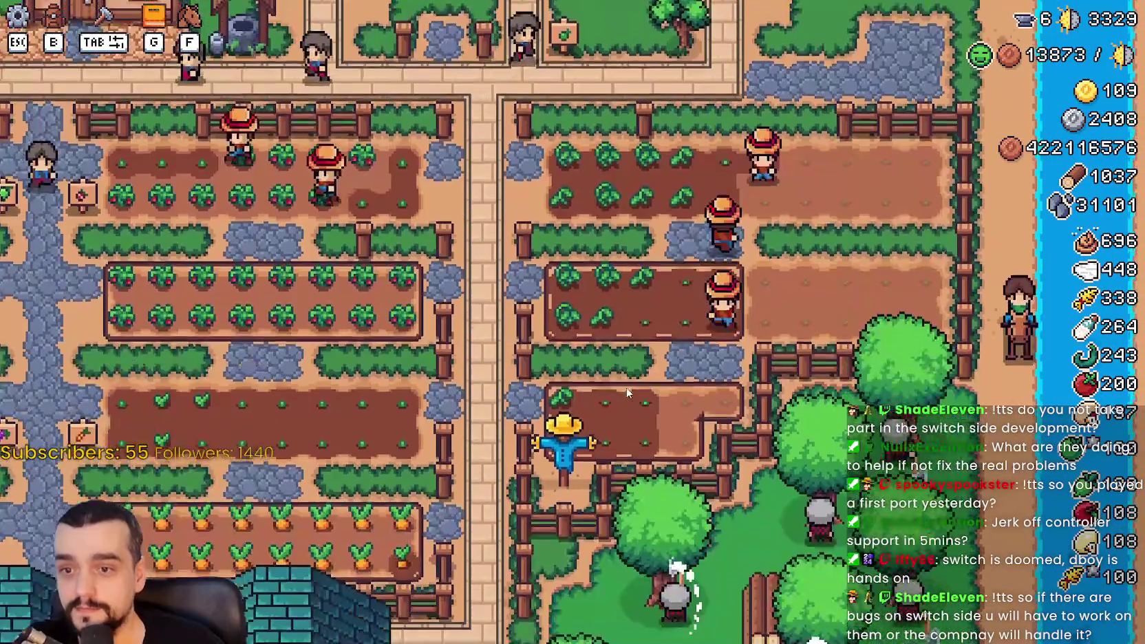
pyautogui.press('s')
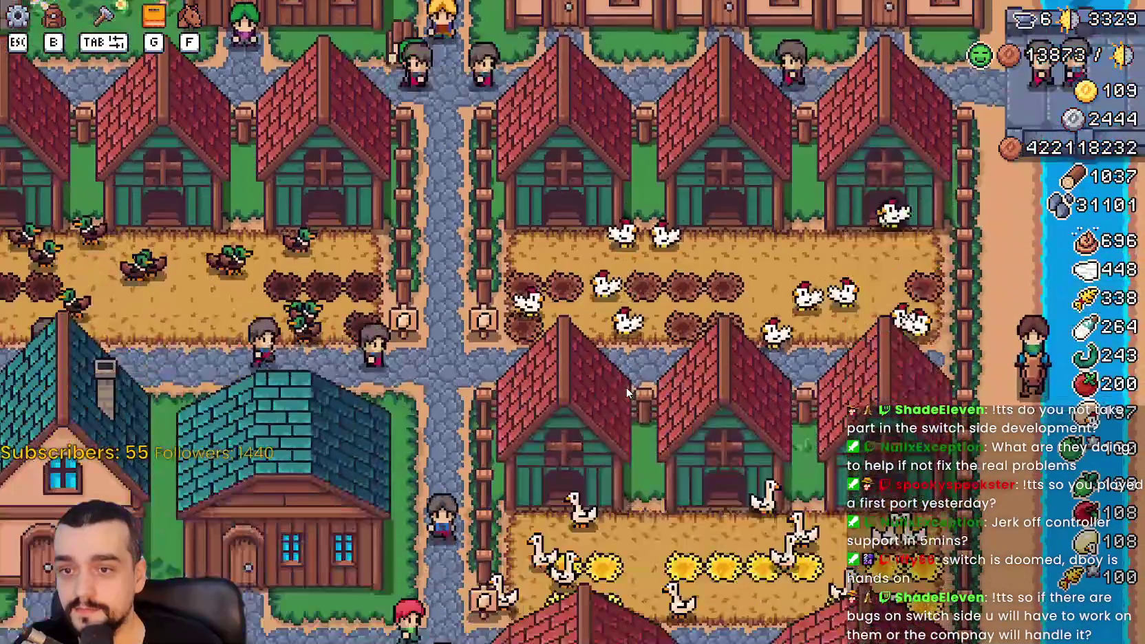
pyautogui.press('s')
pyautogui.press('a')
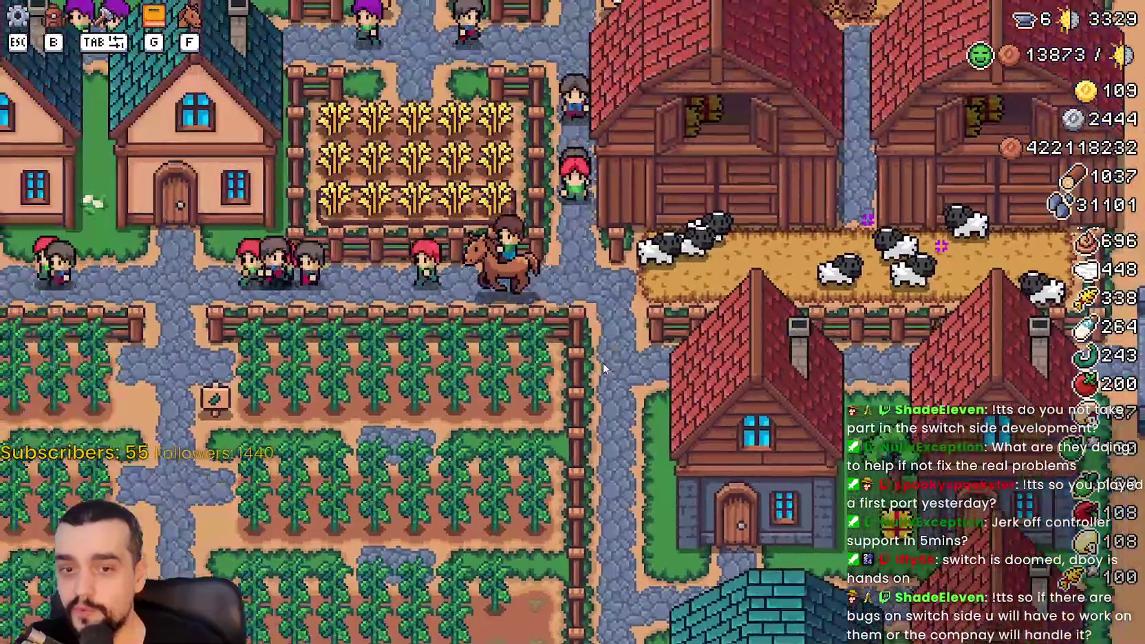
pyautogui.press('w')
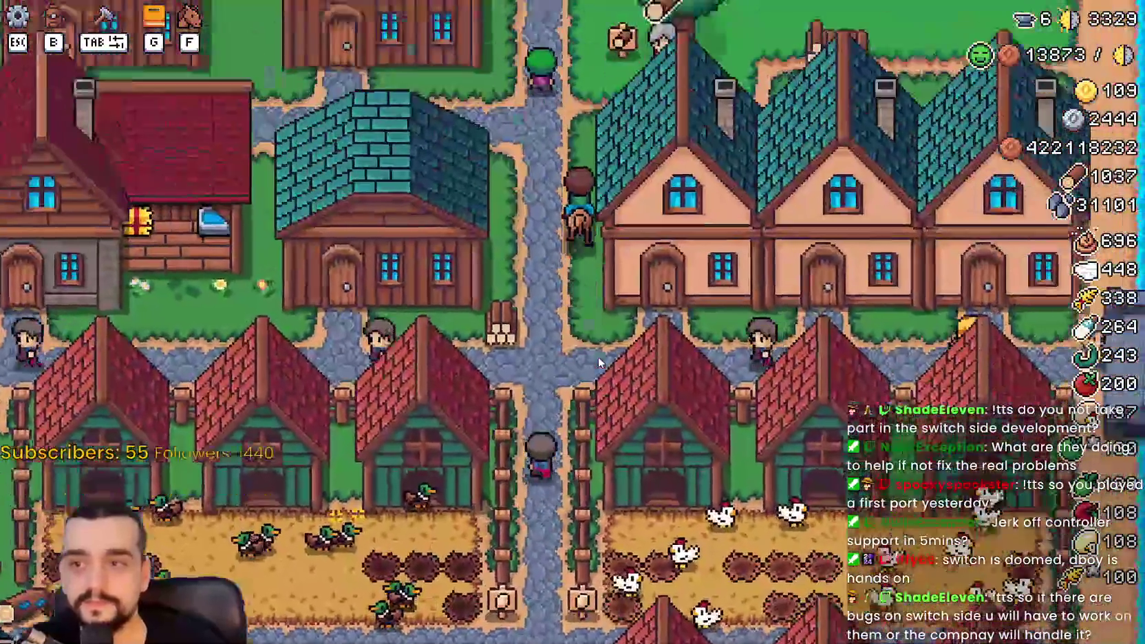
pyautogui.press('w')
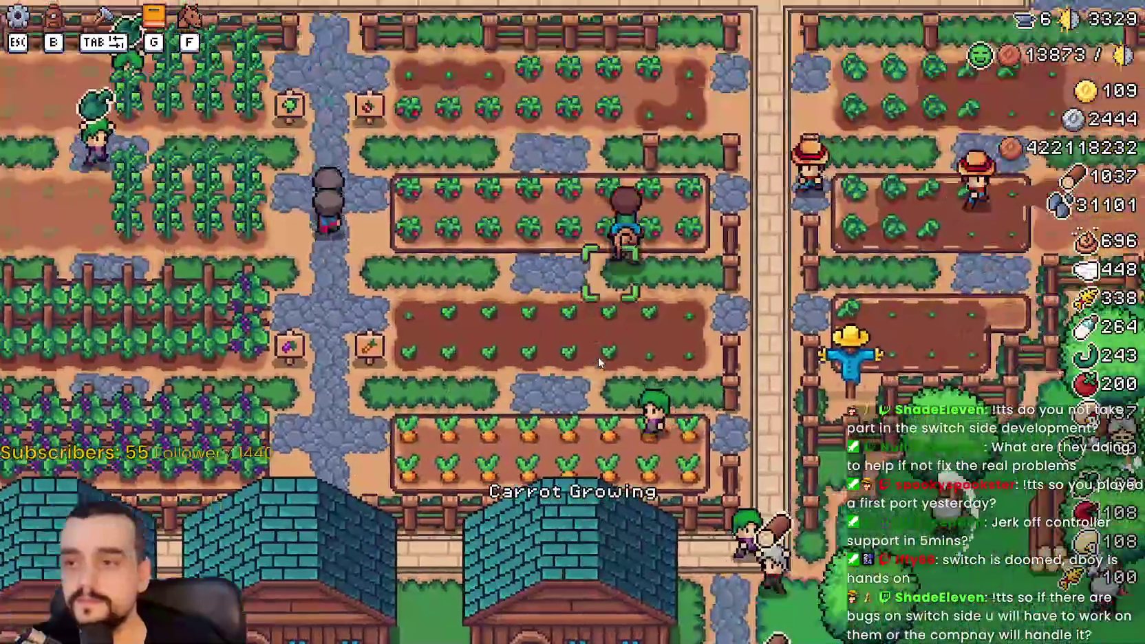
pyautogui.press('a')
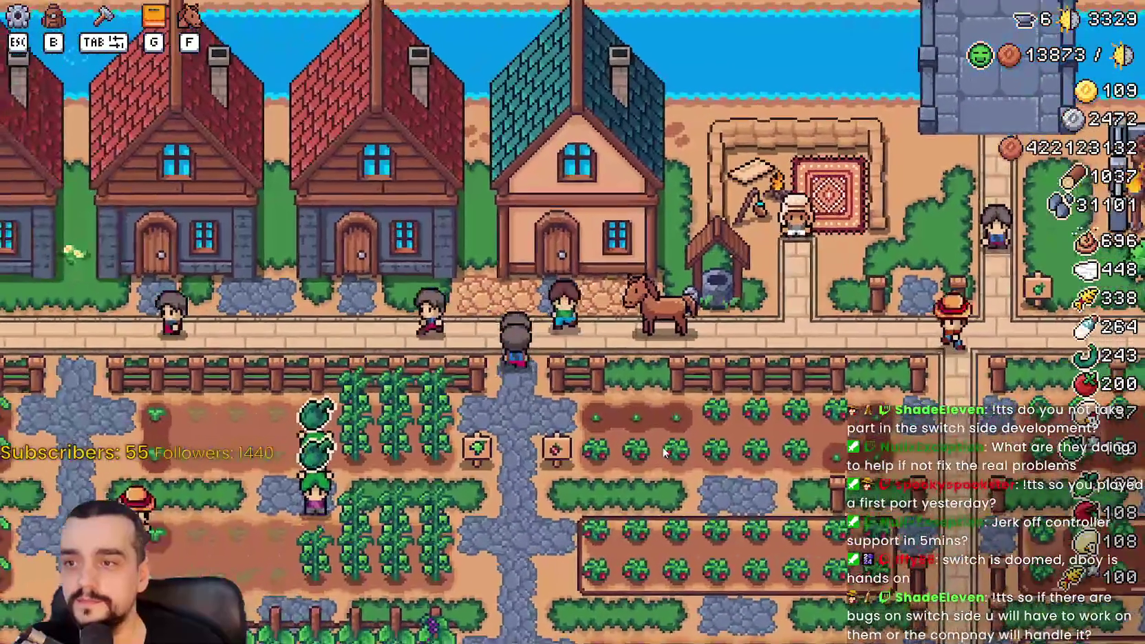
pyautogui.press('d')
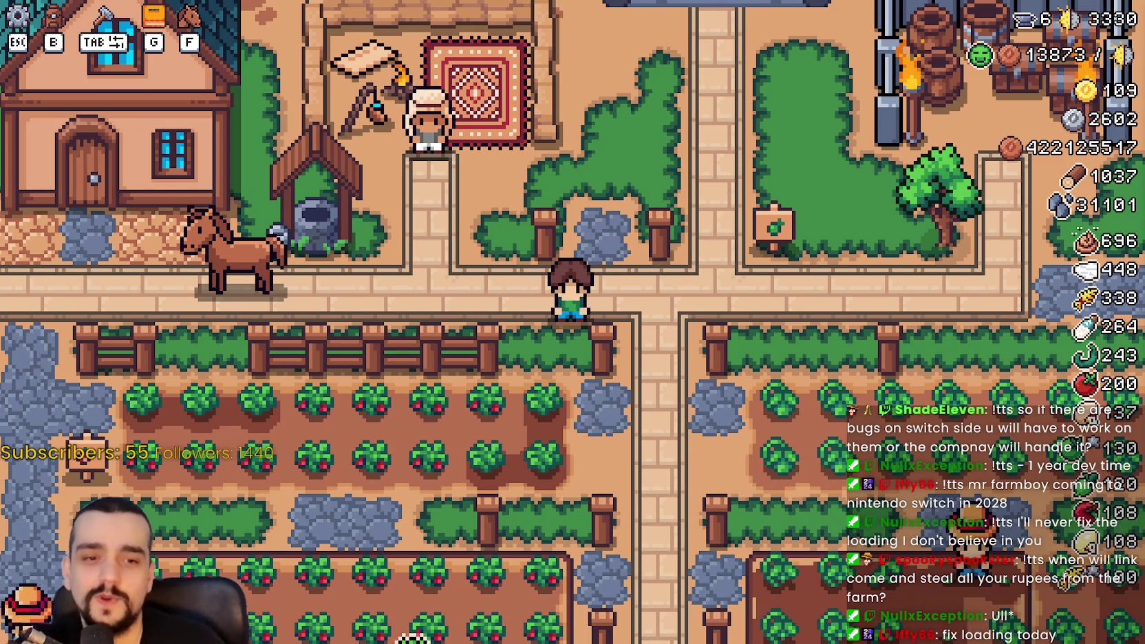
# - Walk the farmer into the strawberry field and harvest the ripe strawberries along the row
pyautogui.press('a')
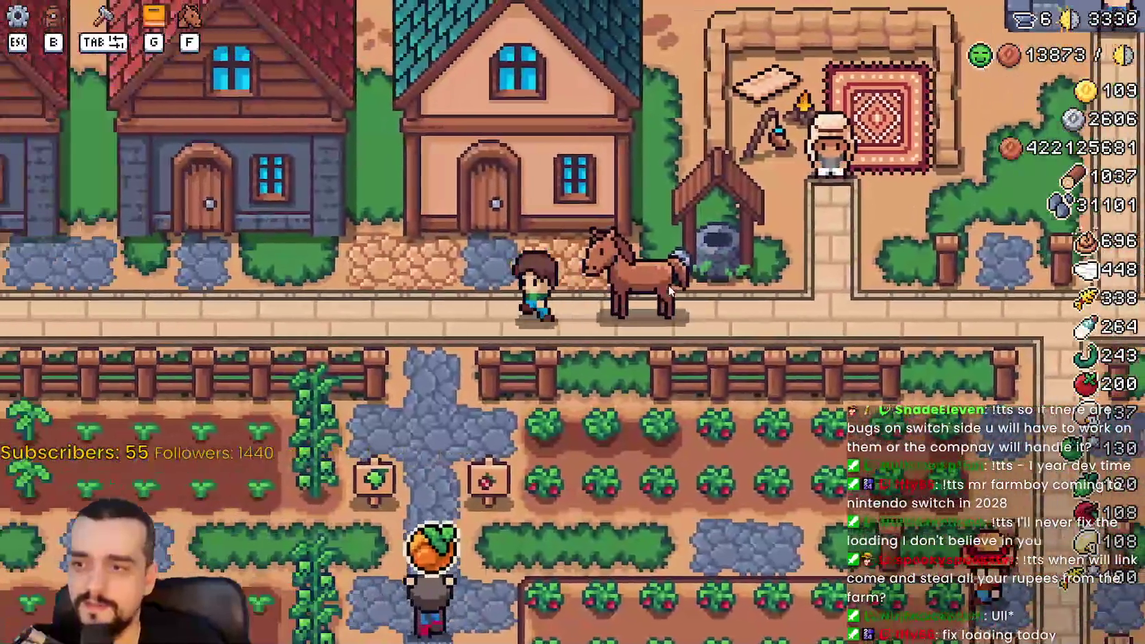
pyautogui.press('s')
pyautogui.press('d')
pyautogui.click(669, 284)
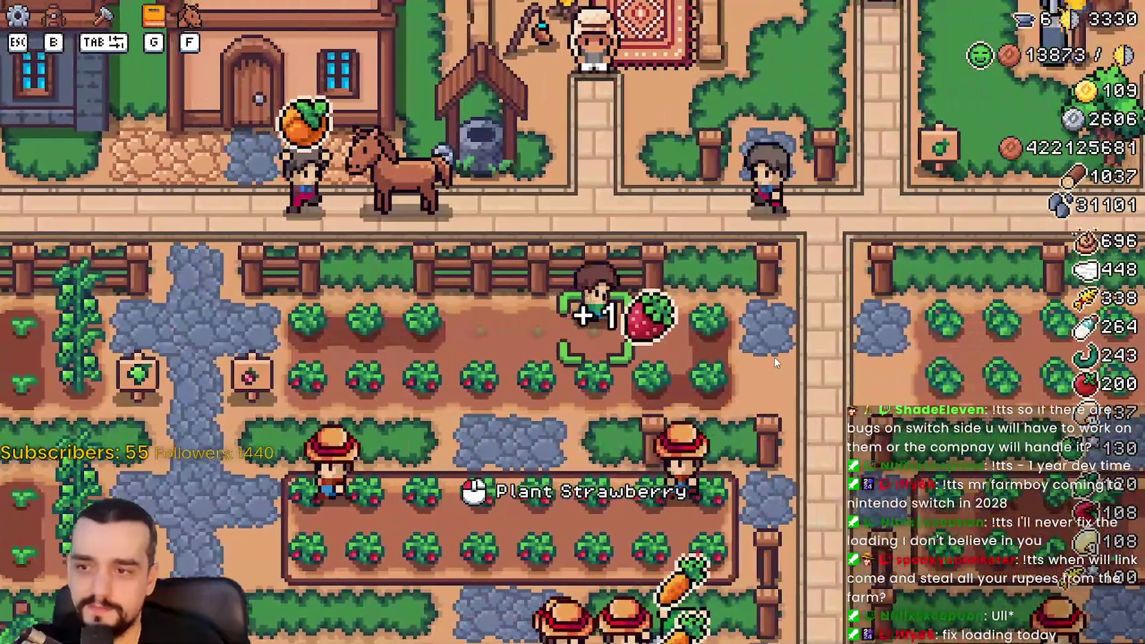
pyautogui.press('a')
pyautogui.press('s')
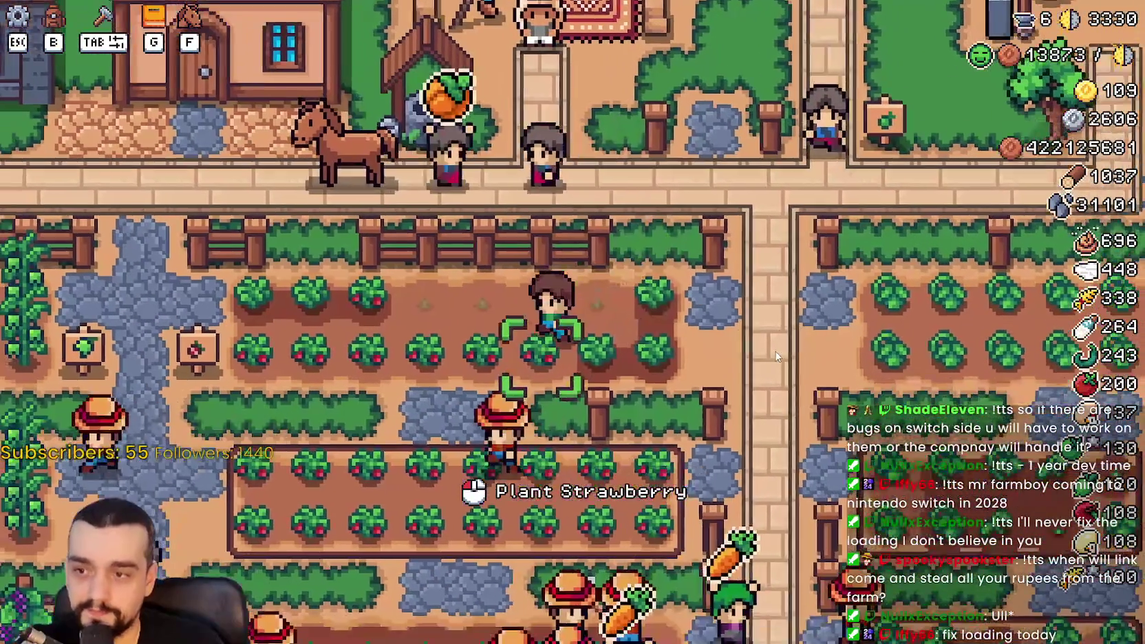
pyautogui.press('a')
pyautogui.click(778, 347)
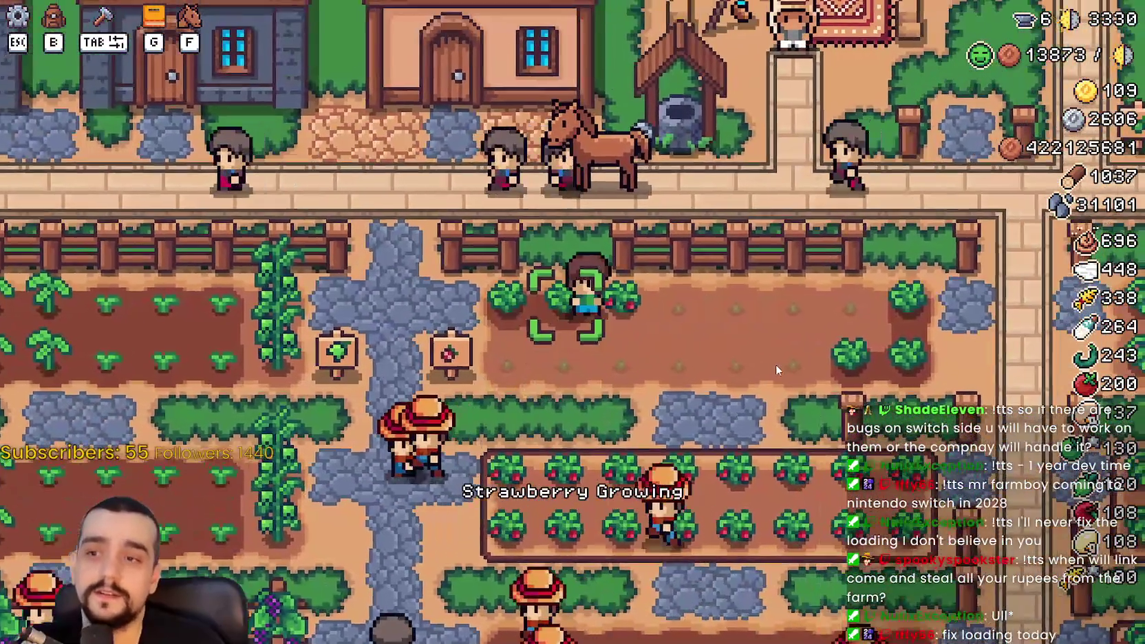
# - Walk the farmer up out of the strawberry field and onto the road
pyautogui.press('w')
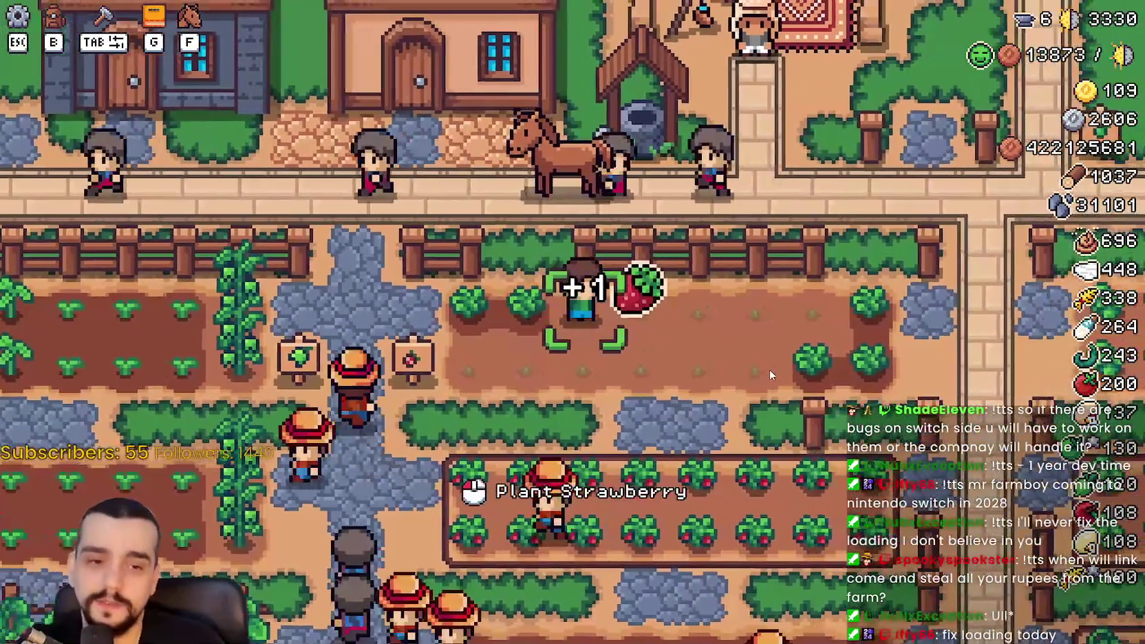
pyautogui.press('a')
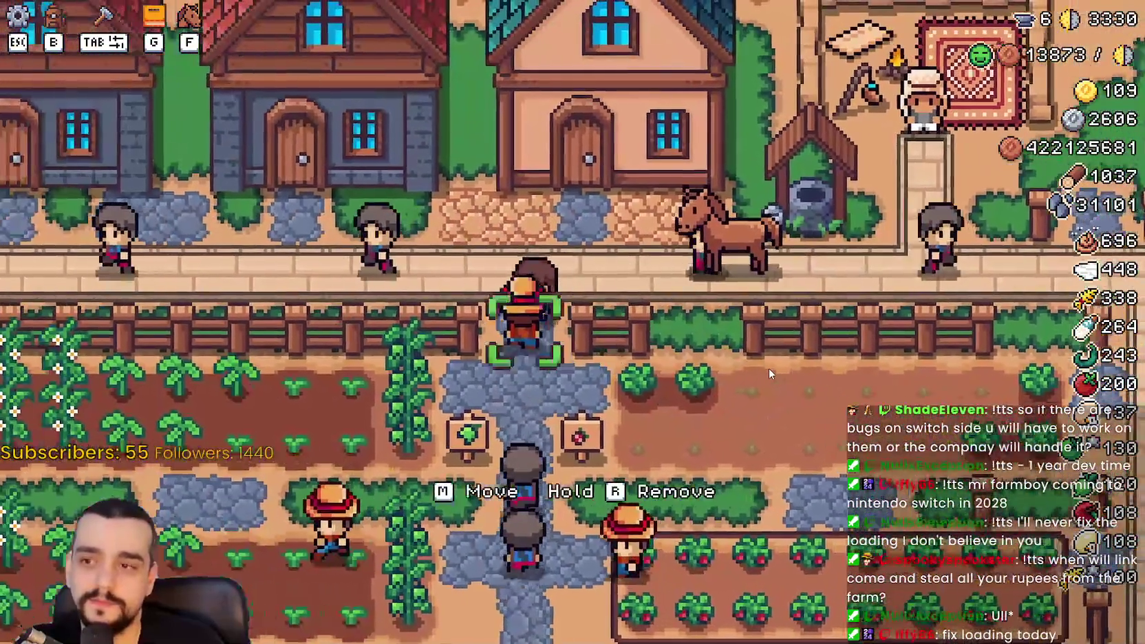
pyautogui.press('w')
pyautogui.press('a')
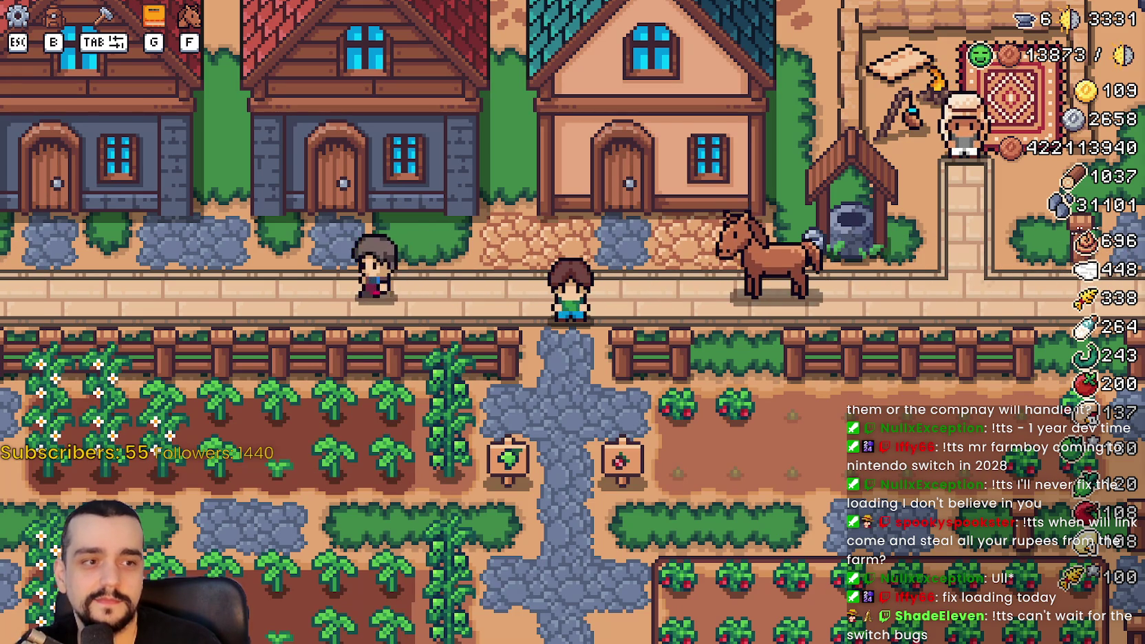
# - Walk the farmer east along the road until standing beside the horse at the well
pyautogui.press('d')
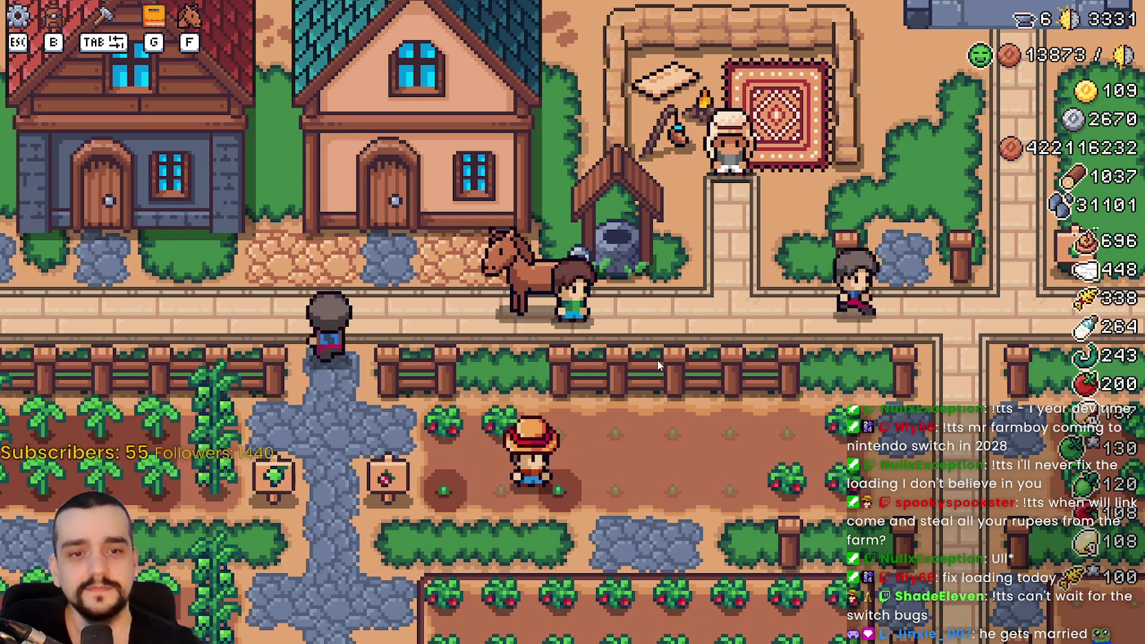
pyautogui.press('w')
pyautogui.press('d')
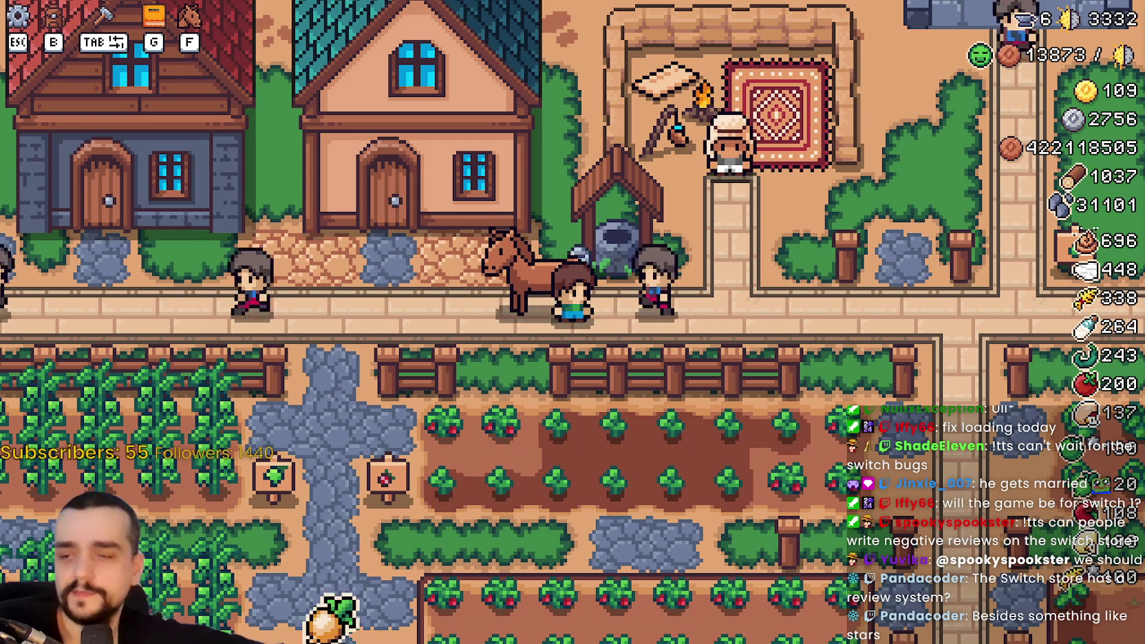
pyautogui.press('w')
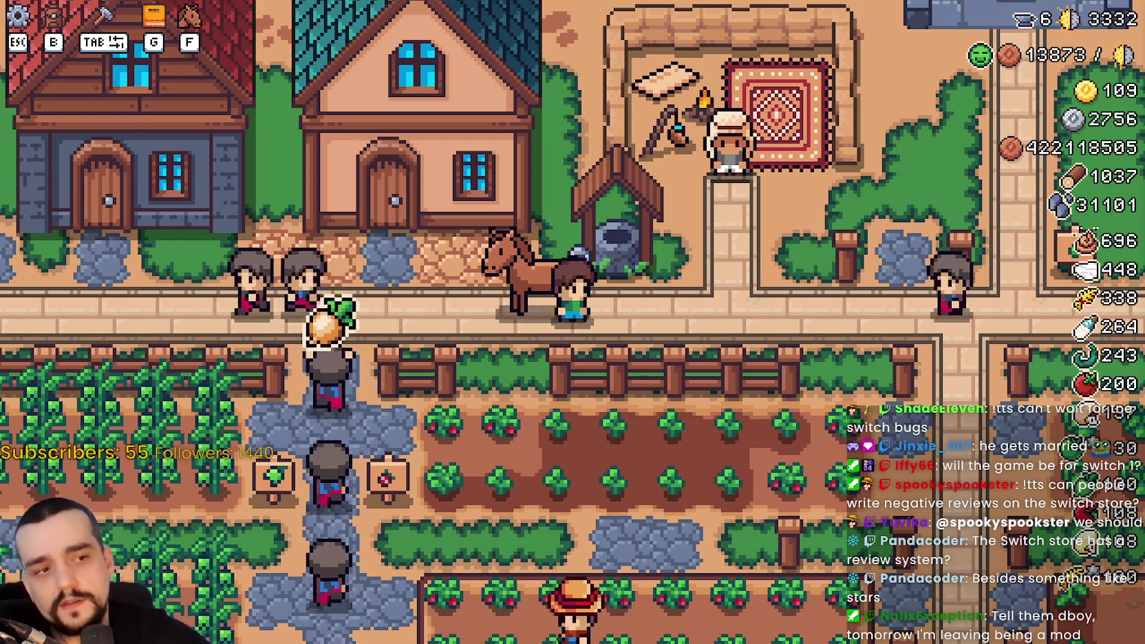
pyautogui.press('d')
pyautogui.press('d')
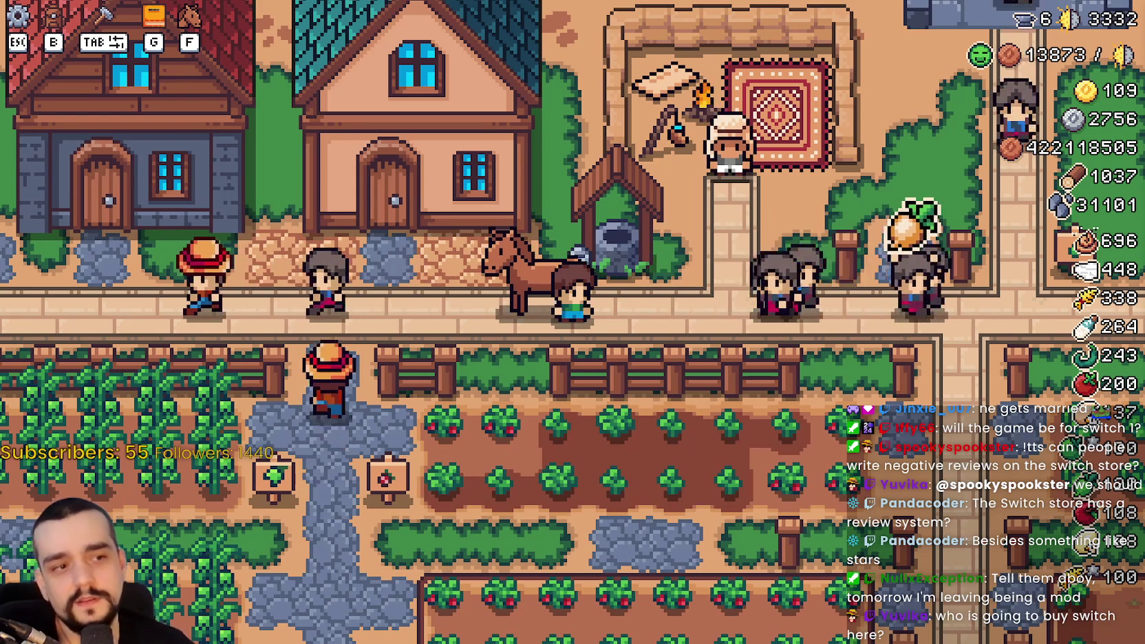
pyautogui.press('d')
pyautogui.press('w')
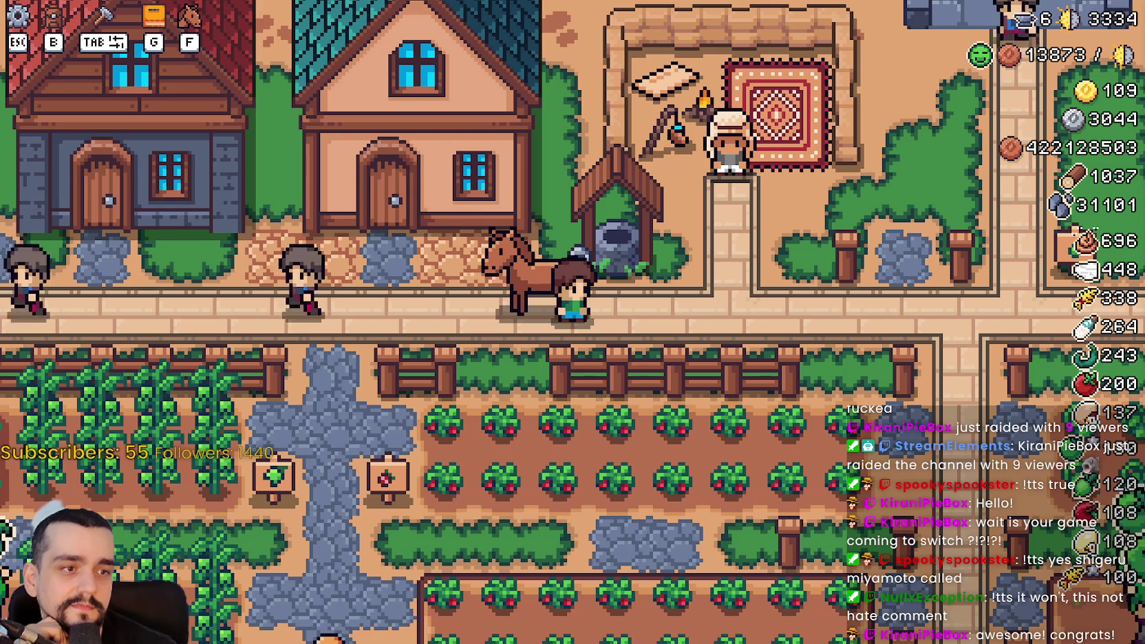
pyautogui.press('w')
pyautogui.hotkey('alt', 'Tab')
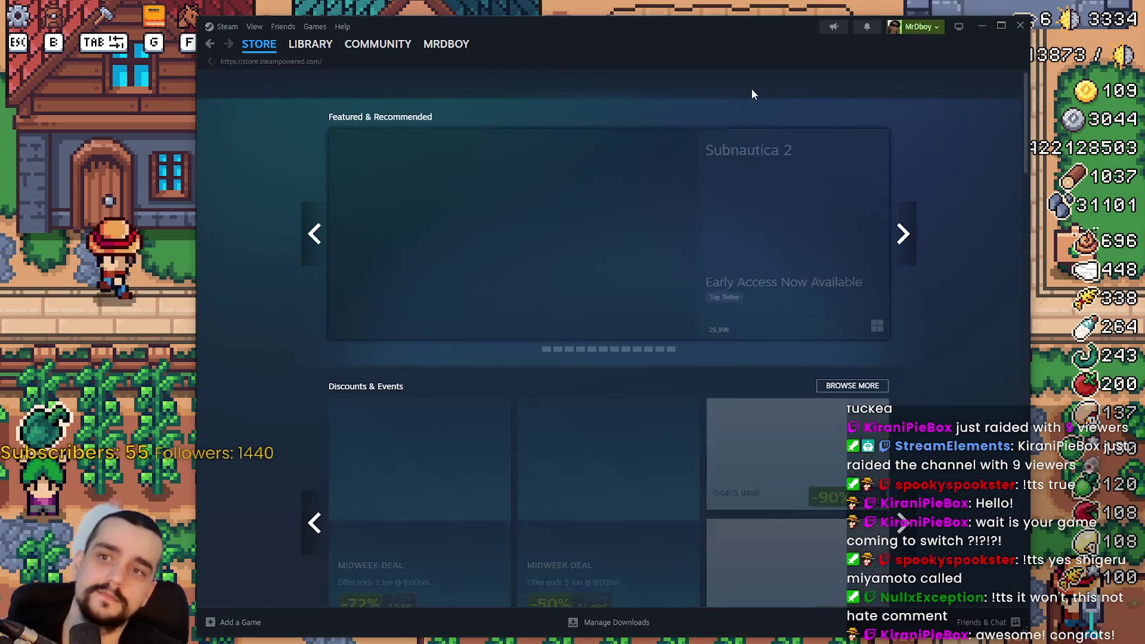
# - Search the Steam store for 'capyva' and open the Capyvarias store page
pyautogui.click(791, 81)
pyautogui.write('capyva')
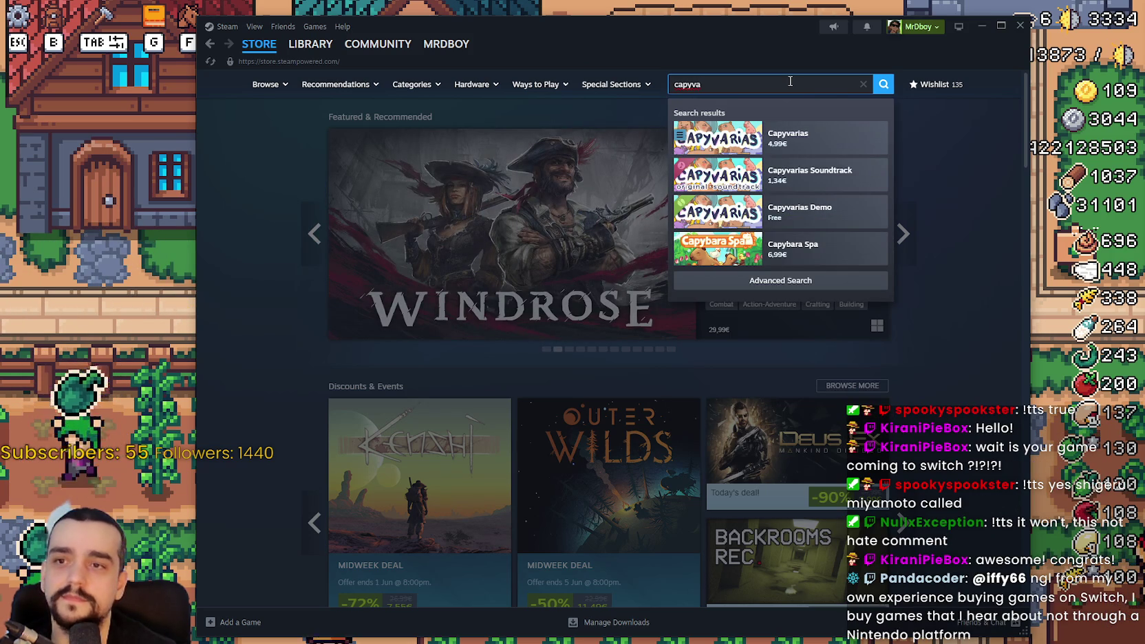
pyautogui.click(796, 145)
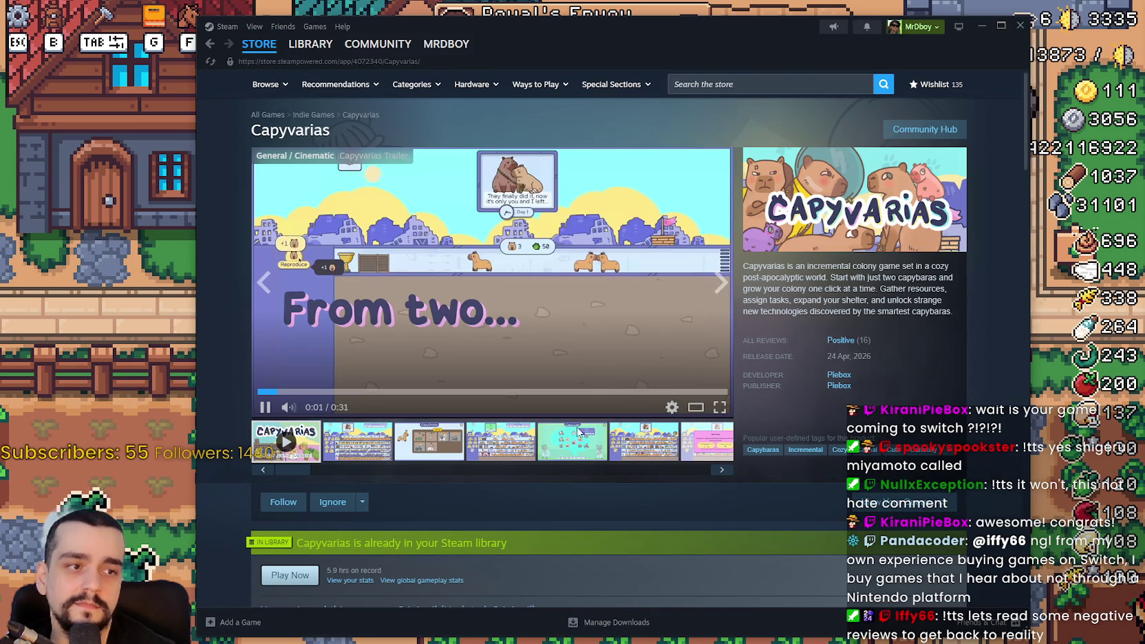
# - Show the fourth Capyvarias screenshot, featuring the CapyDrobe
pyautogui.click(493, 444)
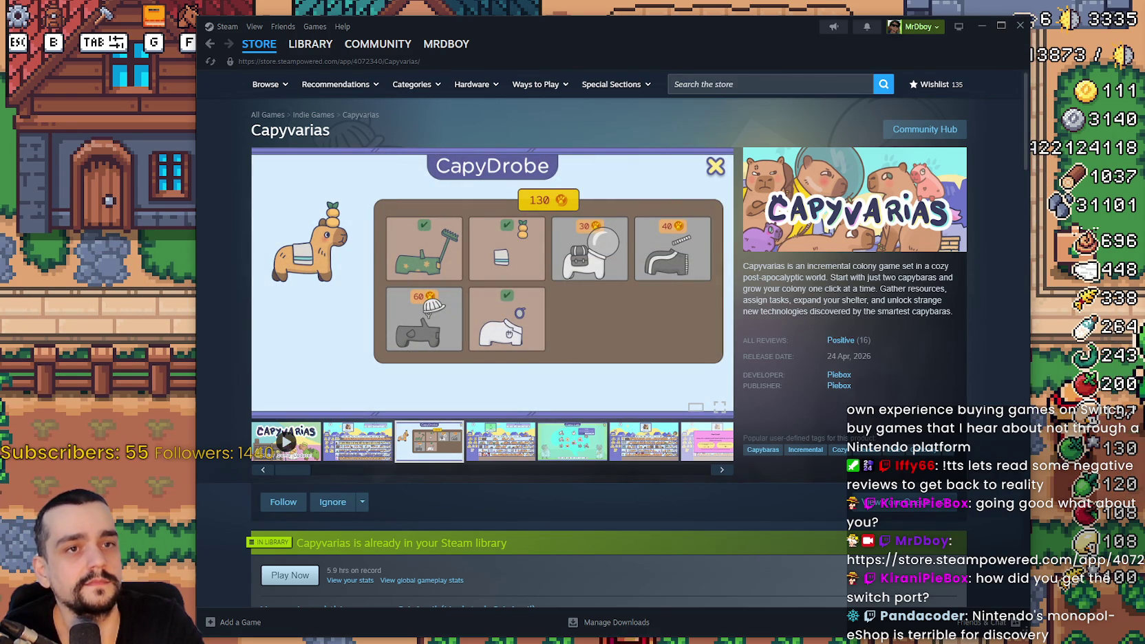
# - Bring the Shipmates Development website into view over Steam
pyautogui.moveTo(1143, 35)
pyautogui.mouseDown()
pyautogui.moveTo(583, 31)
pyautogui.moveTo(402, 51)
pyautogui.mouseUp()
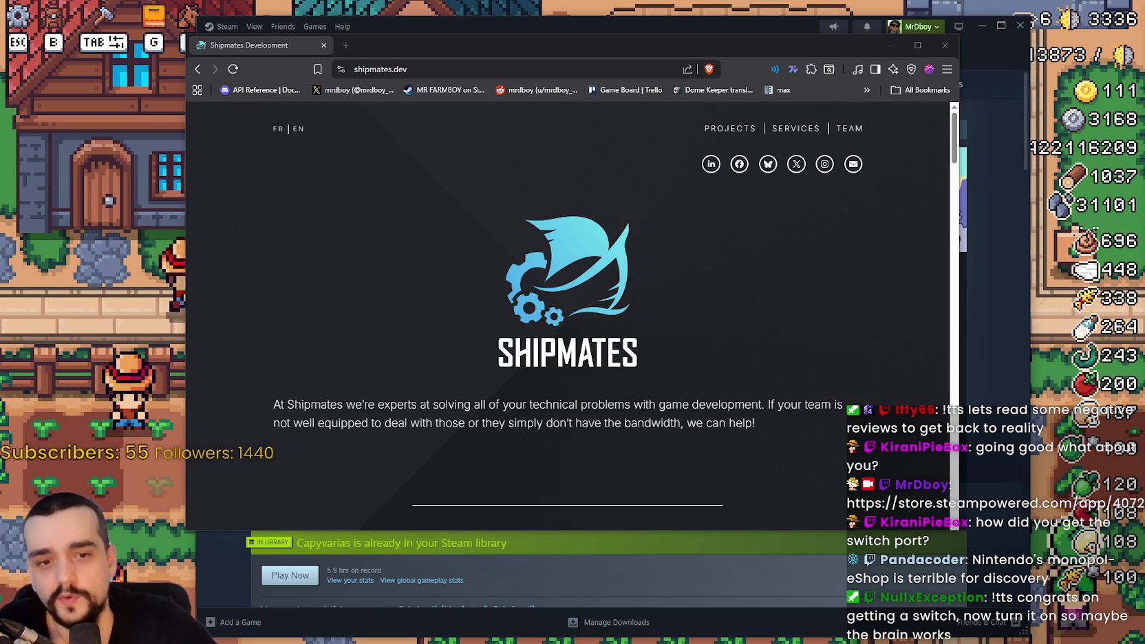
pyautogui.moveTo(684, 49); pyautogui.dragTo(741, 42)
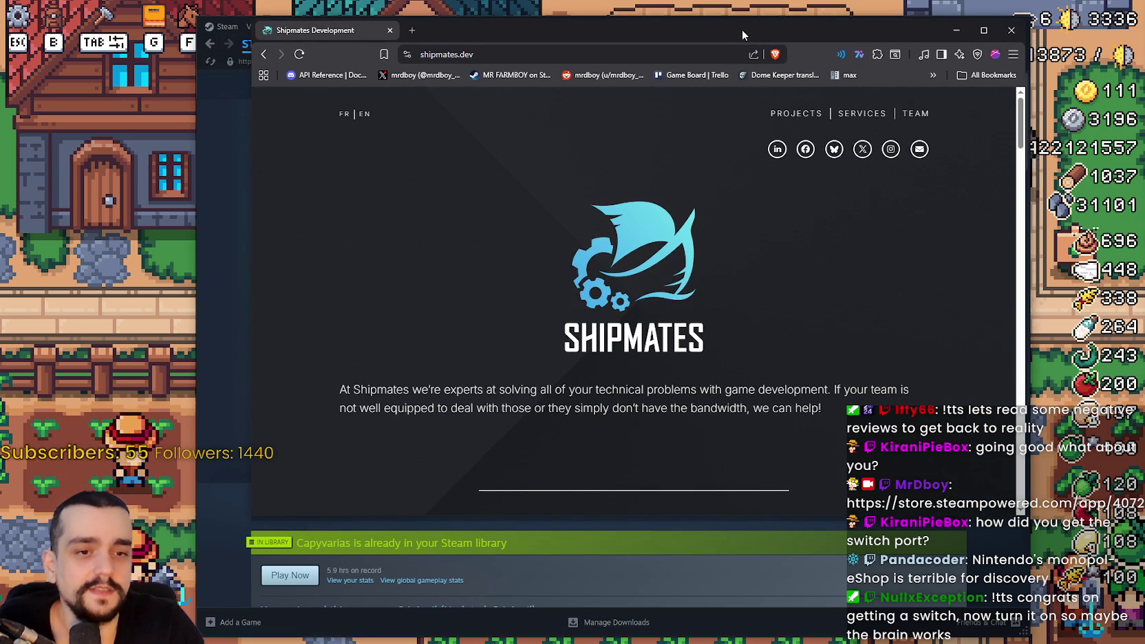
pyautogui.moveTo(779, 27); pyautogui.dragTo(736, 22)
pyautogui.moveTo(903, 26); pyautogui.dragTo(832, 25)
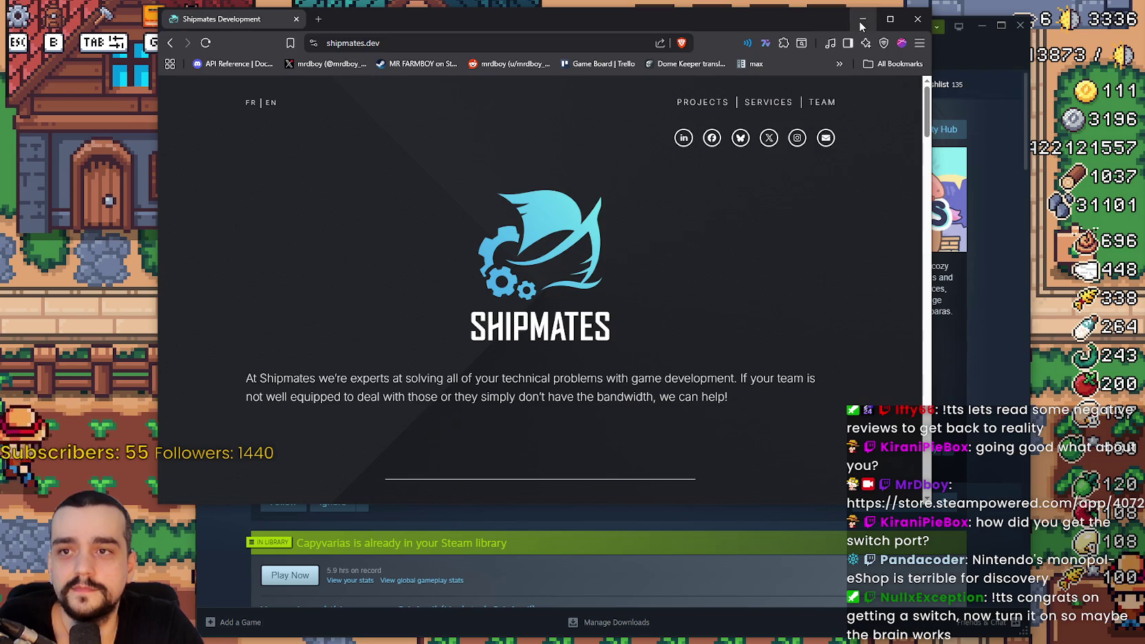
pyautogui.click(861, 18)
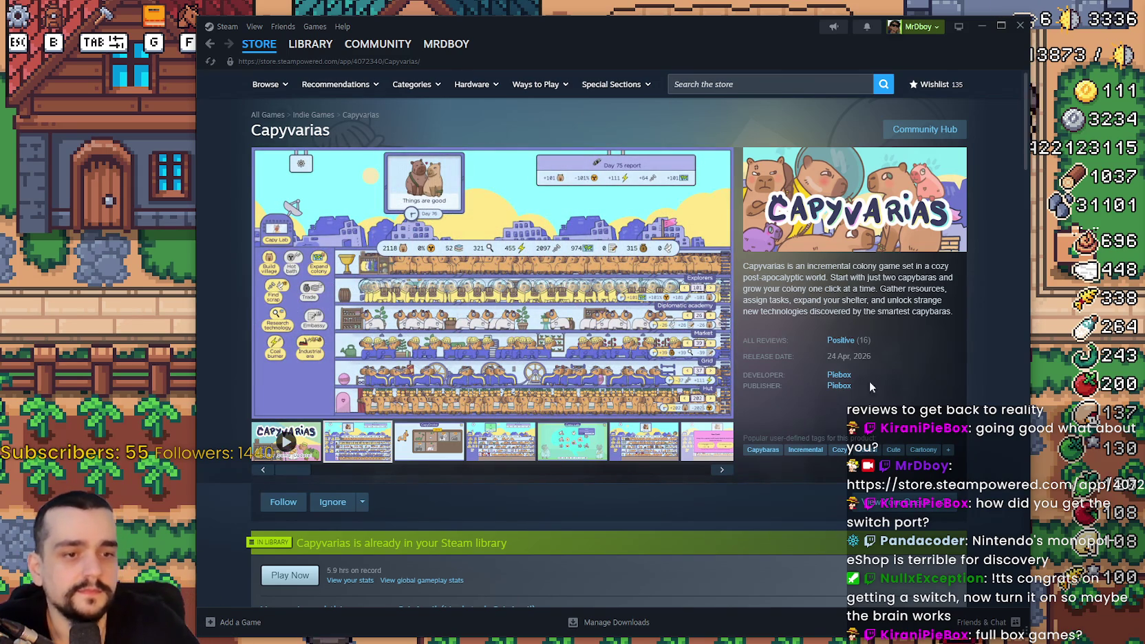
pyautogui.click(722, 85)
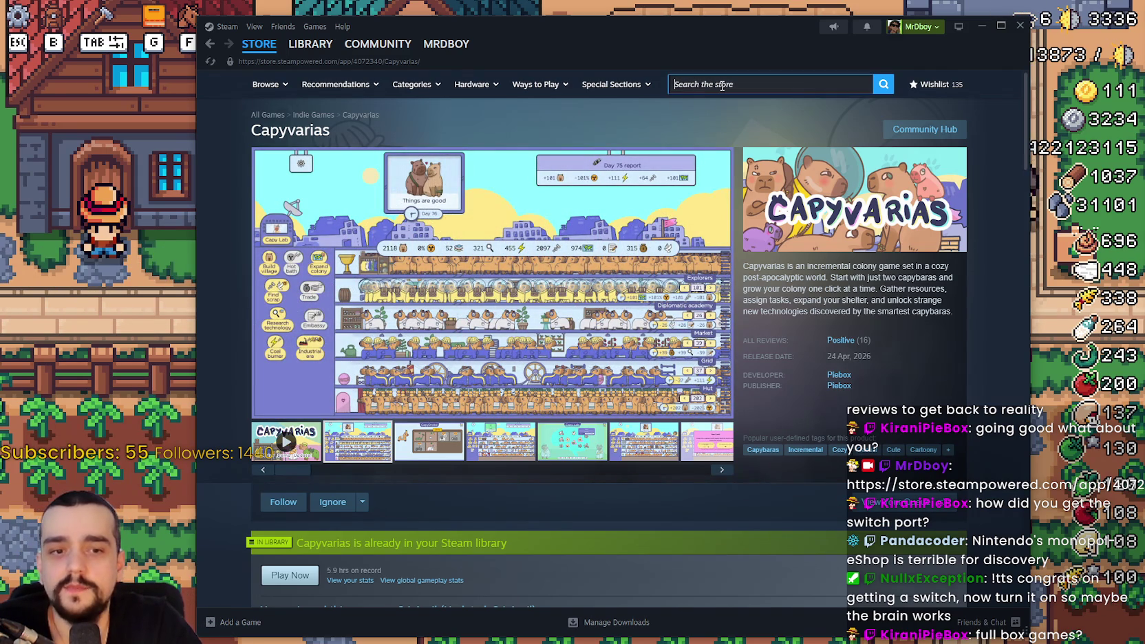
# - Search for blockshop, open the Block Shop store page and skip the trailer to 0:38
pyautogui.write('blockshop')
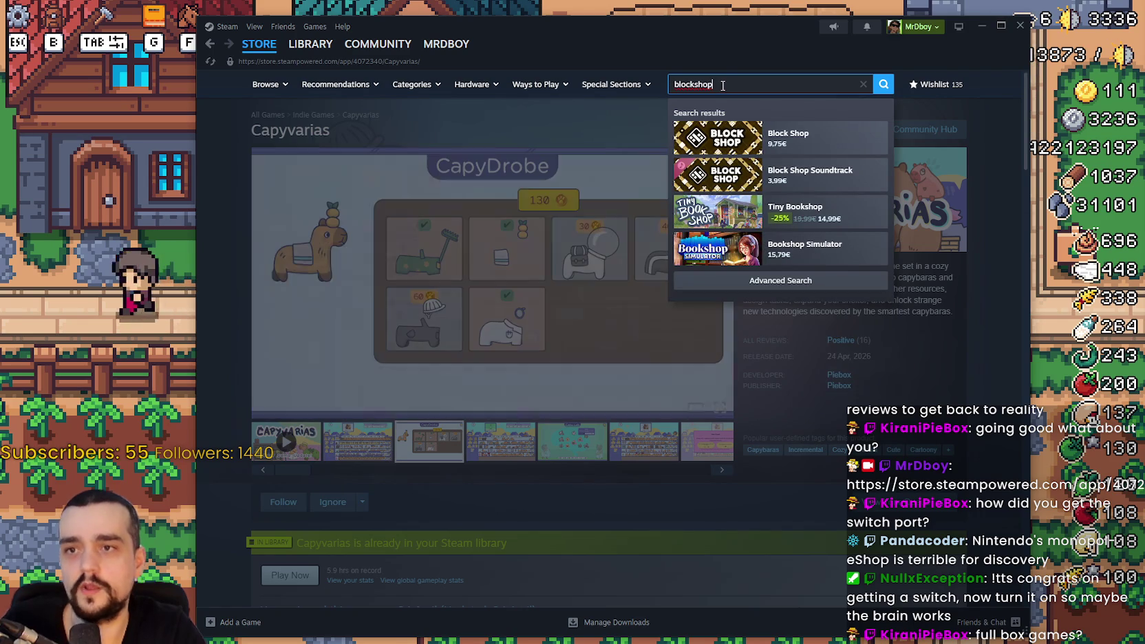
pyautogui.click(790, 141)
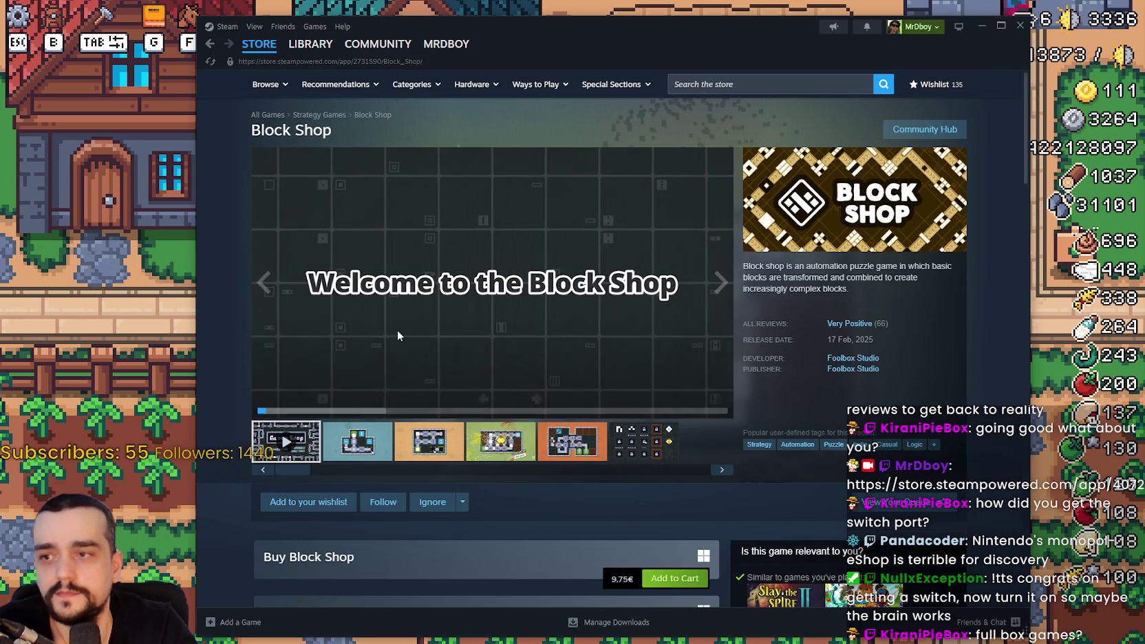
pyautogui.click(391, 392)
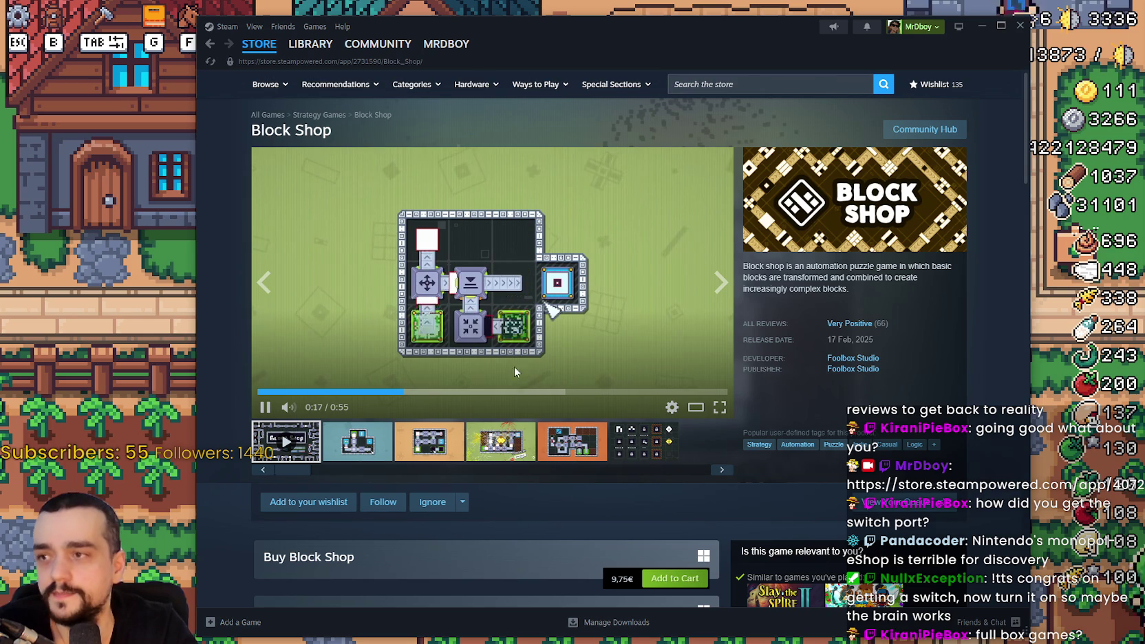
pyautogui.moveTo(344, 132); pyautogui.dragTo(265, 130)
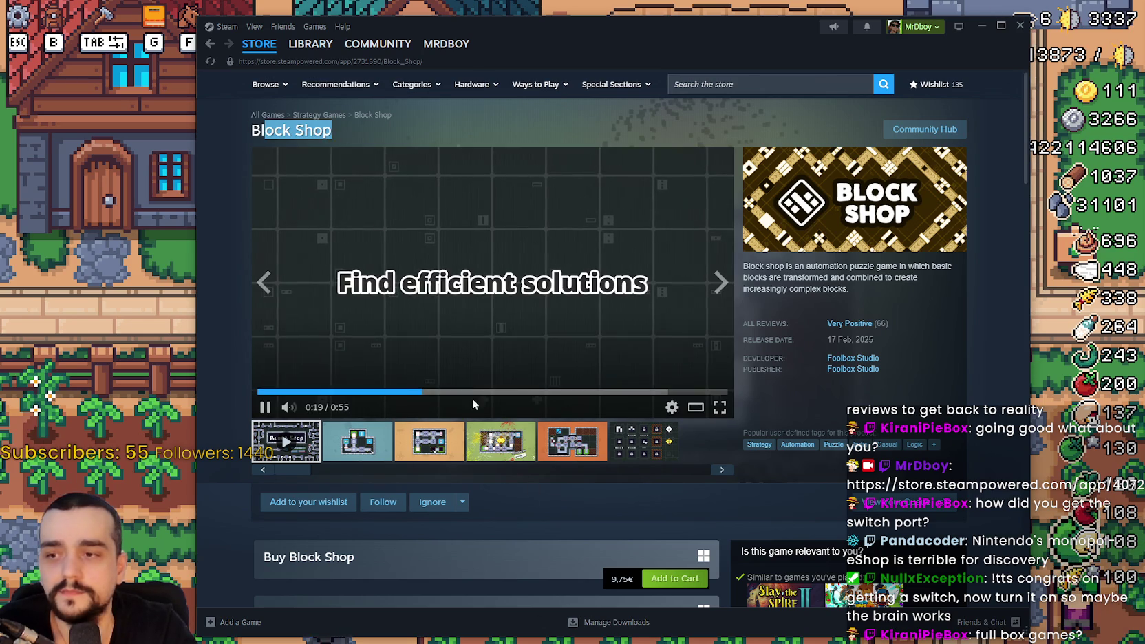
pyautogui.click(589, 391)
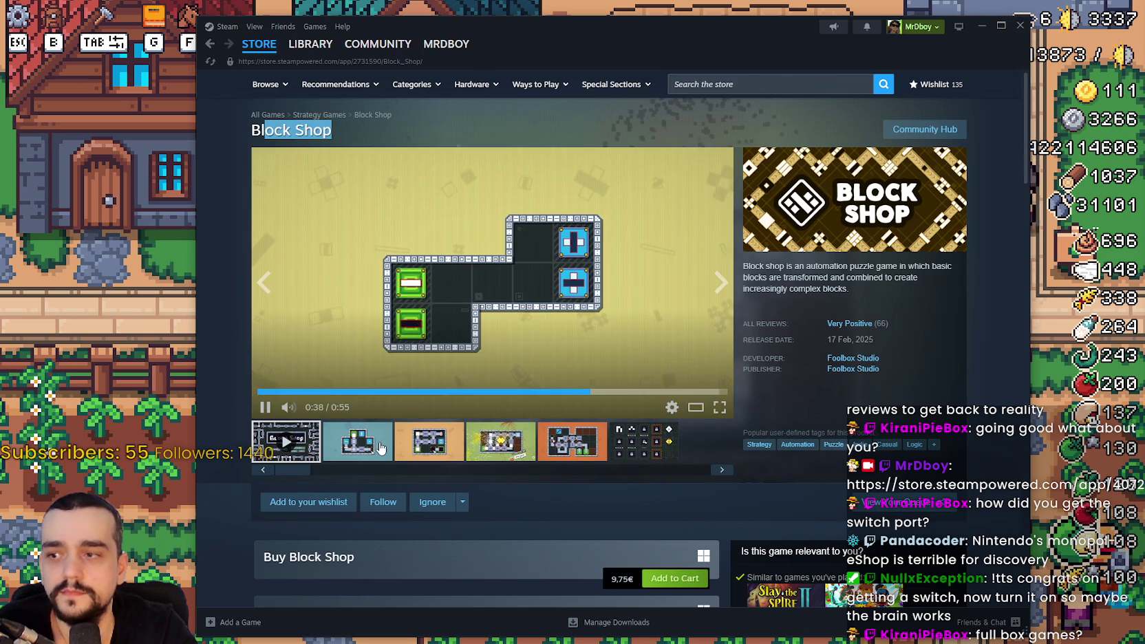
# - View the fifth, sixth (level-select grid) and third Block Shop screenshots
pyautogui.click(572, 444)
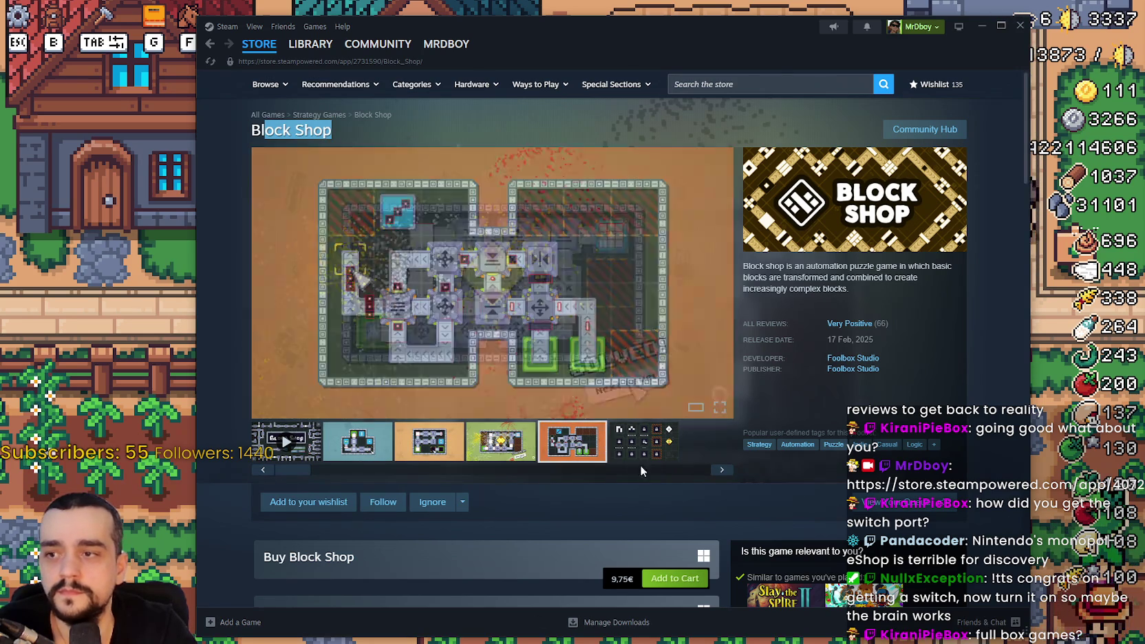
pyautogui.click(641, 456)
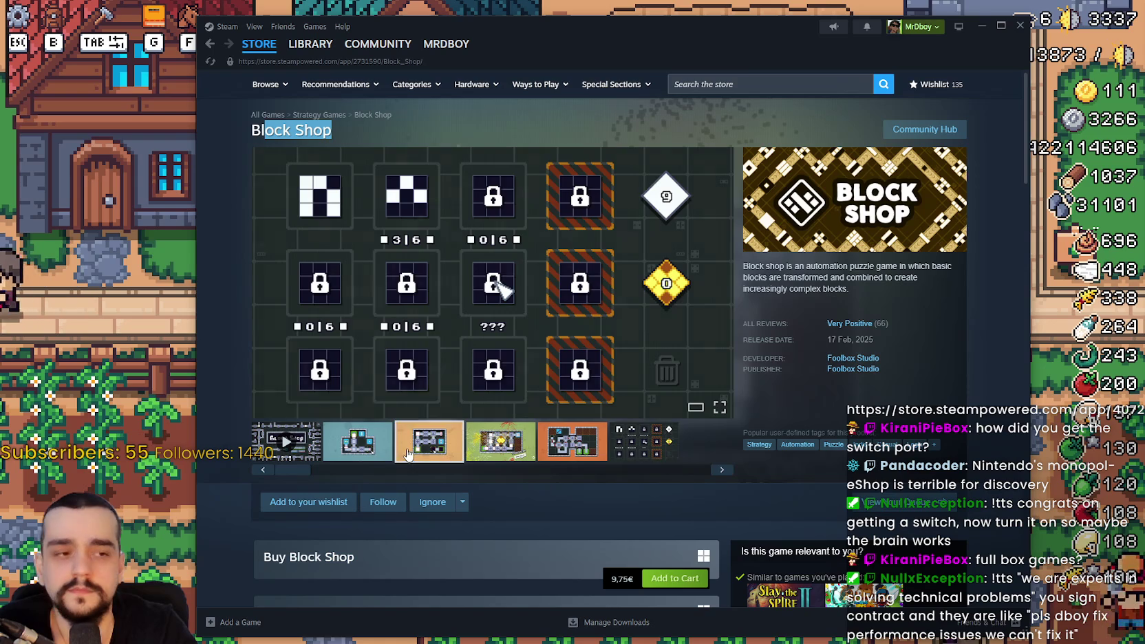
pyautogui.click(403, 451)
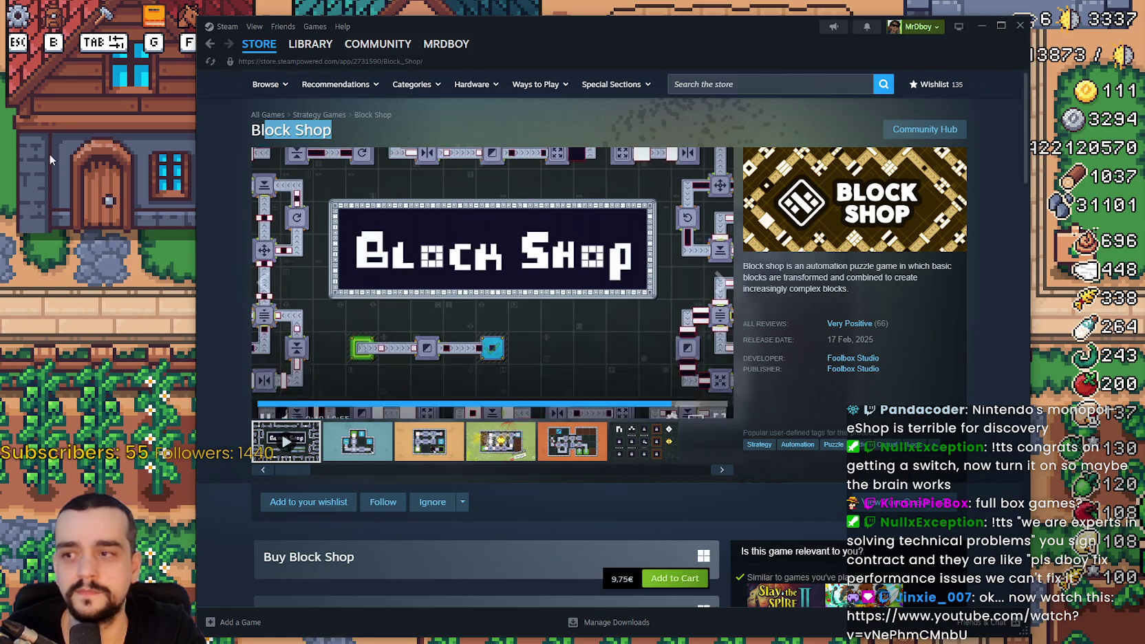
# - Return Steam to its store front, then pause the Lonely Boy song in the browser
pyautogui.click(258, 43)
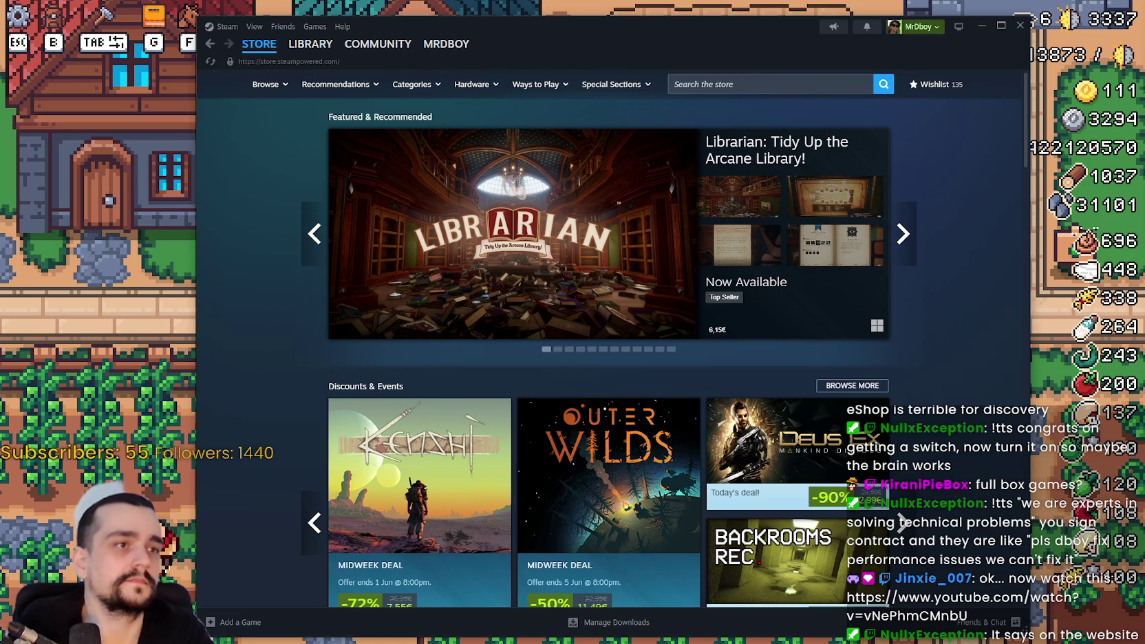
pyautogui.hotkey('alt', 'Tab')
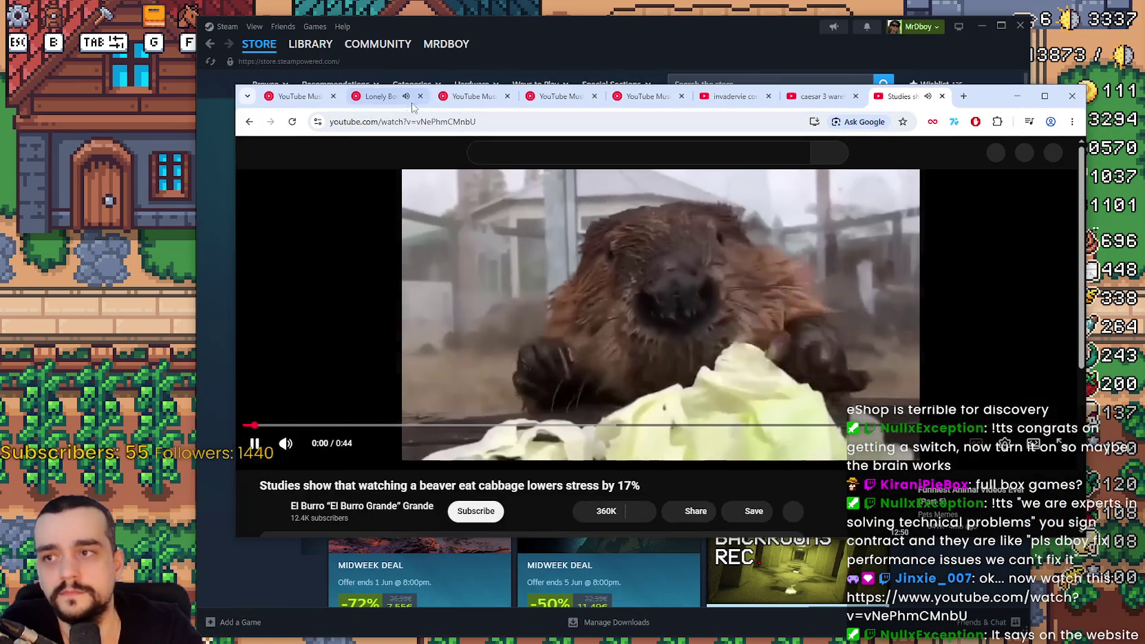
pyautogui.click(399, 97)
pyautogui.click(648, 310)
# - Replay the beaver-eats-cabbage video from 0:00 in a narrower, taller, higher browser window
pyautogui.click(878, 102)
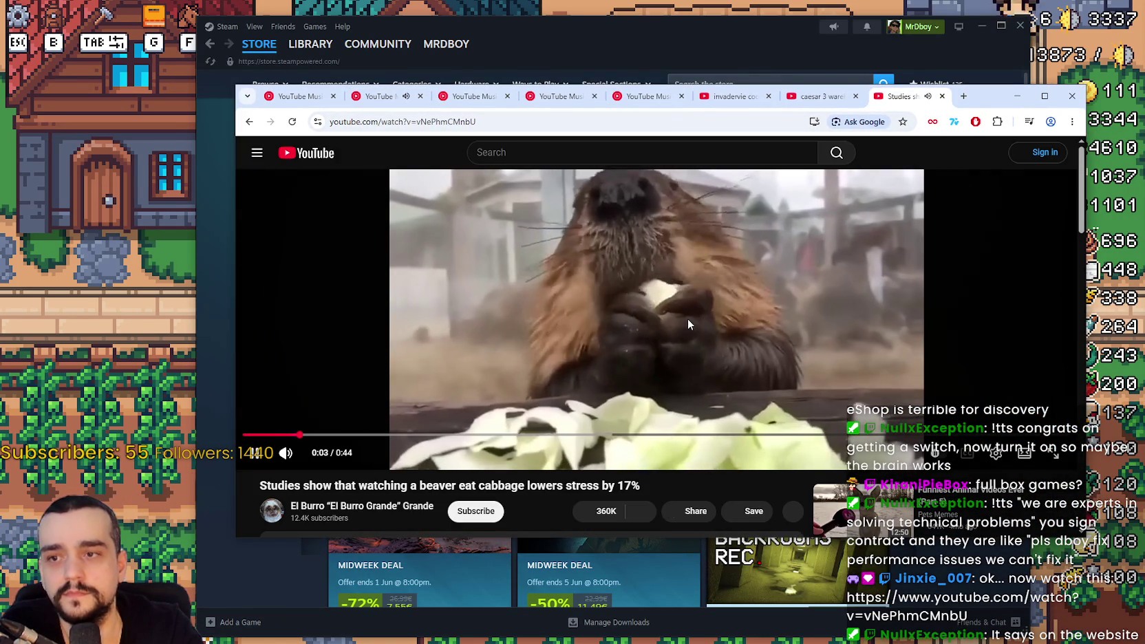
pyautogui.moveTo(1086, 537)
pyautogui.mouseDown()
pyautogui.moveTo(1023, 544)
pyautogui.moveTo(971, 578)
pyautogui.mouseUp()
pyautogui.moveTo(696, 86); pyautogui.dragTo(713, 19)
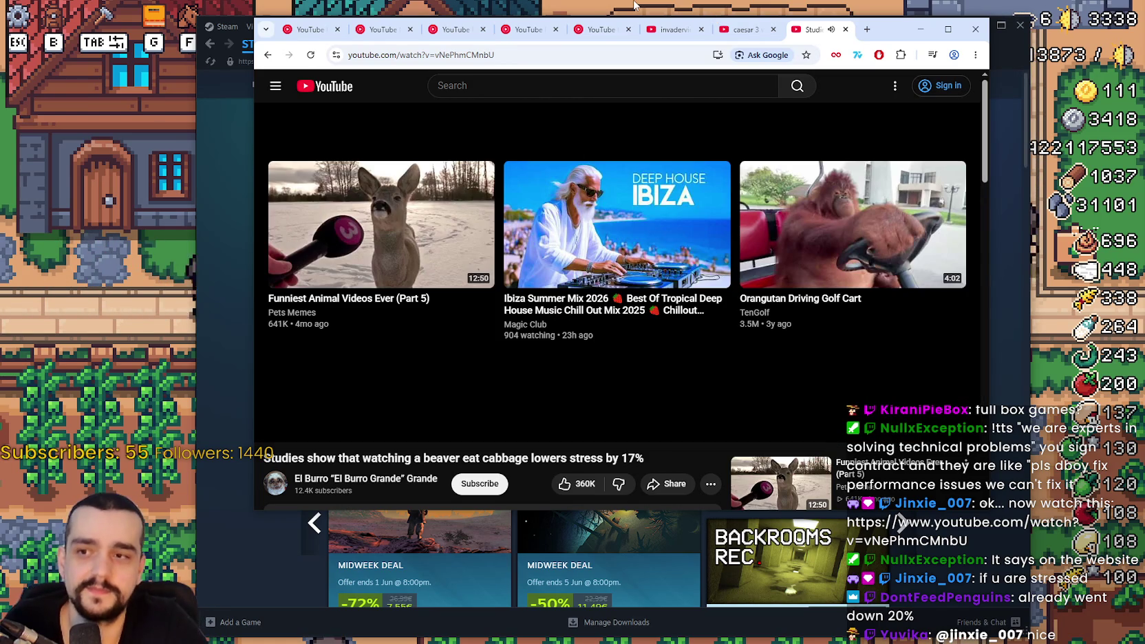
pyautogui.click(273, 426)
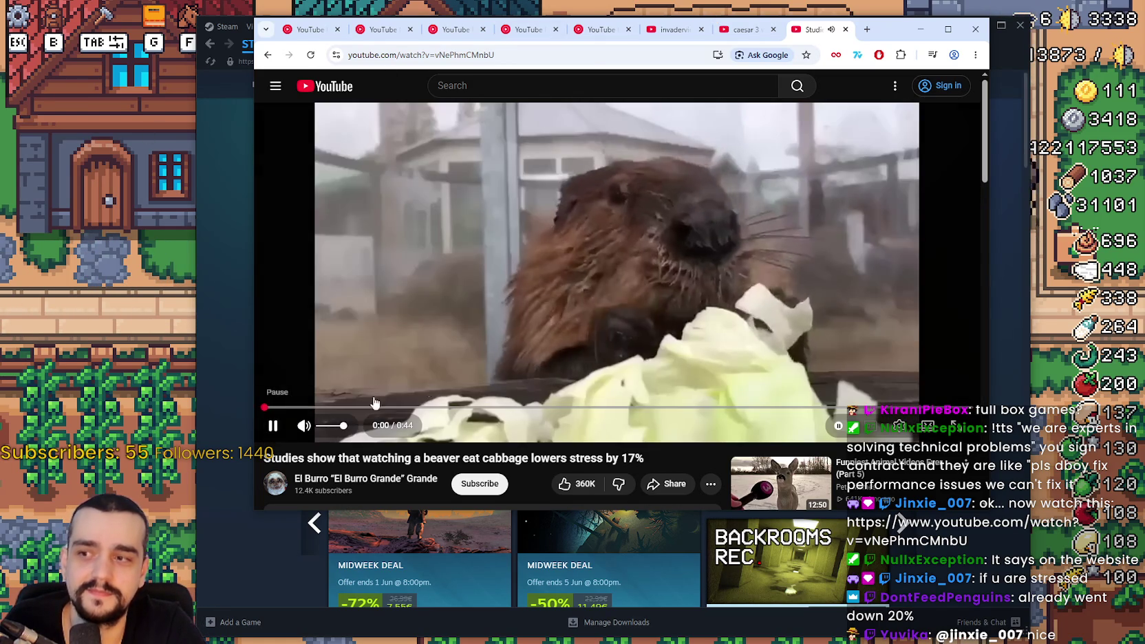
# - Pause the beaver video, watch the invadervie CoD montage, then return to the Lonely Boy tab
pyautogui.rightClick(592, 305)
pyautogui.click(590, 326)
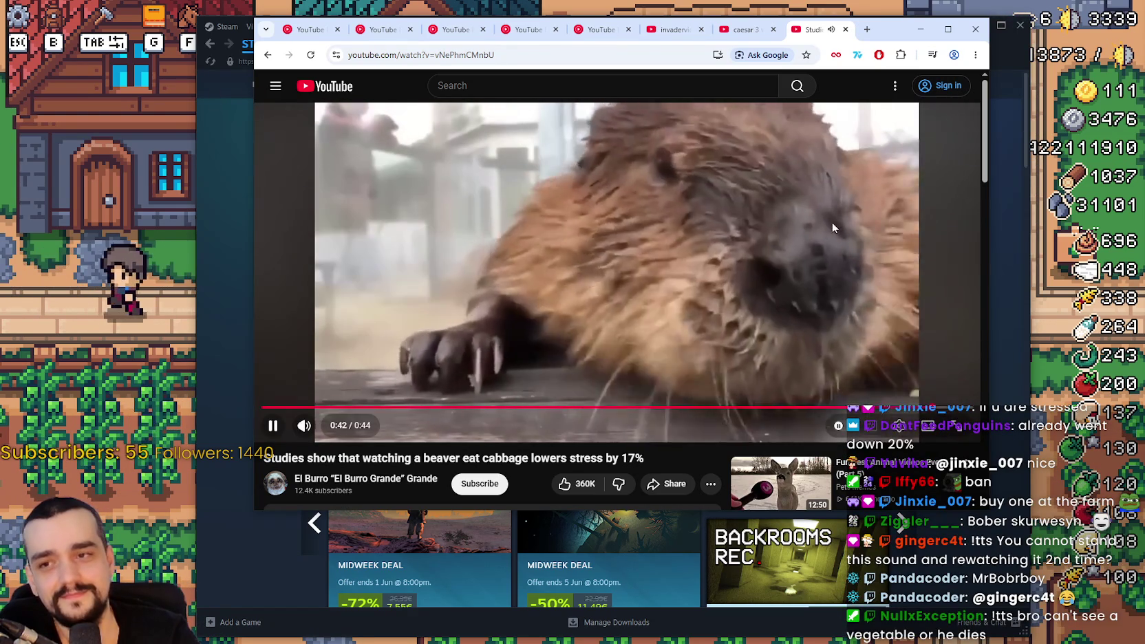
pyautogui.press('space')
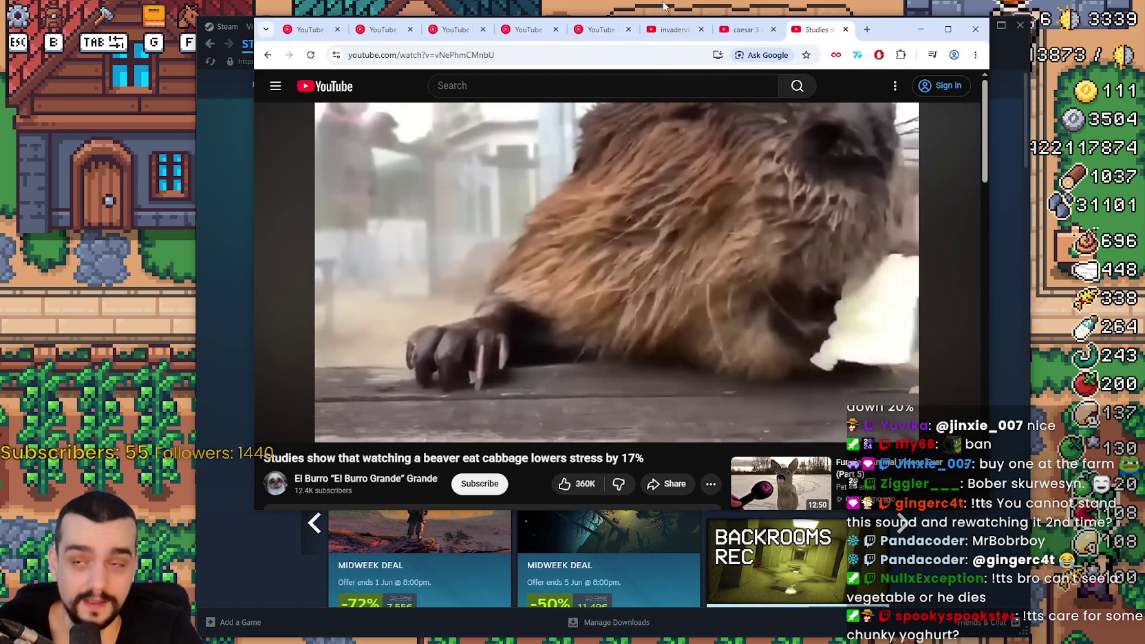
pyautogui.click(665, 29)
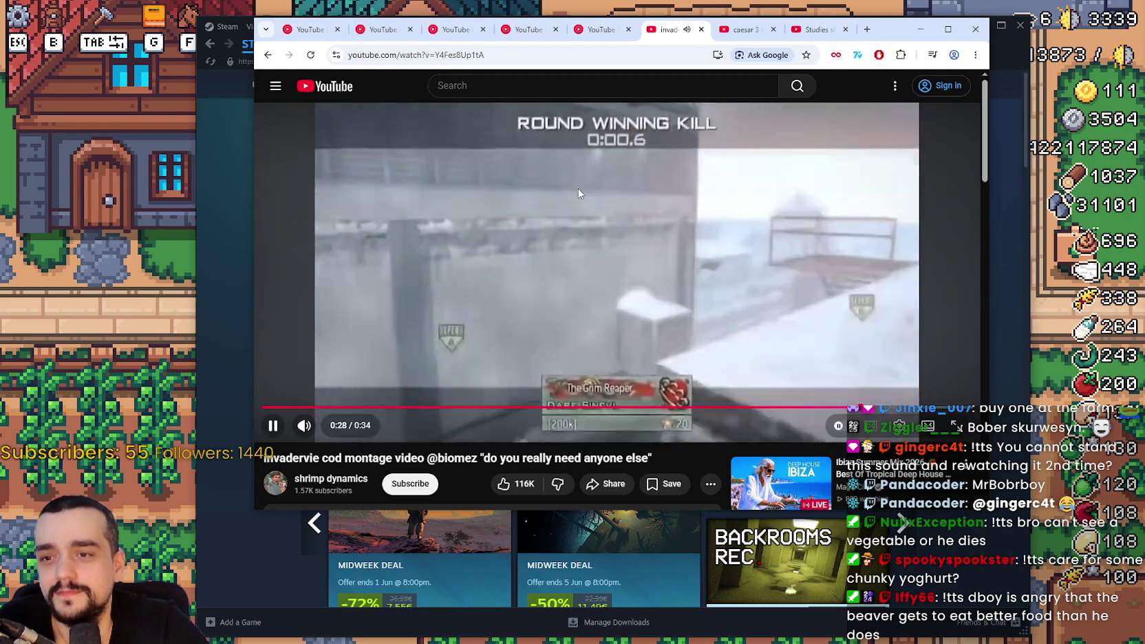
pyautogui.click(389, 31)
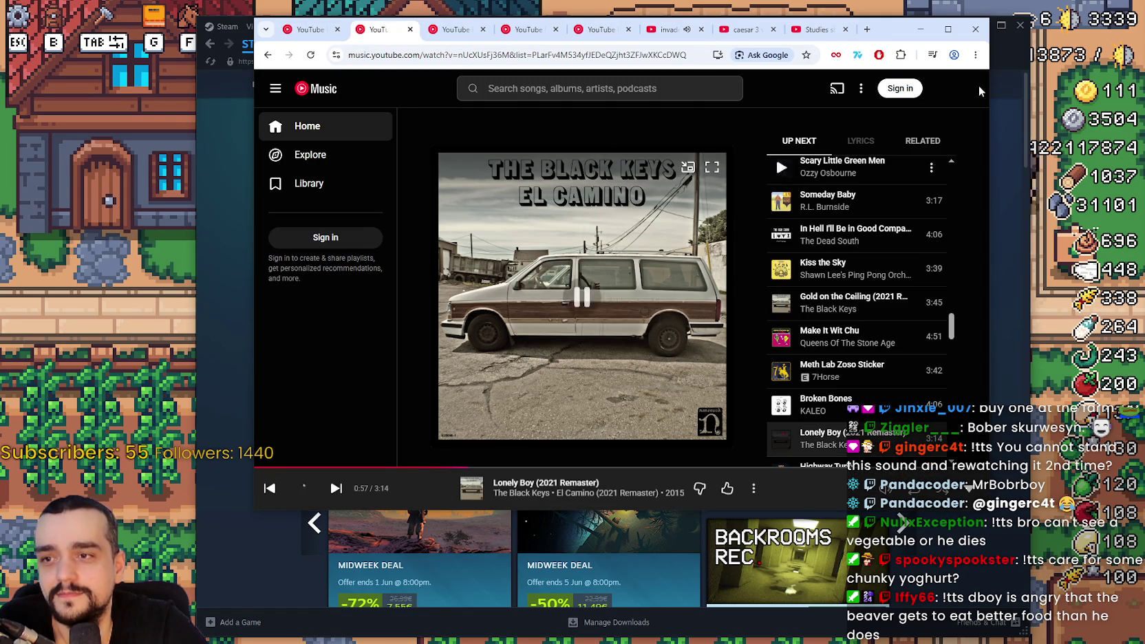
# - Minimize the browser to reveal Steam's store front and start a store search
pyautogui.click(923, 28)
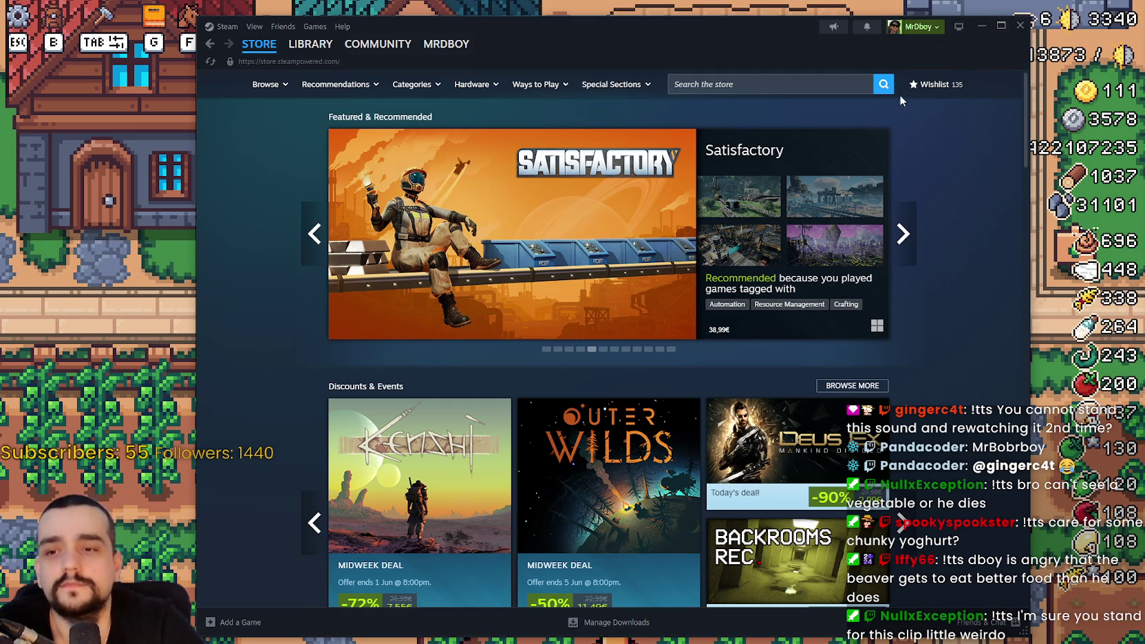
pyautogui.click(819, 84)
pyautogui.write('MR FARMBO')
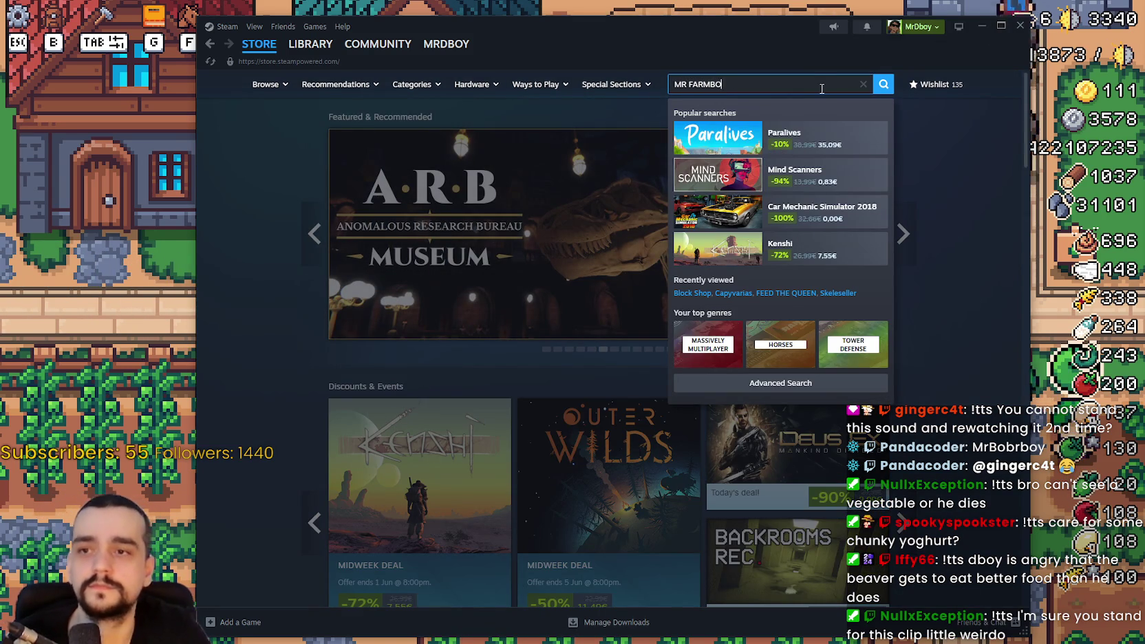
# - Search for MR FARMBOY, open its store page, then go to its Community Hub
pyautogui.write('Y')
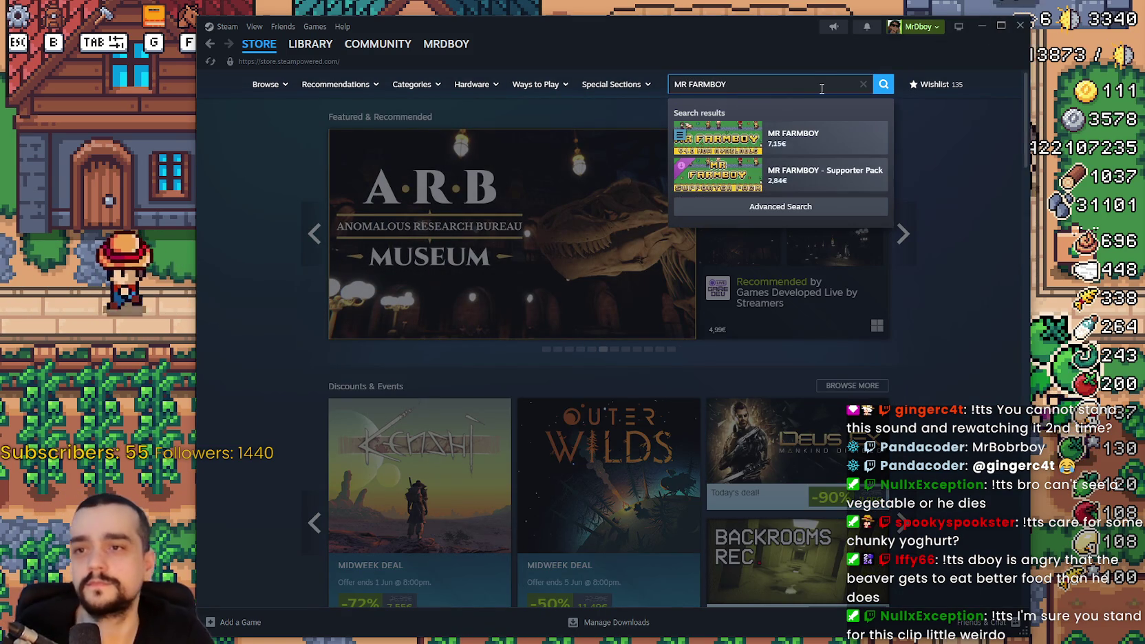
pyautogui.click(851, 157)
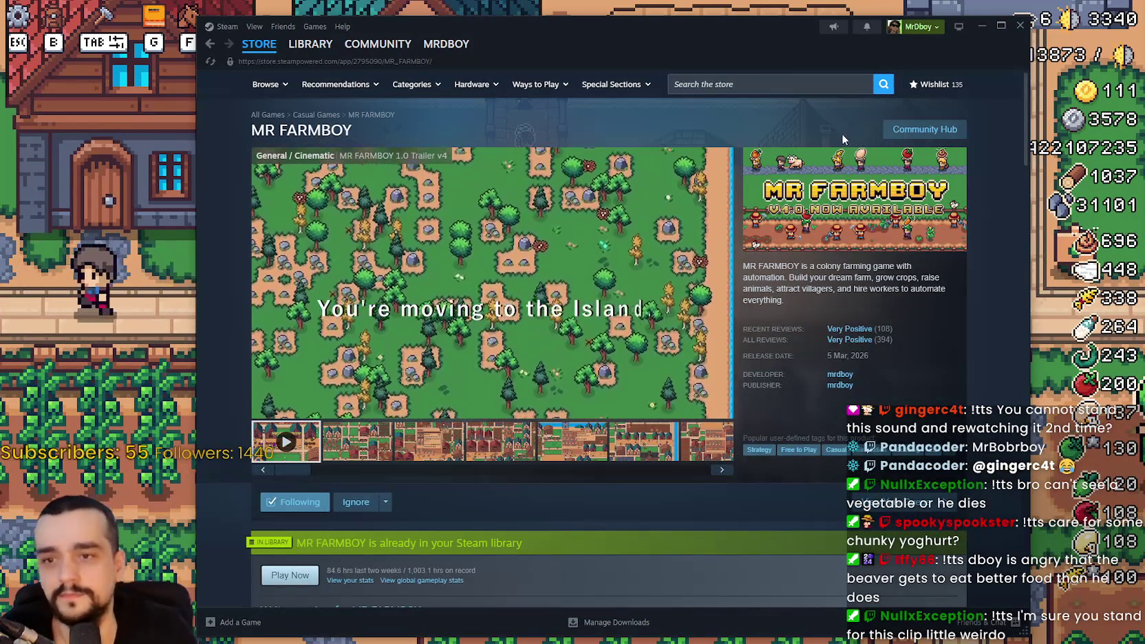
pyautogui.moveTo(867, 339)
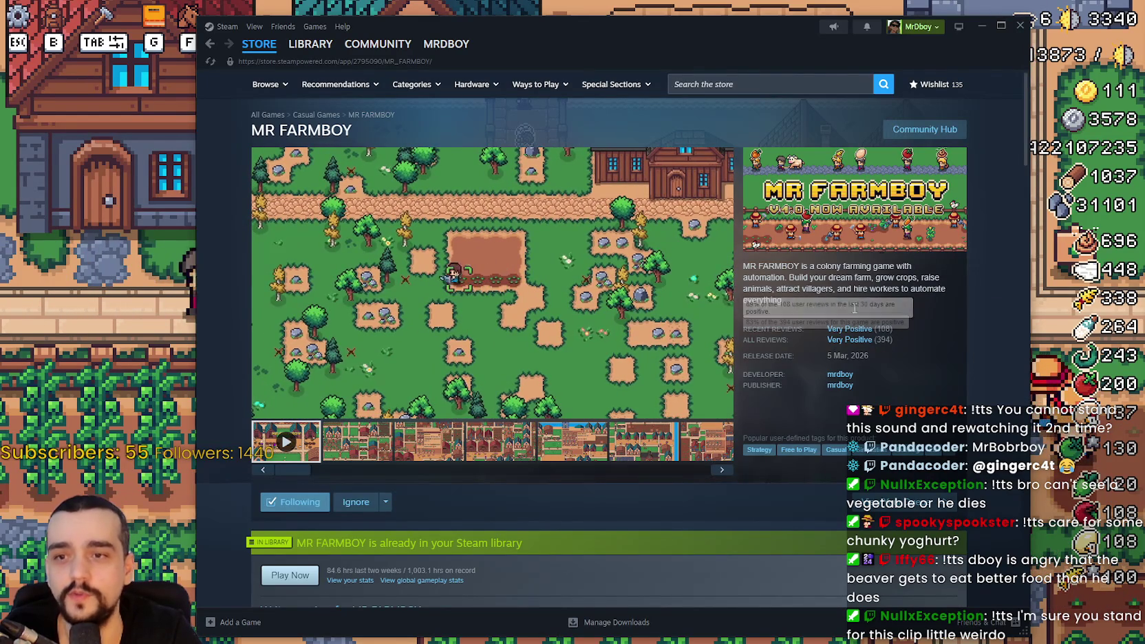
pyautogui.click(926, 129)
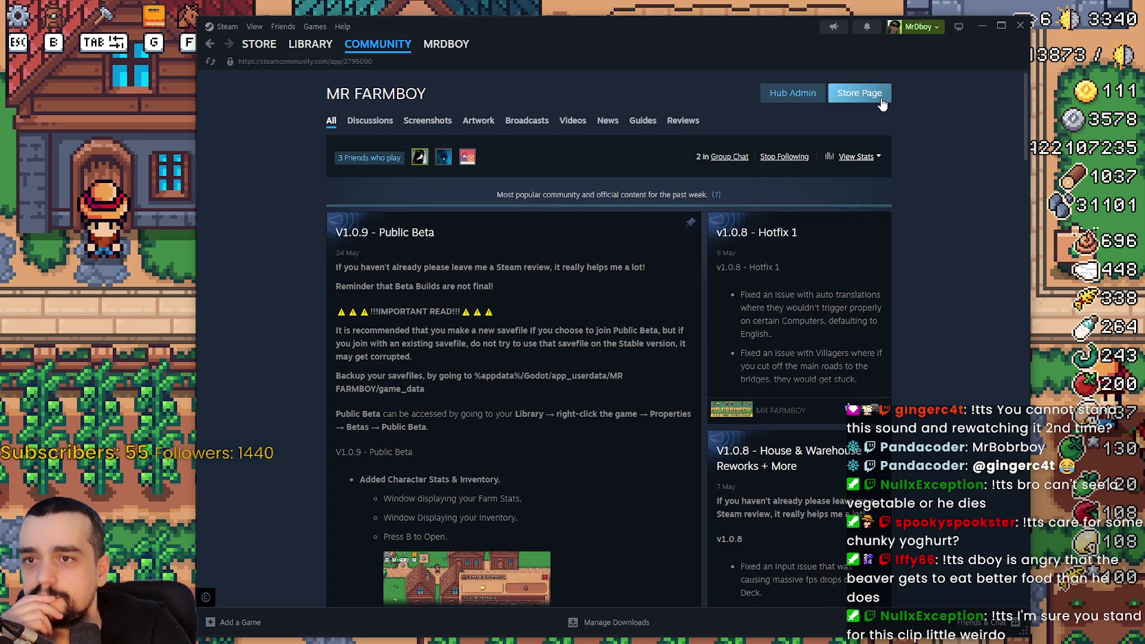
# - Show MR FARMBOY's community reviews in all languages, sorted by most recent
pyautogui.click(881, 96)
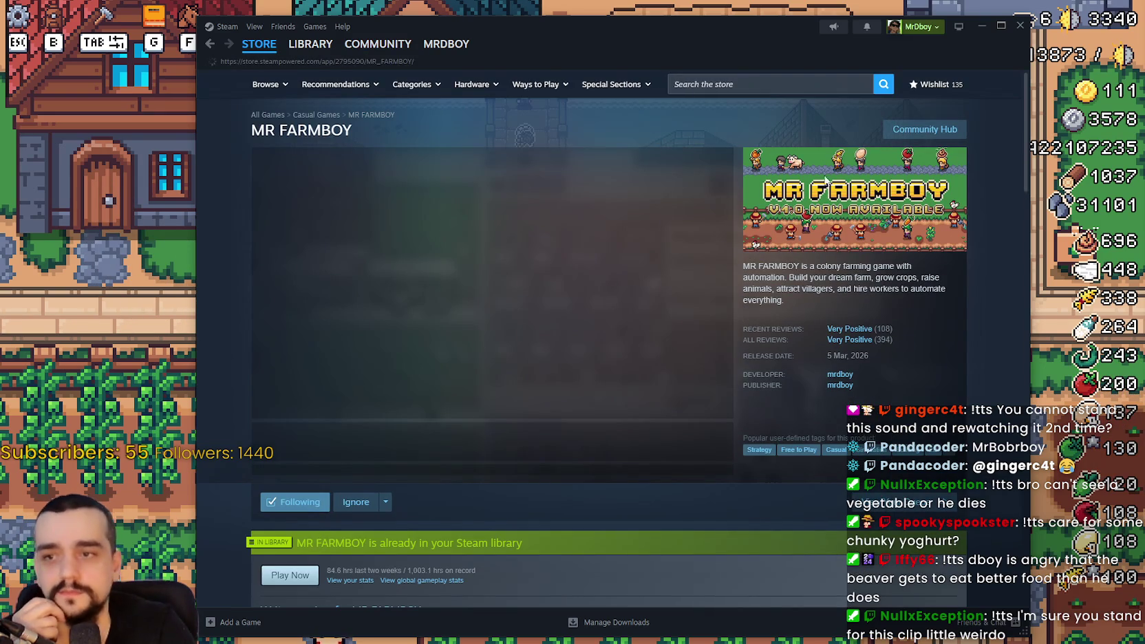
pyautogui.click(950, 130)
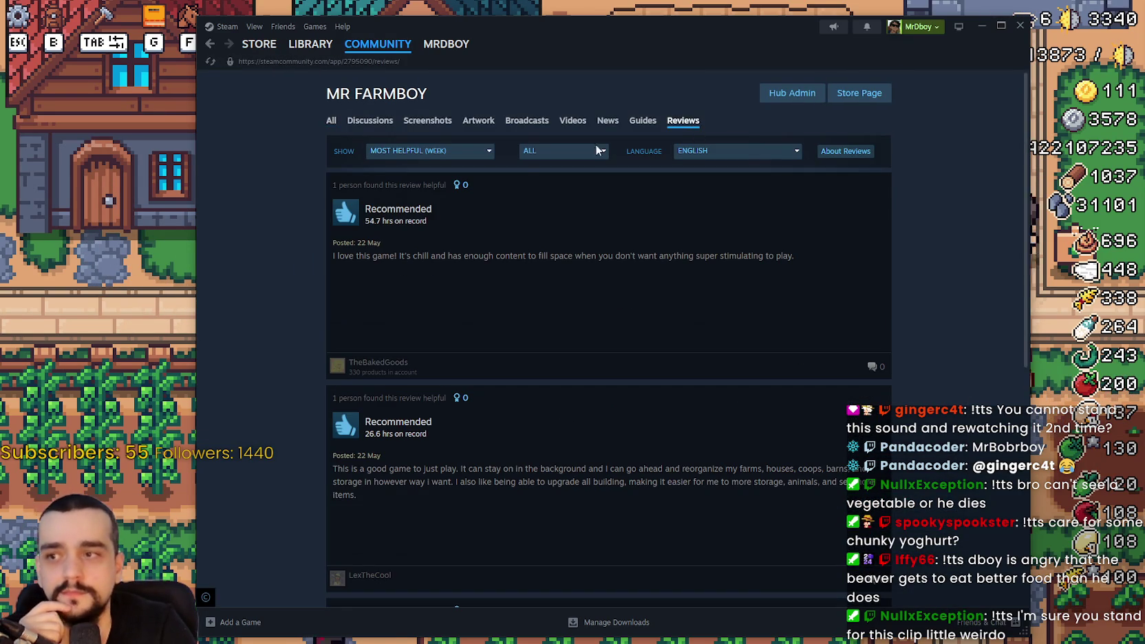
pyautogui.click(694, 151)
pyautogui.click(695, 168)
pyautogui.click(453, 153)
pyautogui.click(432, 274)
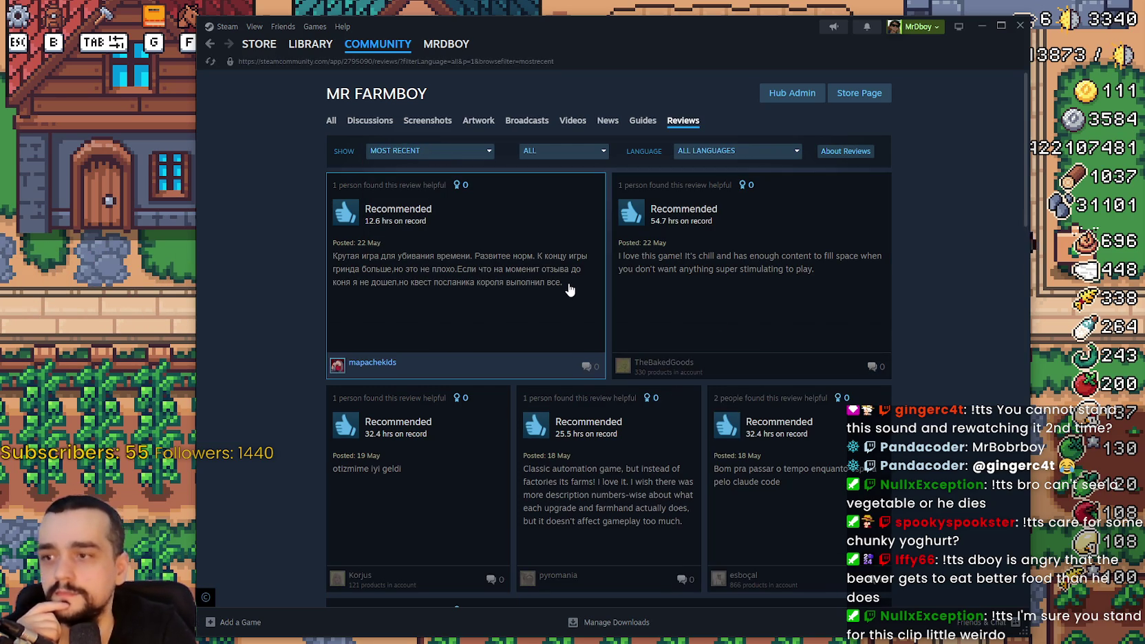
# - Read several recent reviews in full, including a Russian one, while scrolling down the list
pyautogui.click(572, 287)
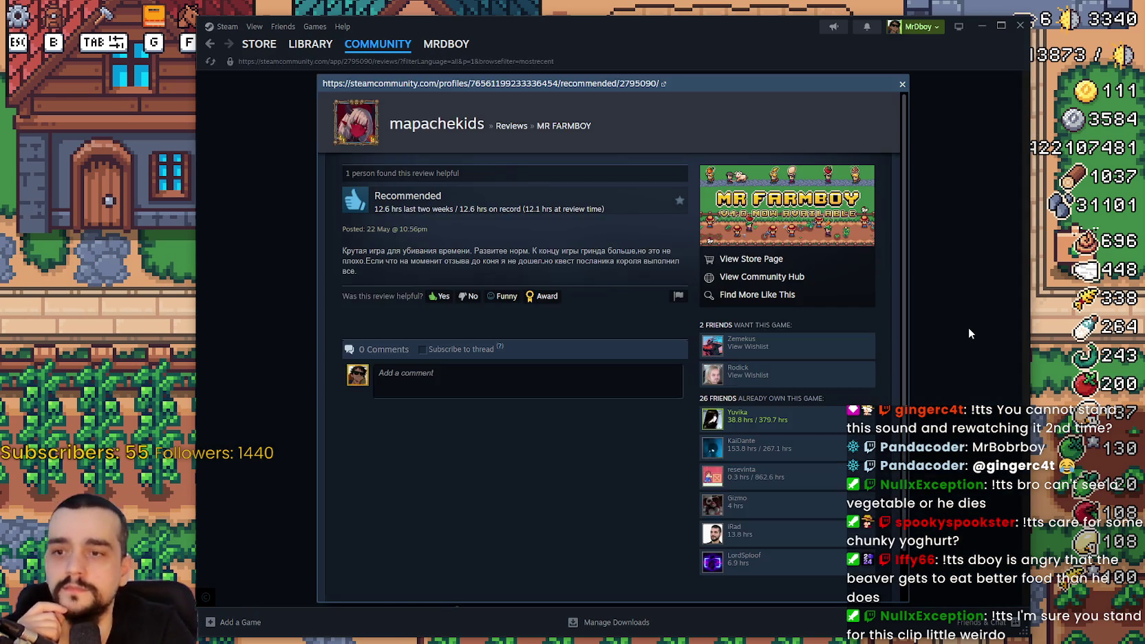
pyautogui.click(969, 333)
pyautogui.click(862, 314)
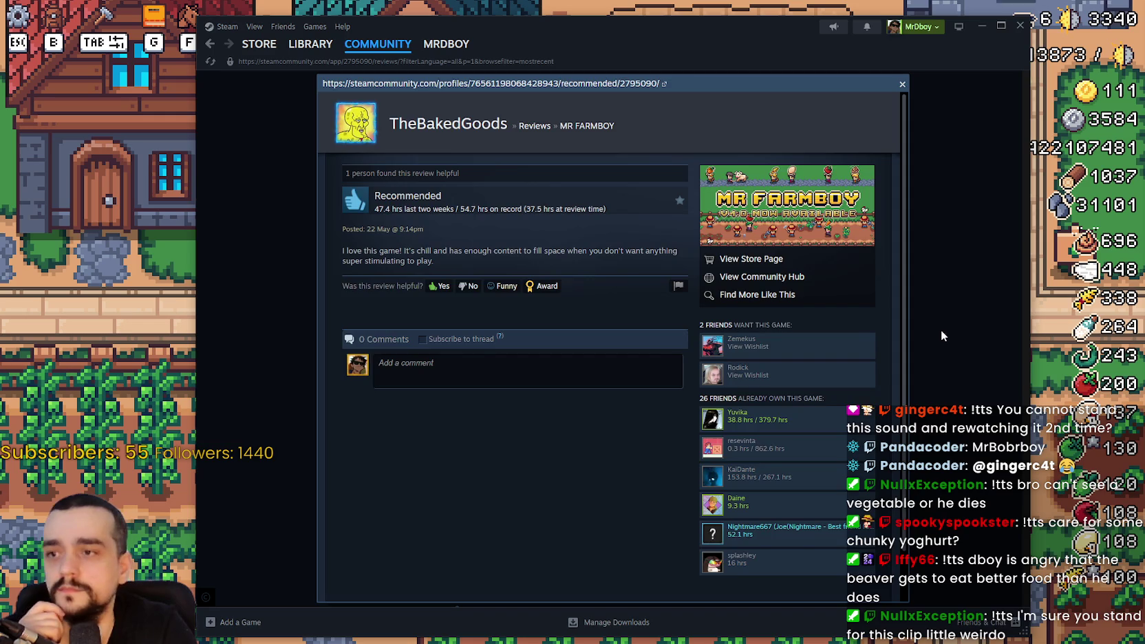
pyautogui.click(942, 336)
pyautogui.scroll(-2, 477, 408)
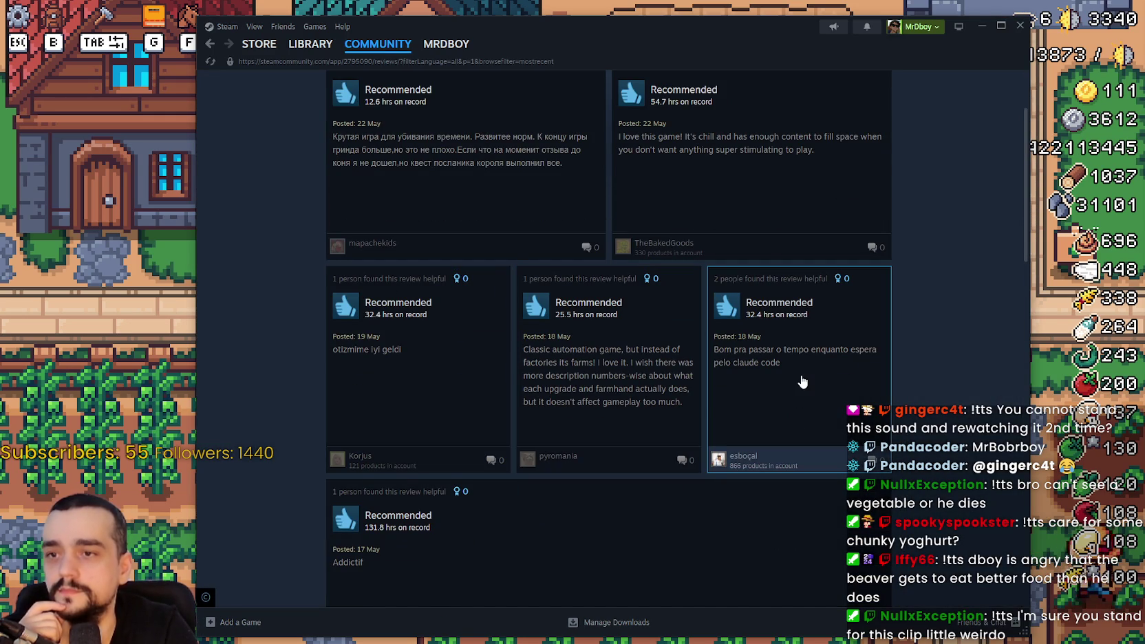
pyautogui.click(694, 376)
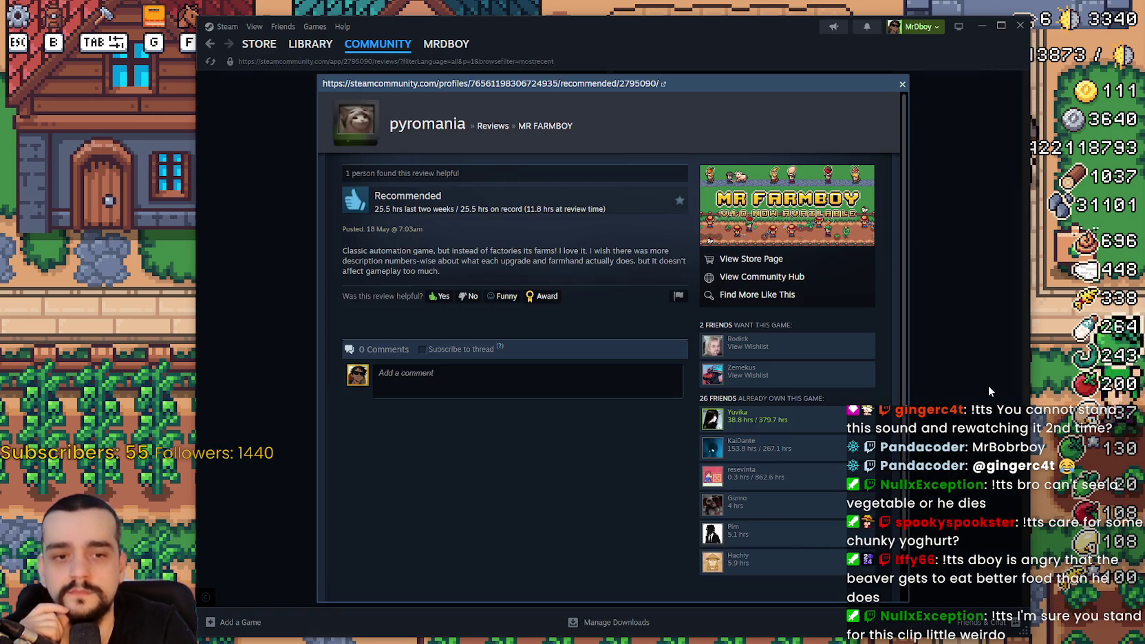
pyautogui.click(989, 386)
pyautogui.click(854, 392)
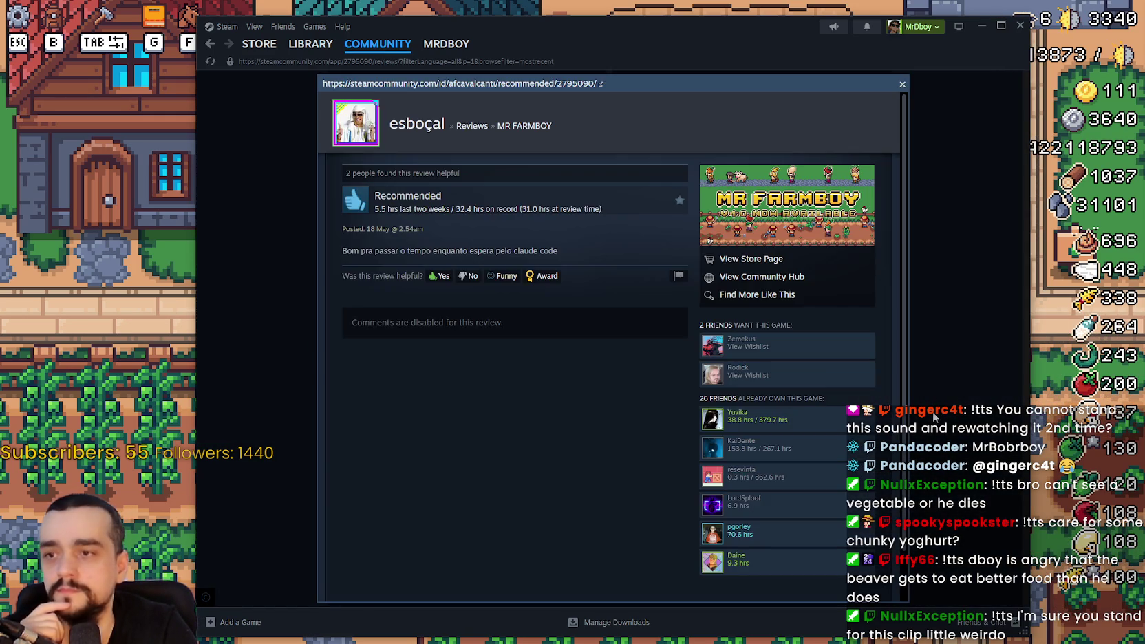
pyautogui.click(977, 386)
pyautogui.scroll(-4, 450, 419)
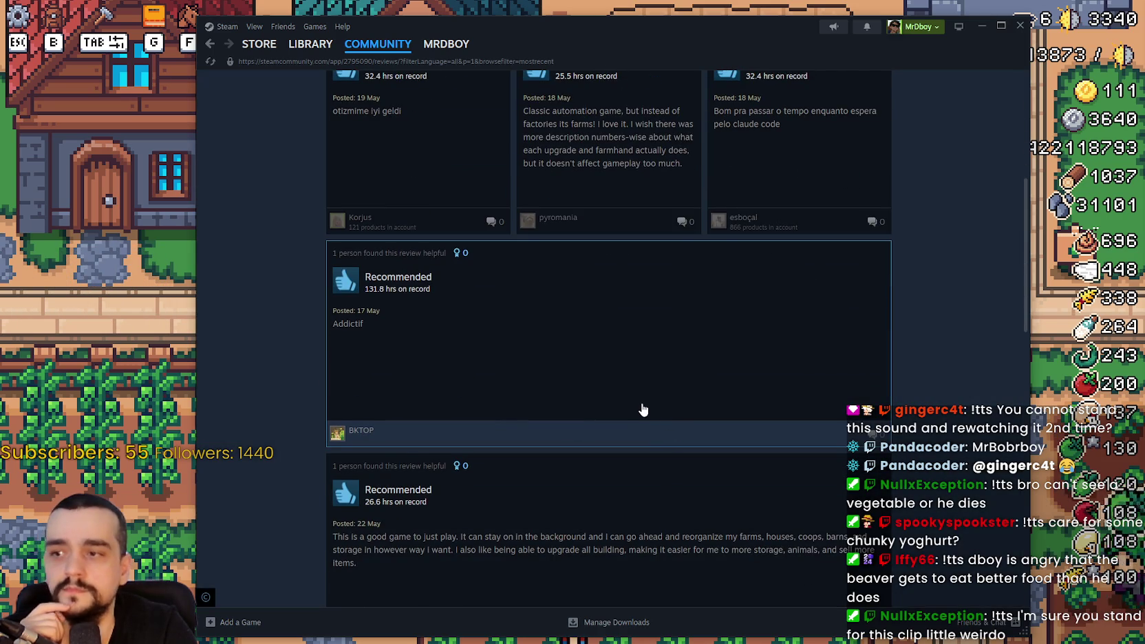
pyautogui.scroll(-2, 644, 410)
pyautogui.scroll(-4, 624, 424)
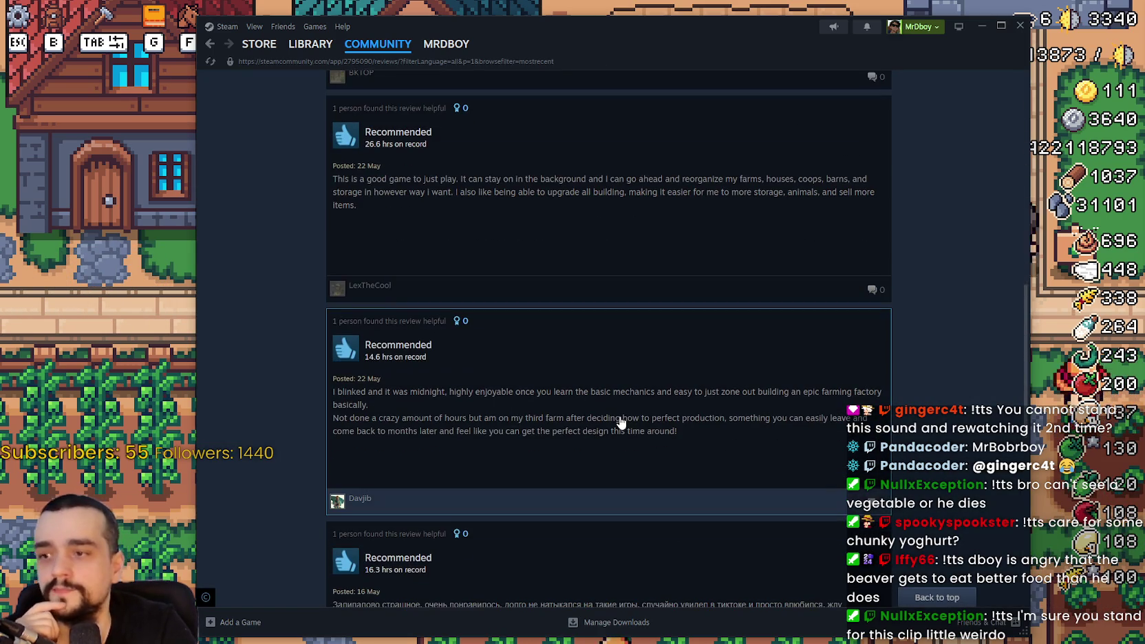
pyautogui.scroll(-4, 618, 419)
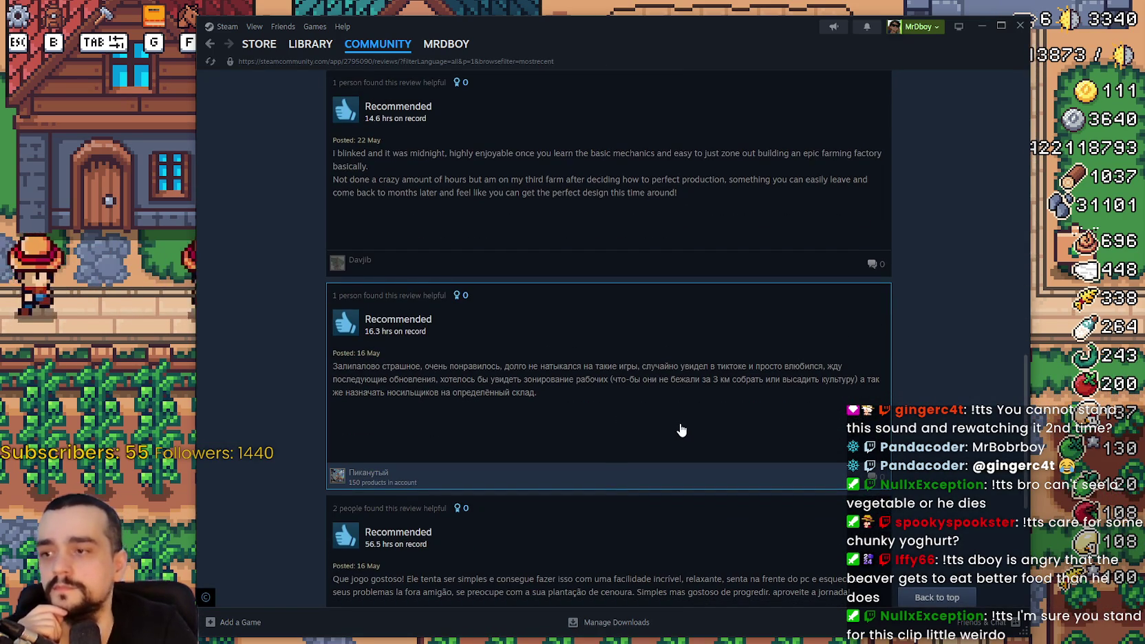
pyautogui.moveTo(260, 53)
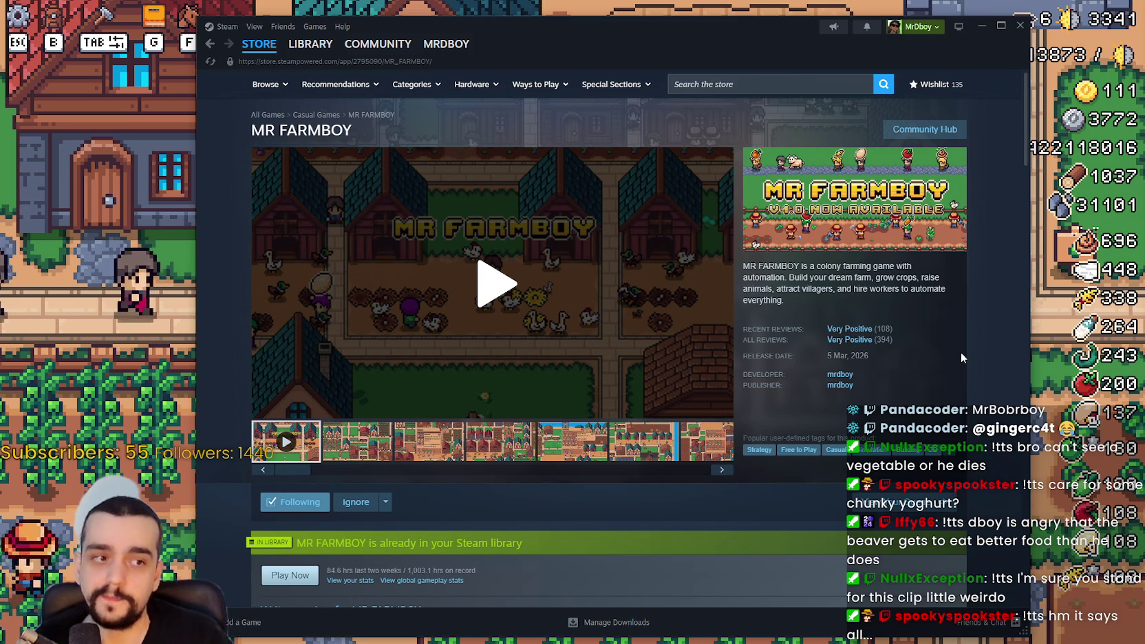
# - Scroll down the MR FARMBOY store page and back up, then close Steam
pyautogui.moveTo(887, 342)
pyautogui.scroll(-10, 653, 445)
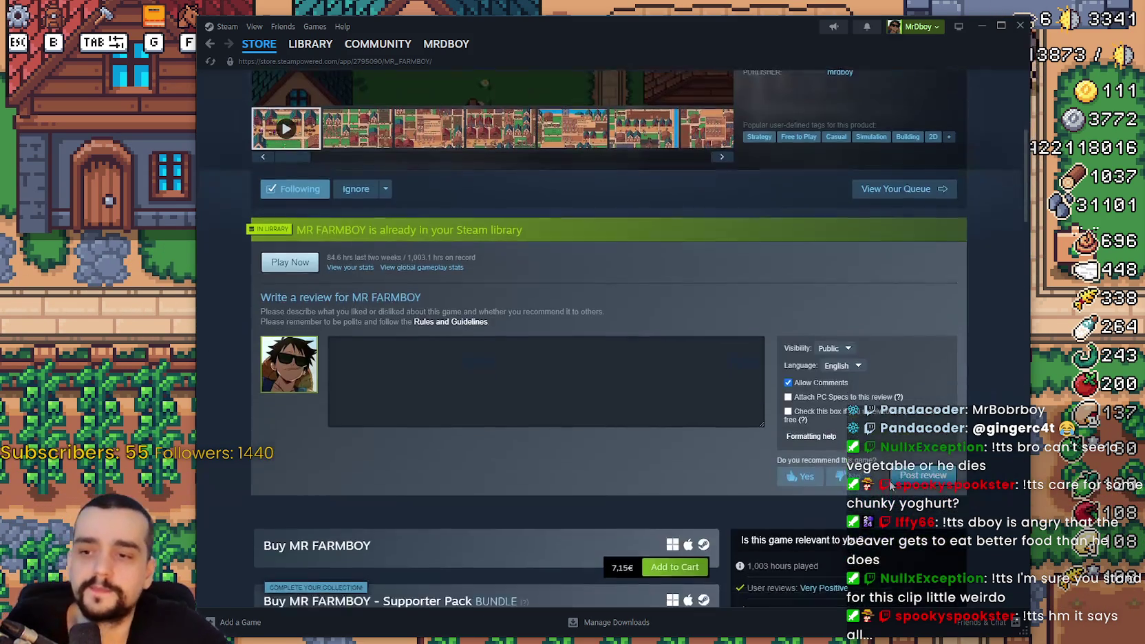
pyautogui.scroll(-5, 642, 493)
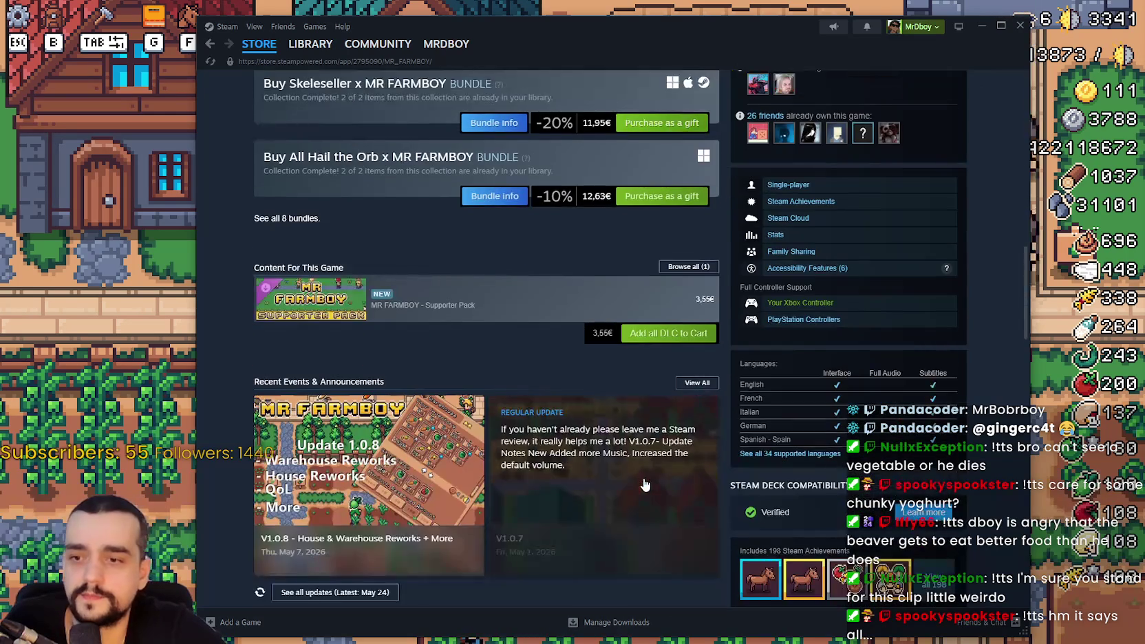
pyautogui.scroll(6, 644, 489)
pyautogui.scroll(10, 640, 482)
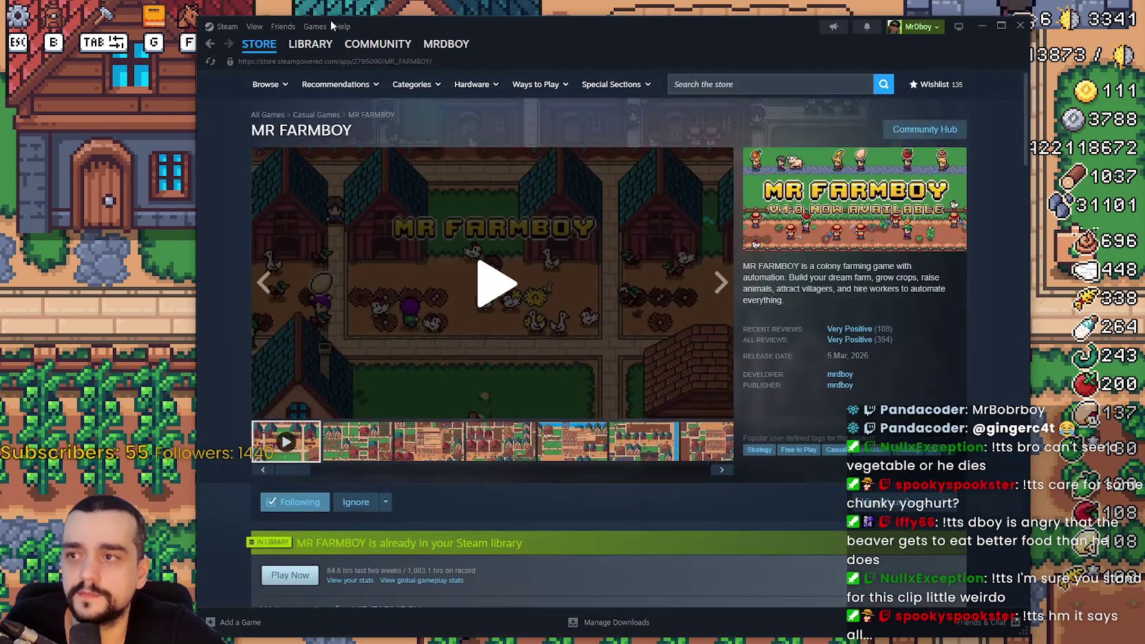
pyautogui.click(1020, 27)
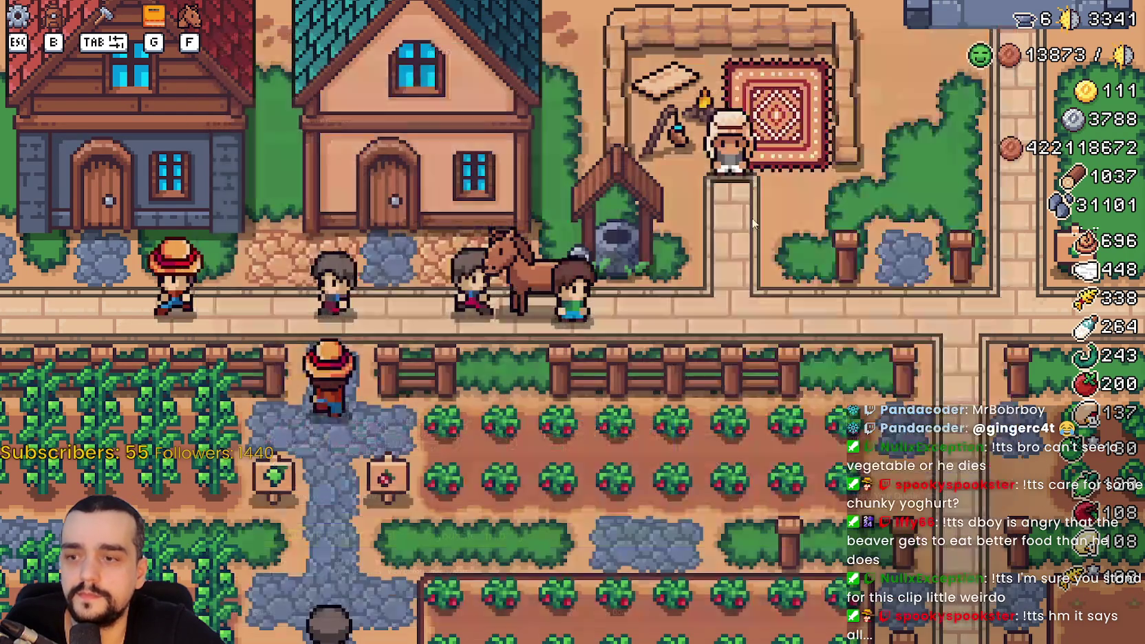
# - Check the stats and inventory panel with B, then close it
pyautogui.press('b')
pyautogui.scroll(5, 686, 272)
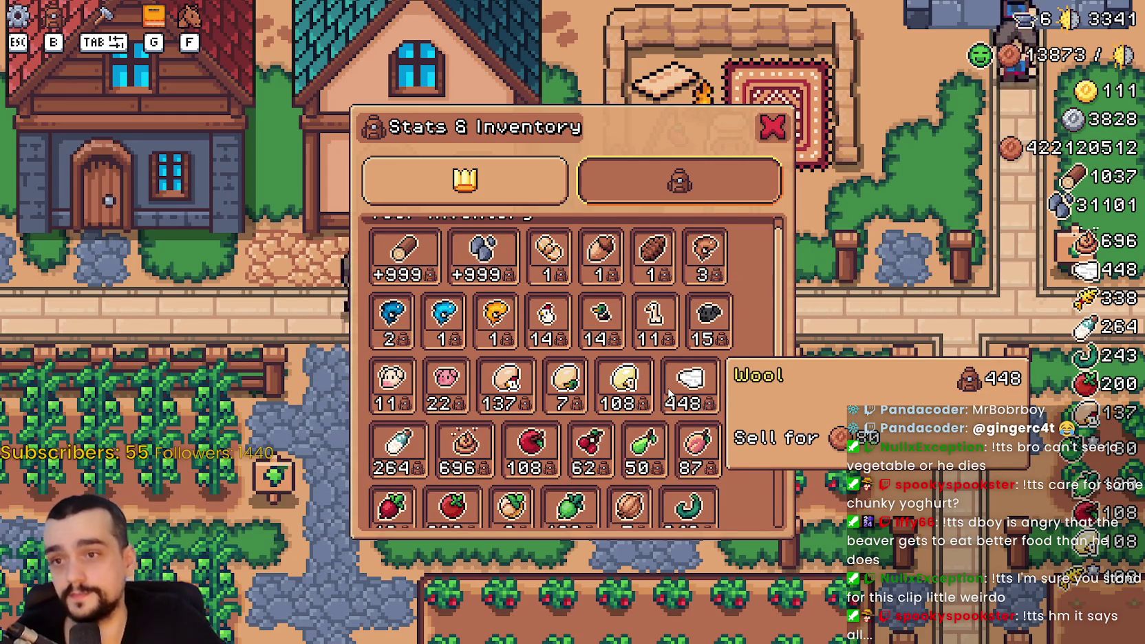
pyautogui.press('b')
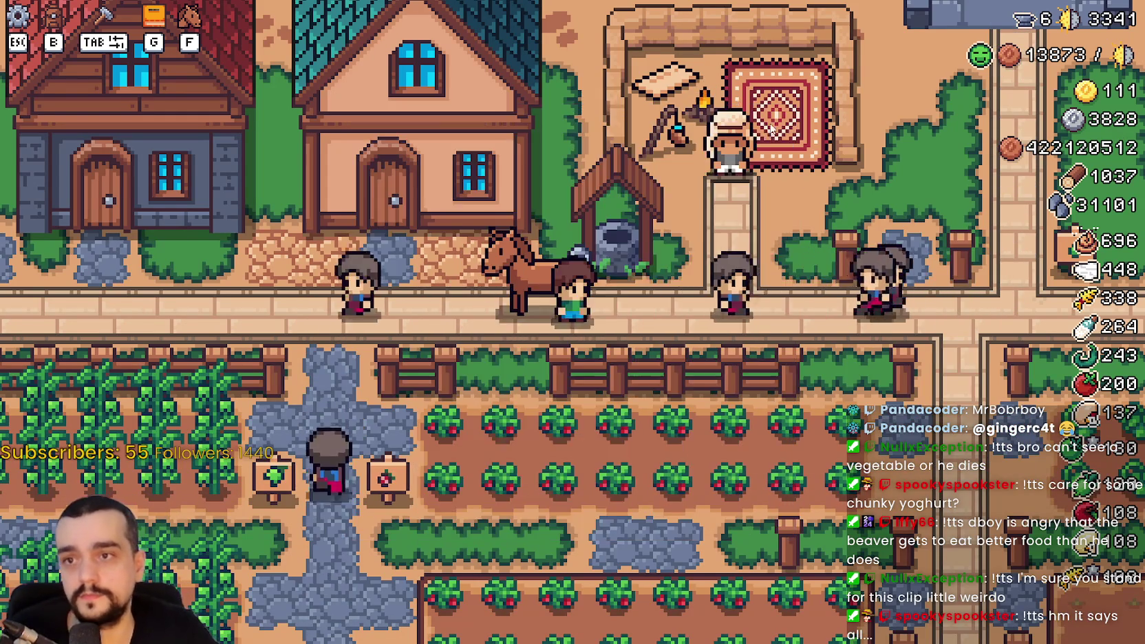
# - Walk the farmer to the Royal's Envoy and open its eight-crop delivery task
pyautogui.press('d')
pyautogui.press('w')
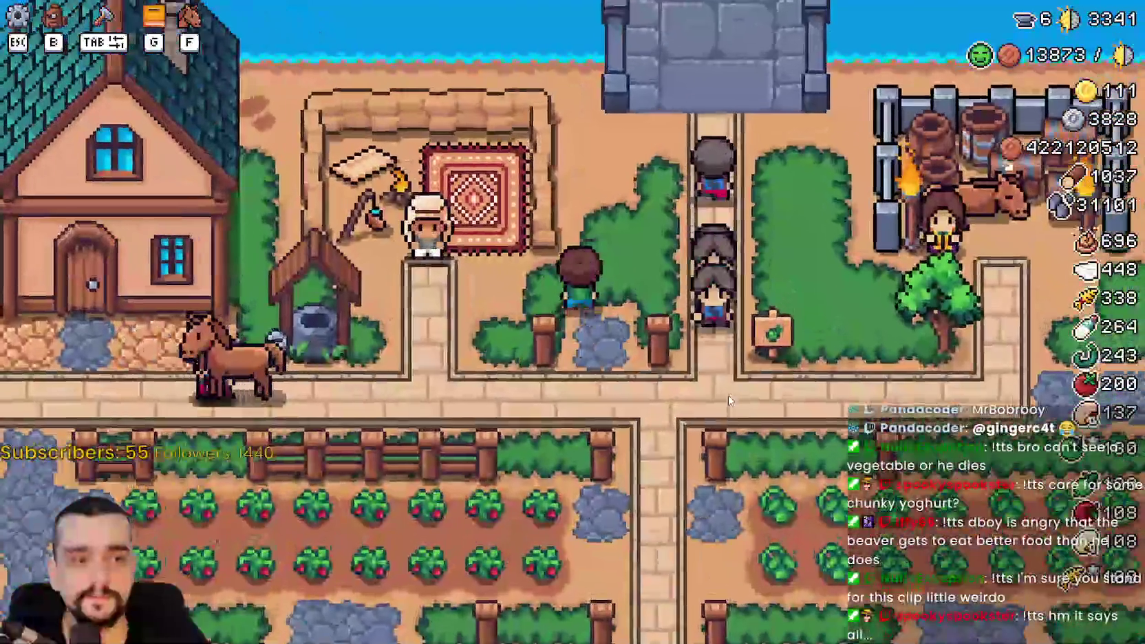
pyautogui.press('d')
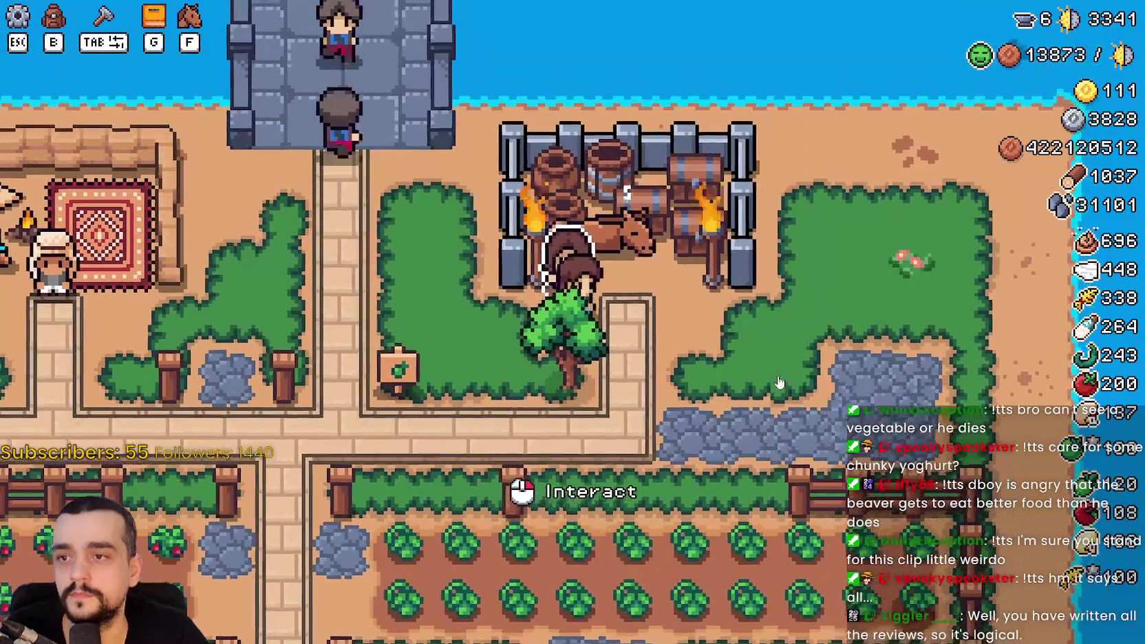
pyautogui.press('e')
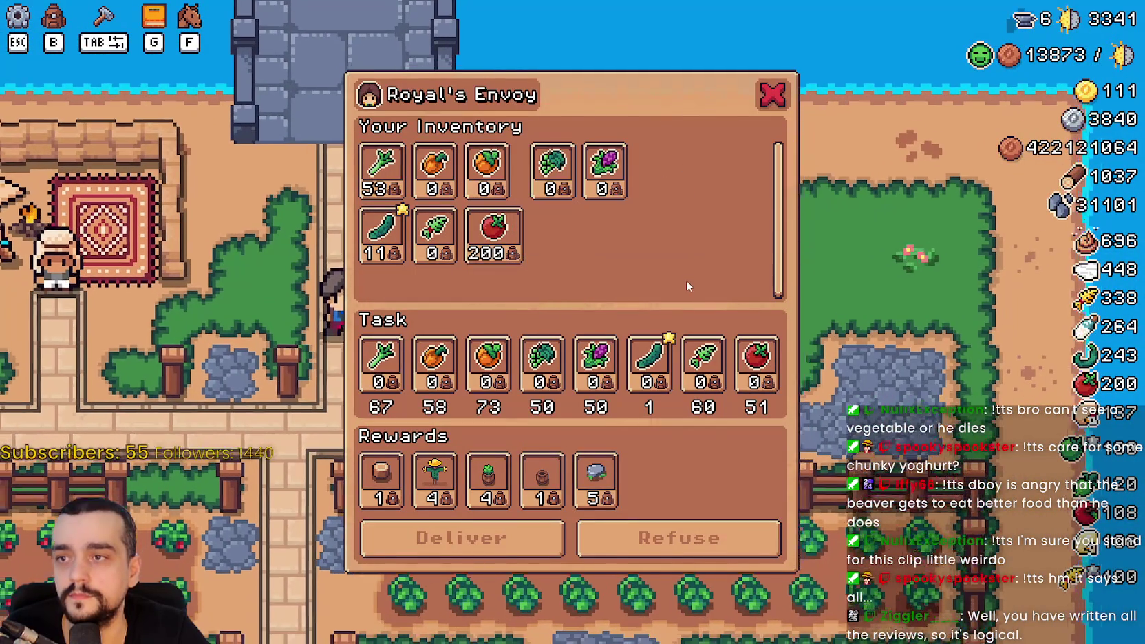
pyautogui.press('Escape')
pyautogui.press('a')
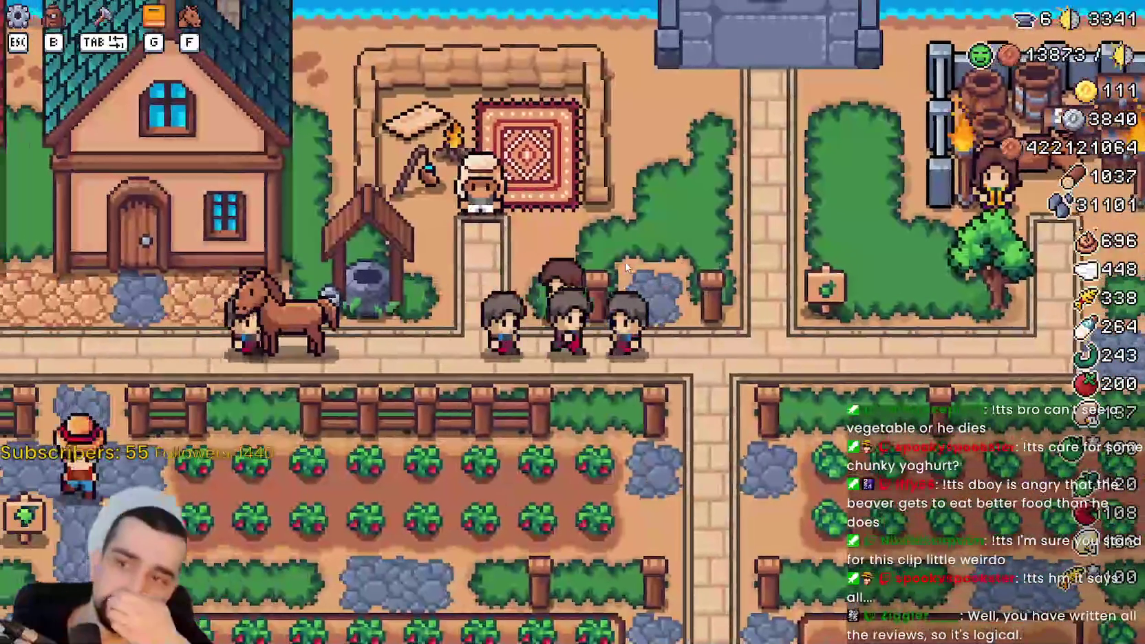
pyautogui.press('d')
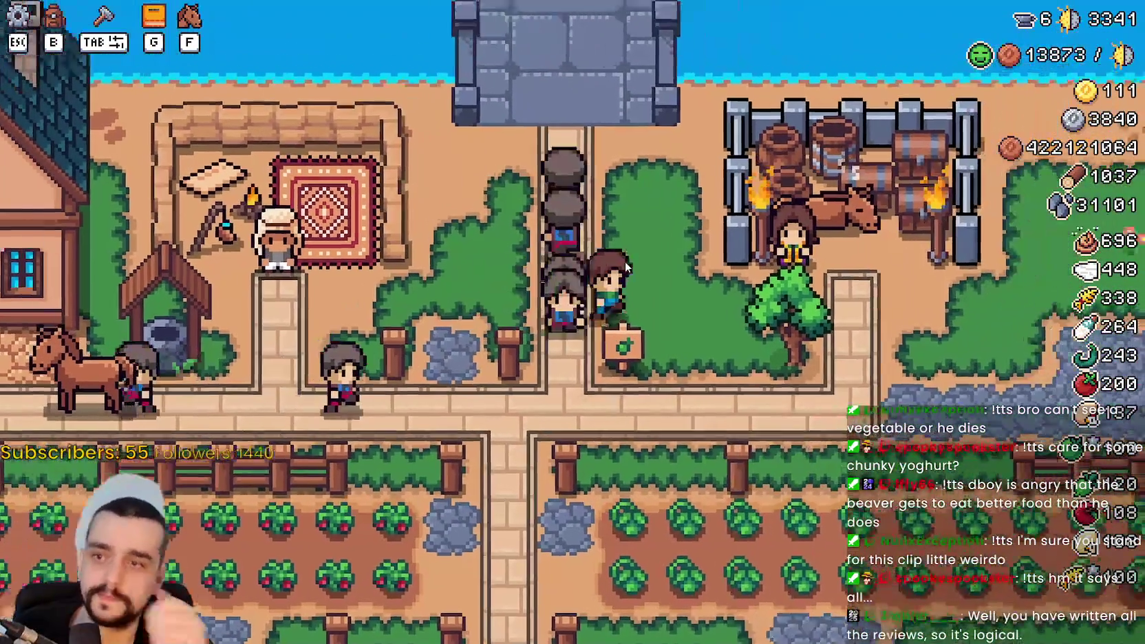
pyautogui.press('e')
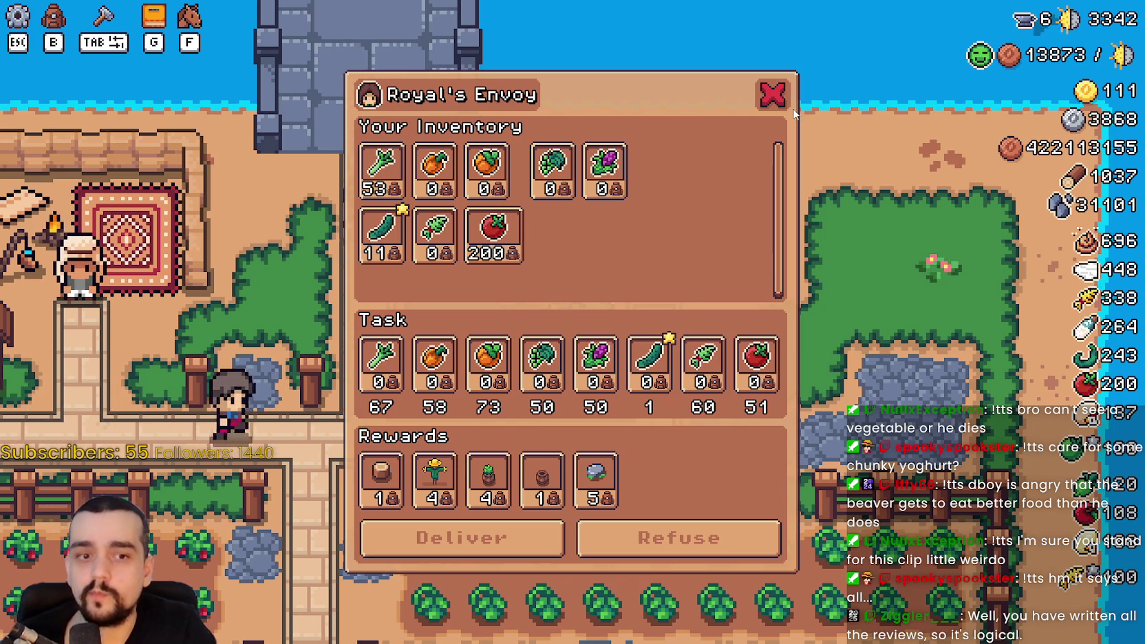
# - Close the envoy task and browse the Animals category in the Advancements panel
pyautogui.click(775, 95)
pyautogui.press('a')
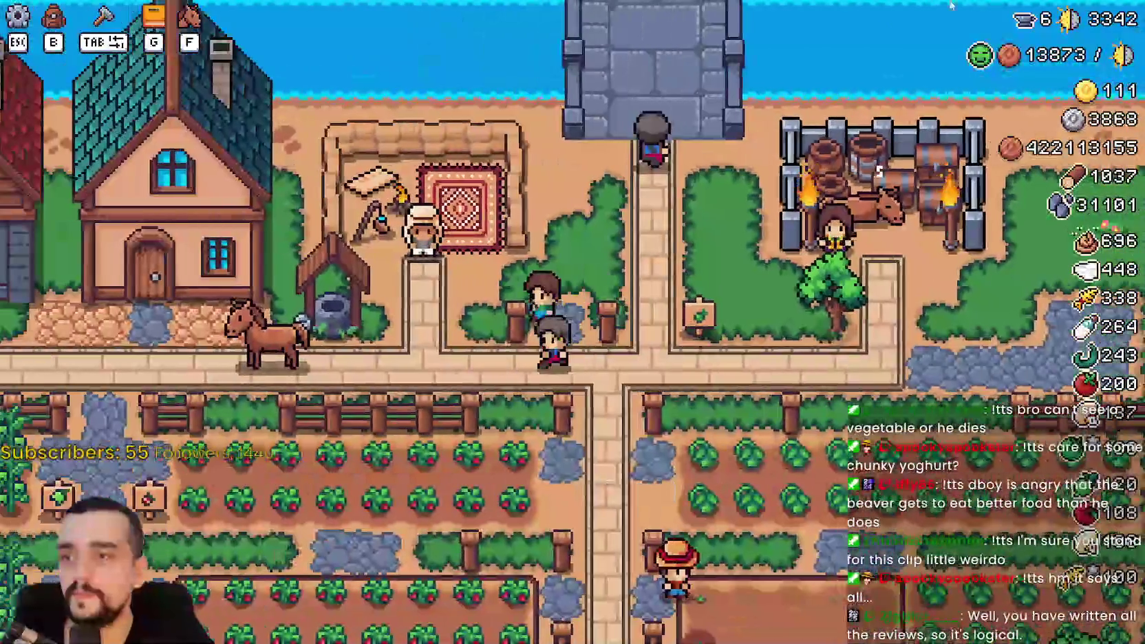
pyautogui.press('g')
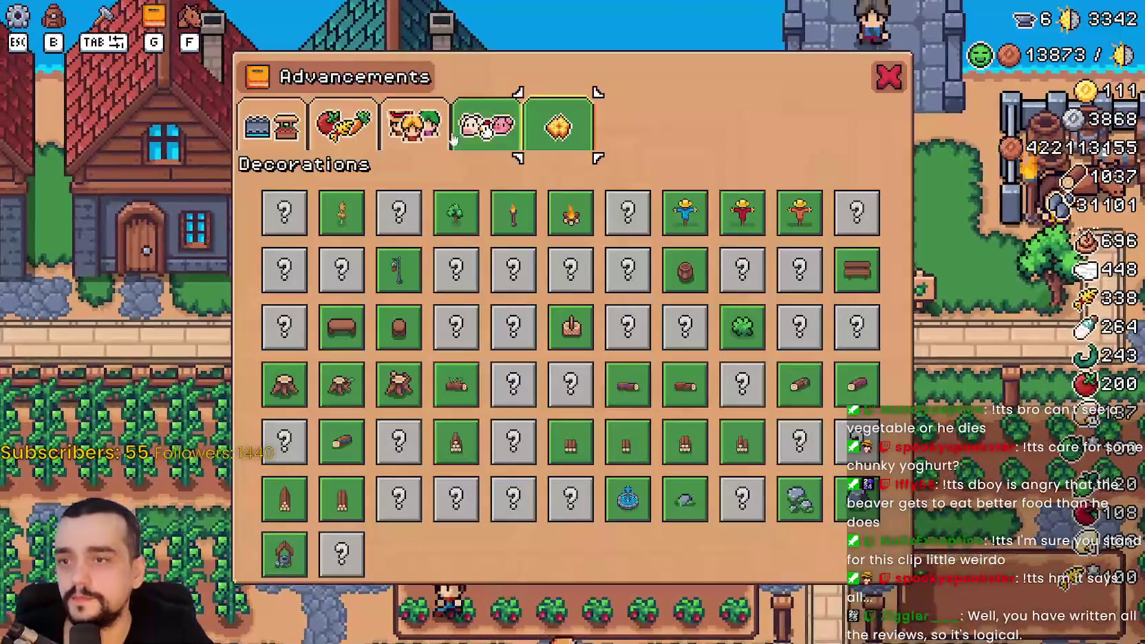
pyautogui.click(427, 131)
pyautogui.click(487, 127)
pyautogui.press('Escape')
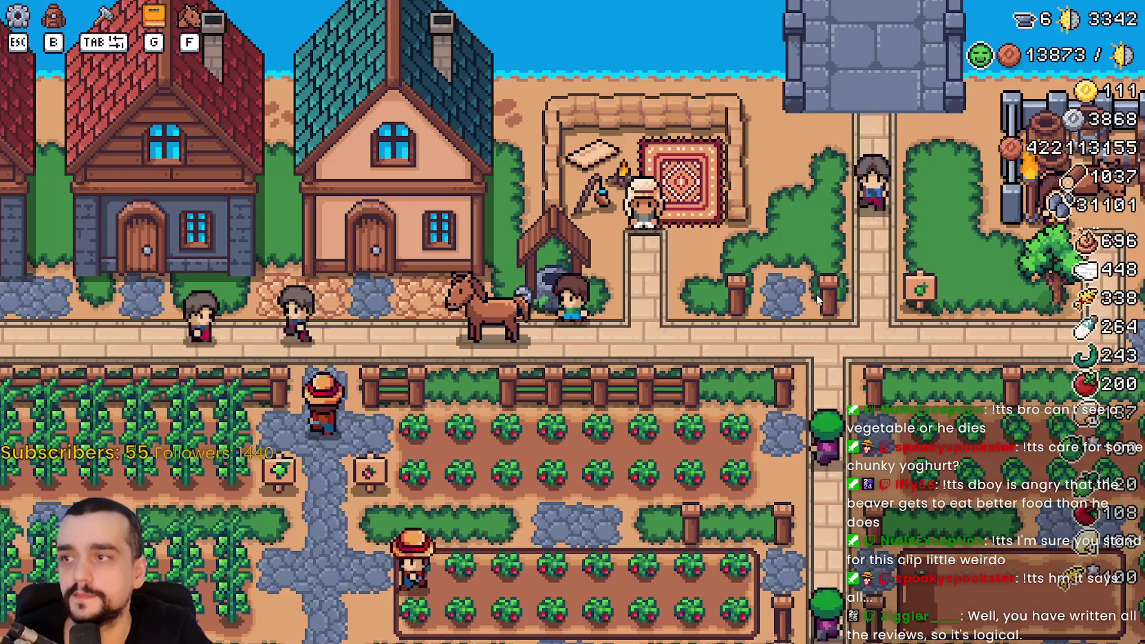
# - Walk up through the village and briefly look at the Merchant Seller's wares
pyautogui.press('d')
pyautogui.press('w')
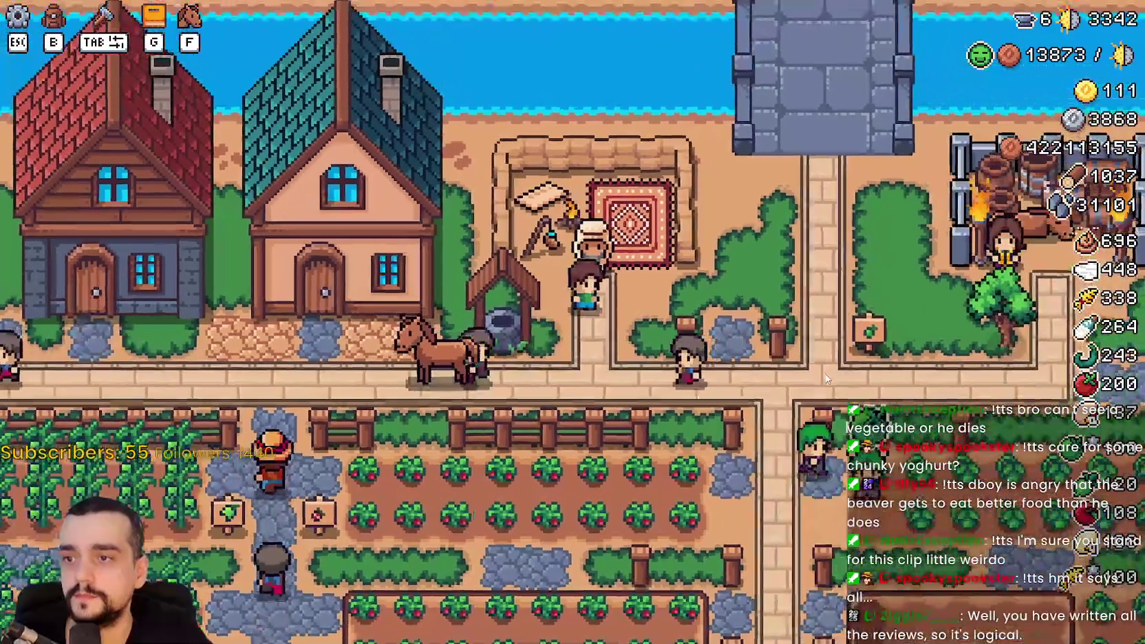
pyautogui.press('e')
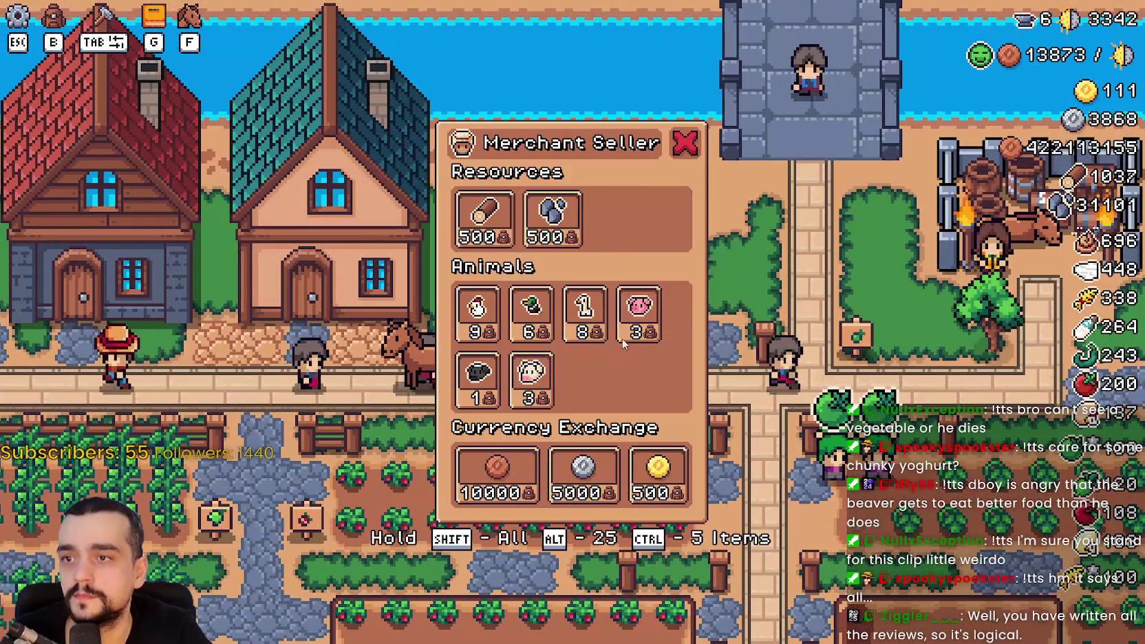
pyautogui.press('a')
pyautogui.press('s')
pyautogui.press('s')
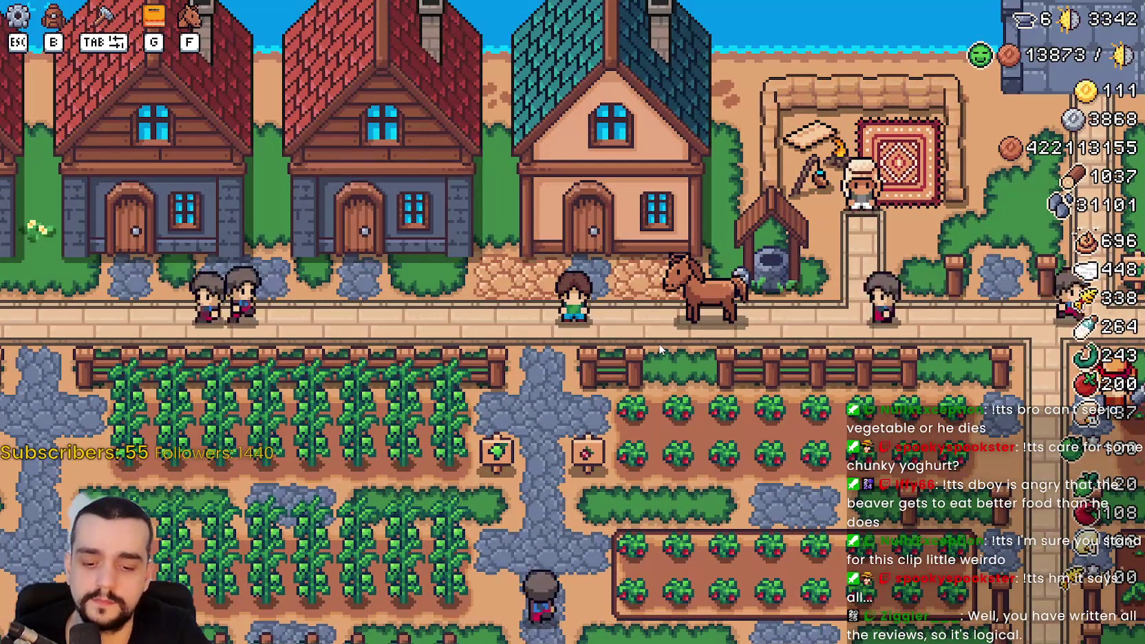
# - Ride the horse left across the village, then pause the game
pyautogui.press('f')
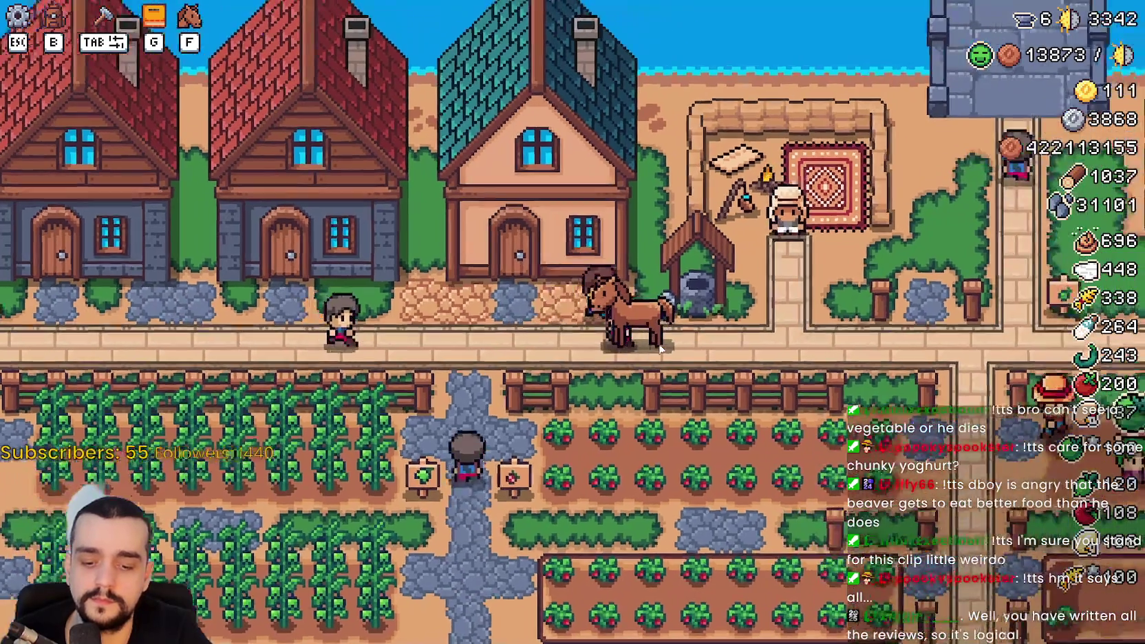
pyautogui.press('a')
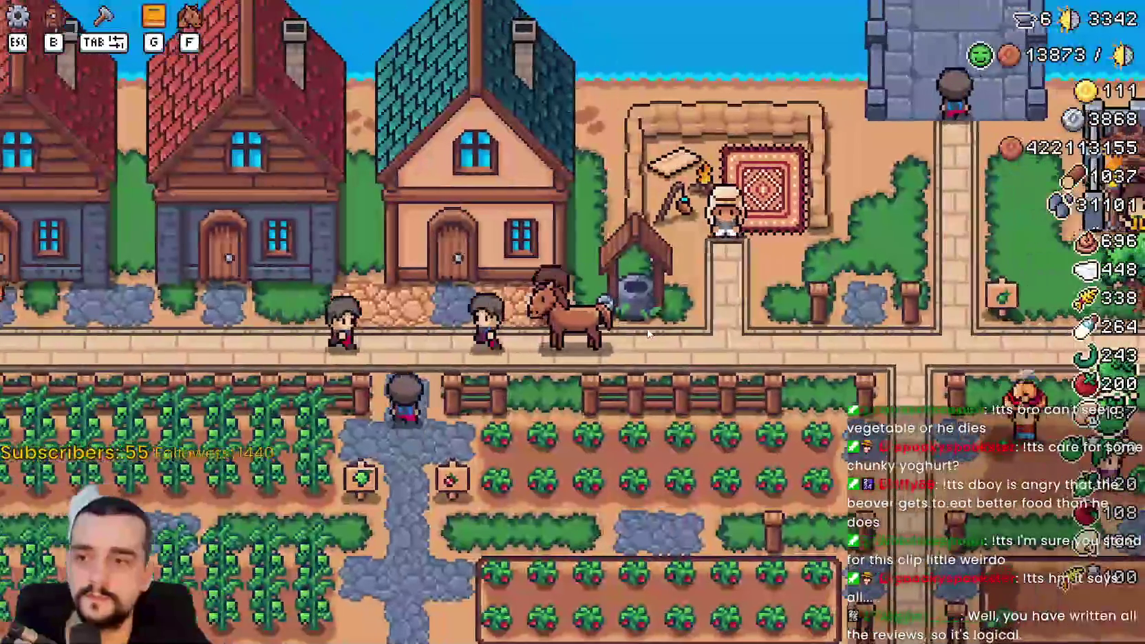
pyautogui.press('Escape')
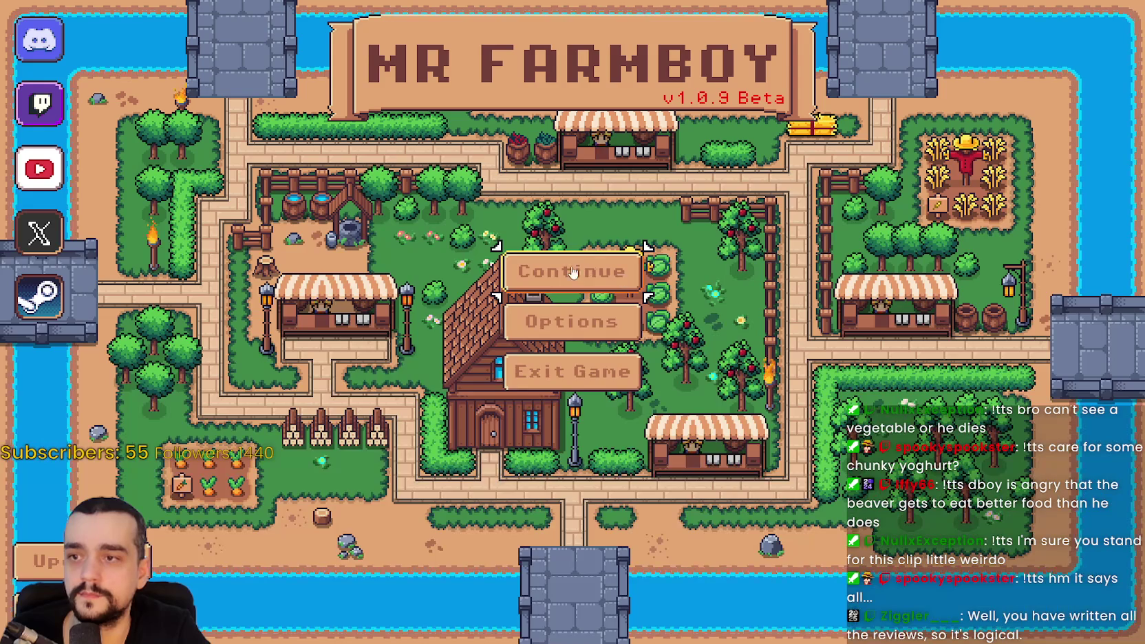
# - Back at the Mr. Farmboy title screen, expand Save 8 and load it
pyautogui.click(571, 274)
pyautogui.scroll(-2, 585, 330)
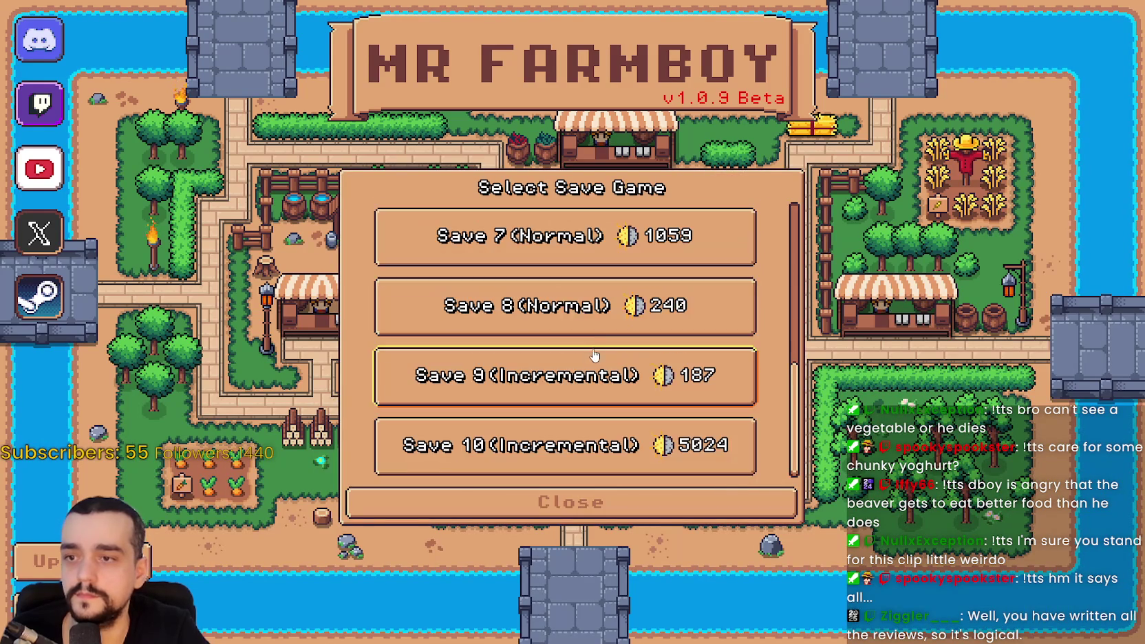
pyautogui.click(571, 303)
pyautogui.click(496, 319)
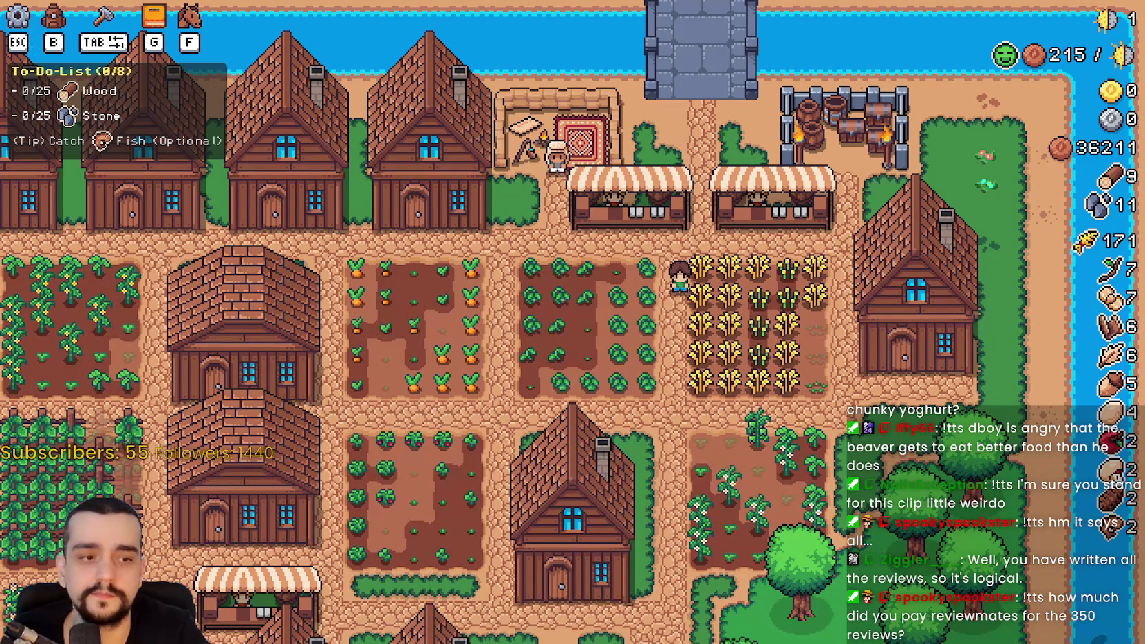
pyautogui.scroll(-1, 667, 256)
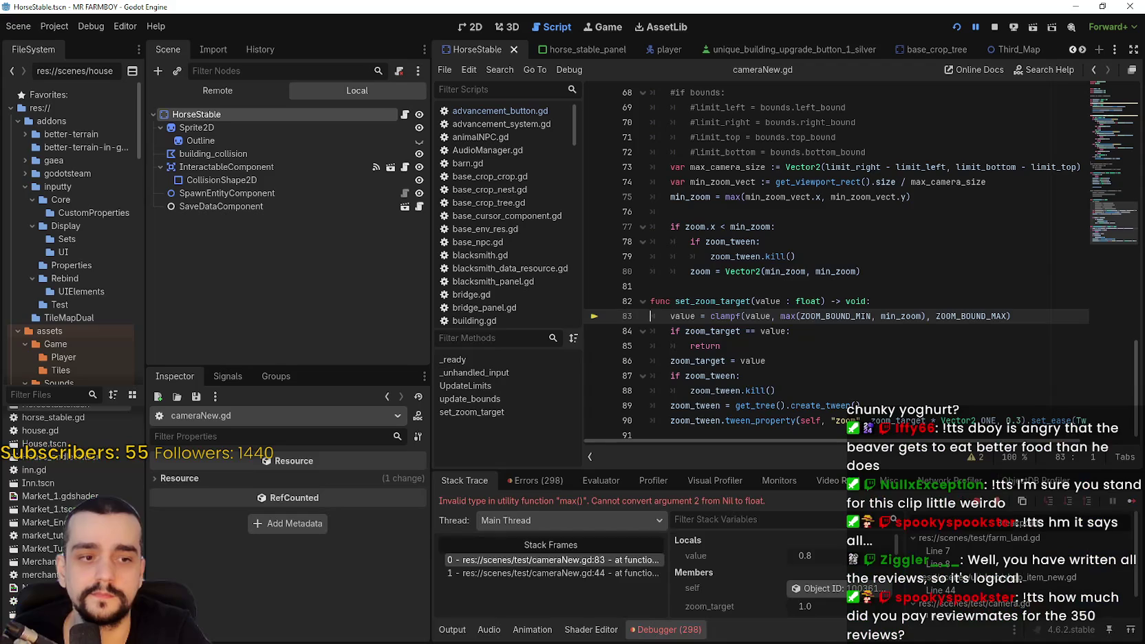
# - Examine the failing clampf line in set_zoom_target and highlight every use of min_zoom
pyautogui.click(841, 347)
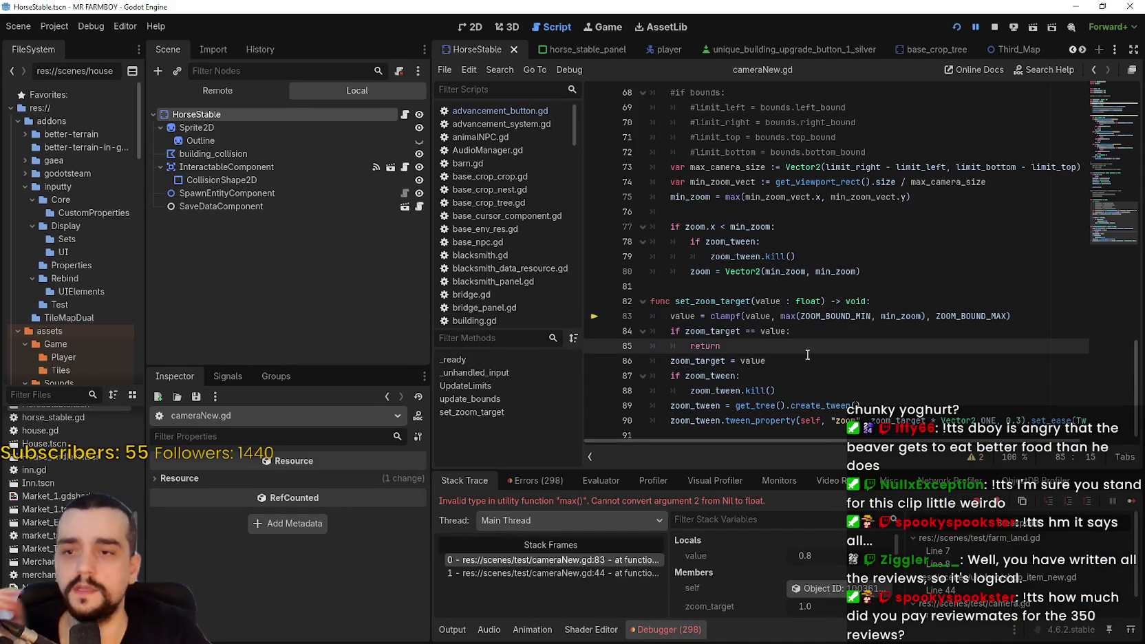
pyautogui.moveTo(1026, 320)
pyautogui.mouseDown()
pyautogui.moveTo(826, 333)
pyautogui.moveTo(675, 318)
pyautogui.moveTo(651, 303)
pyautogui.mouseUp()
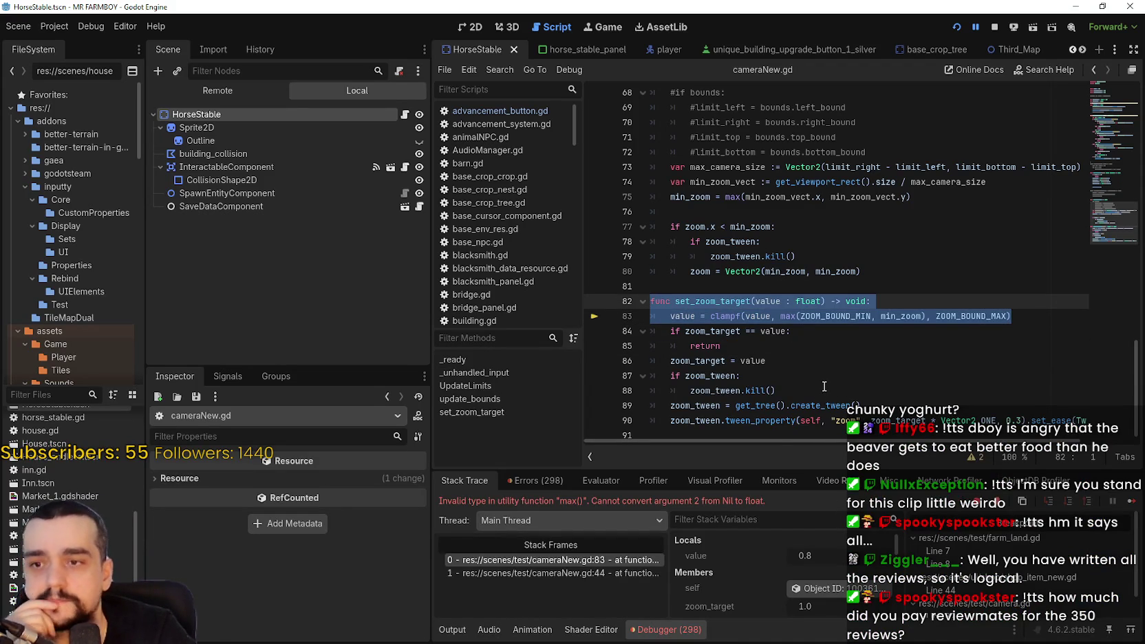
pyautogui.scroll(-3, 788, 572)
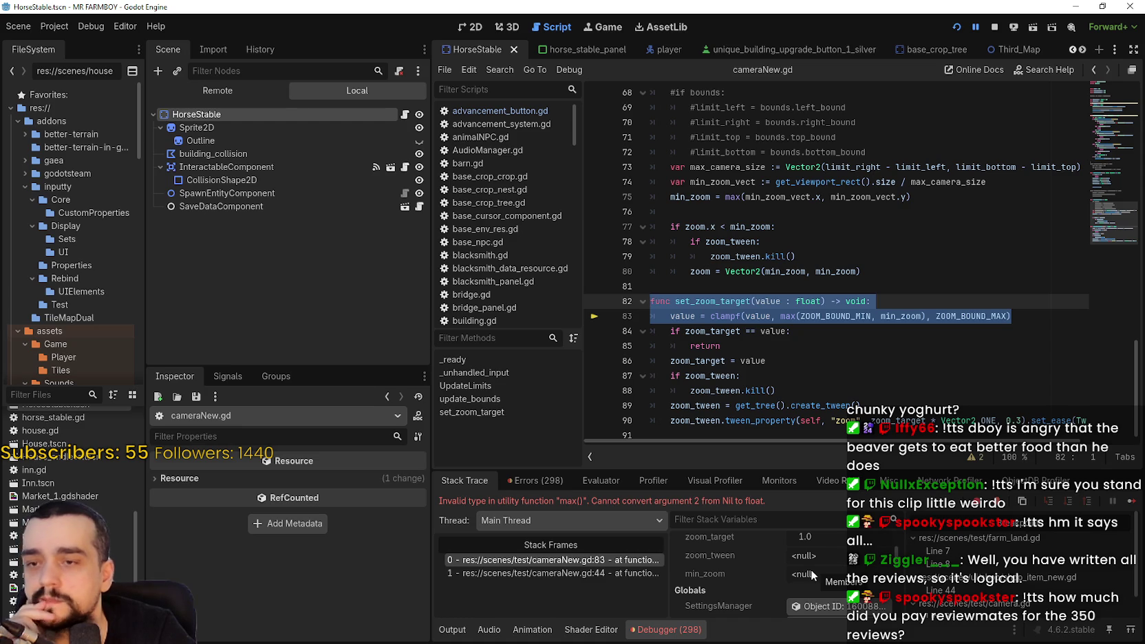
pyautogui.click(803, 348)
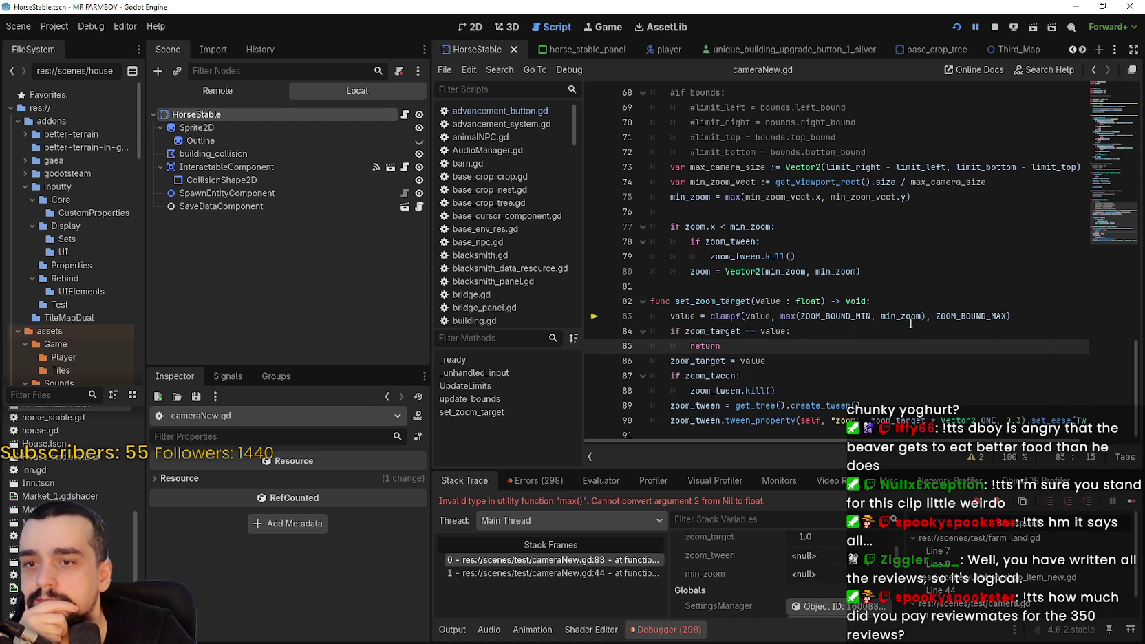
pyautogui.doubleClick(903, 318)
pyautogui.scroll(4, 672, 329)
pyautogui.scroll(2, 672, 330)
pyautogui.scroll(-3, 672, 329)
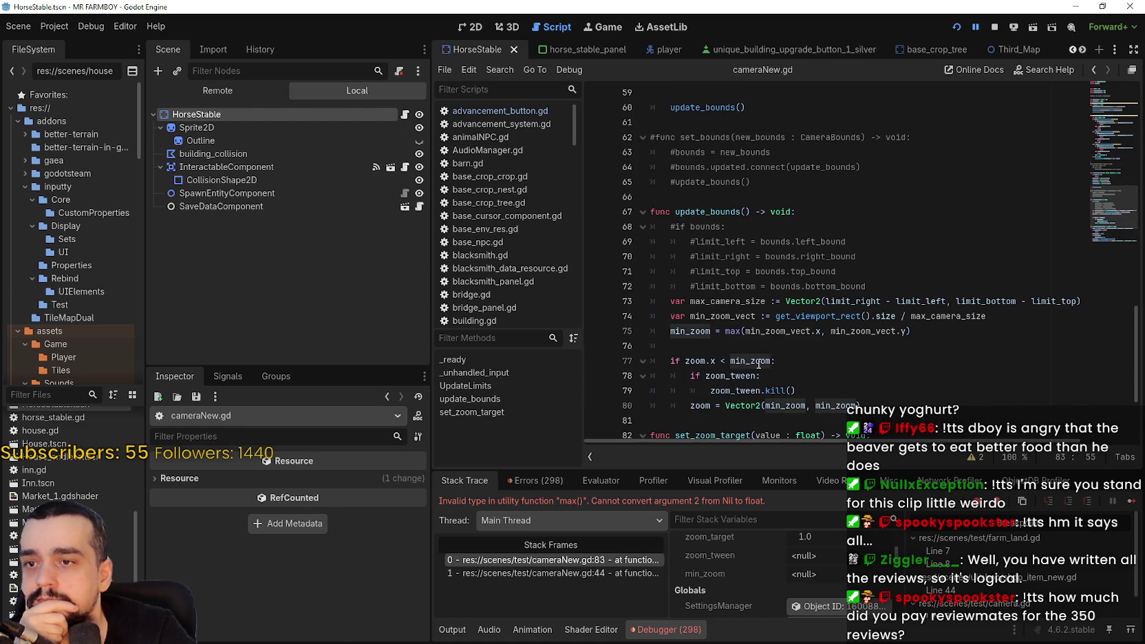
# - Trace min_zoom_vect back to its get_viewport_rect computation on line 74
pyautogui.doubleClick(794, 334)
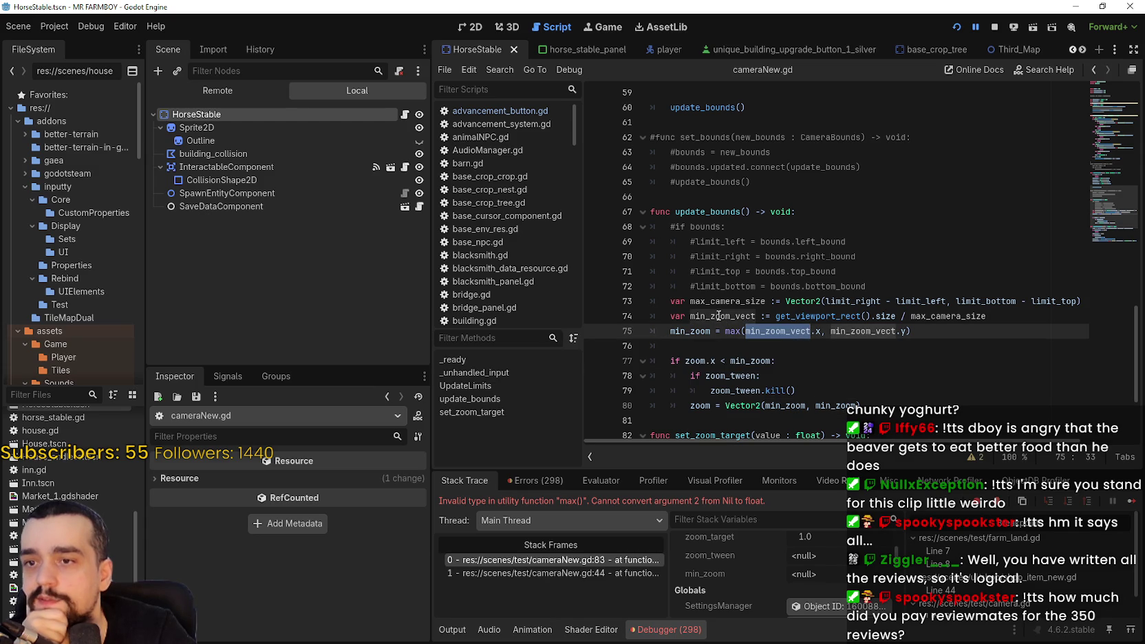
pyautogui.moveTo(986, 316); pyautogui.dragTo(776, 316)
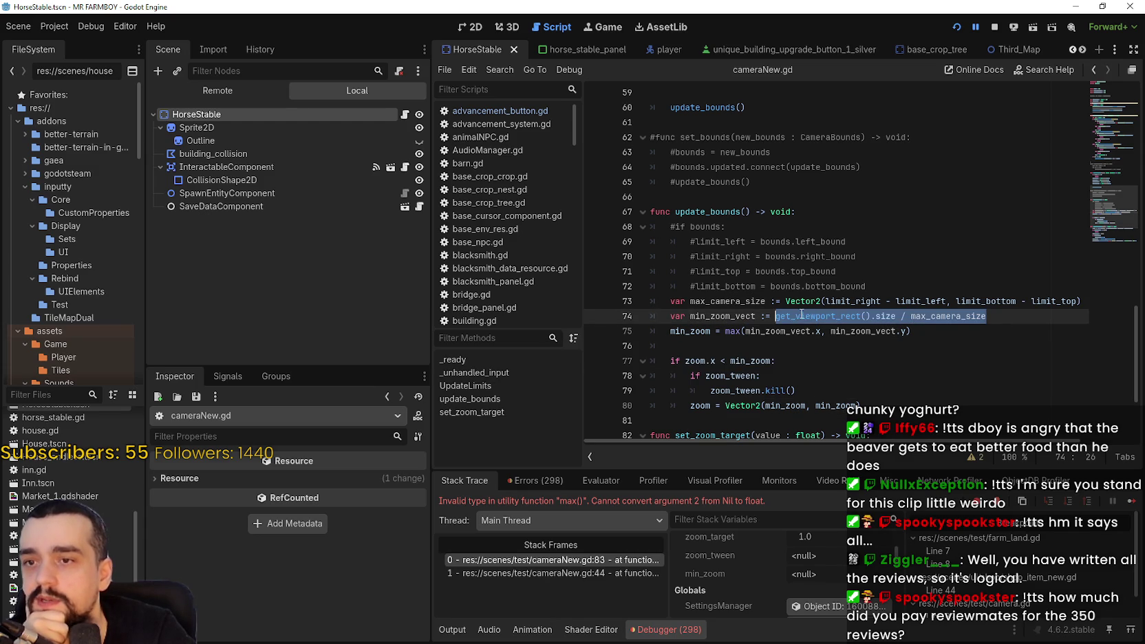
pyautogui.doubleClick(841, 318)
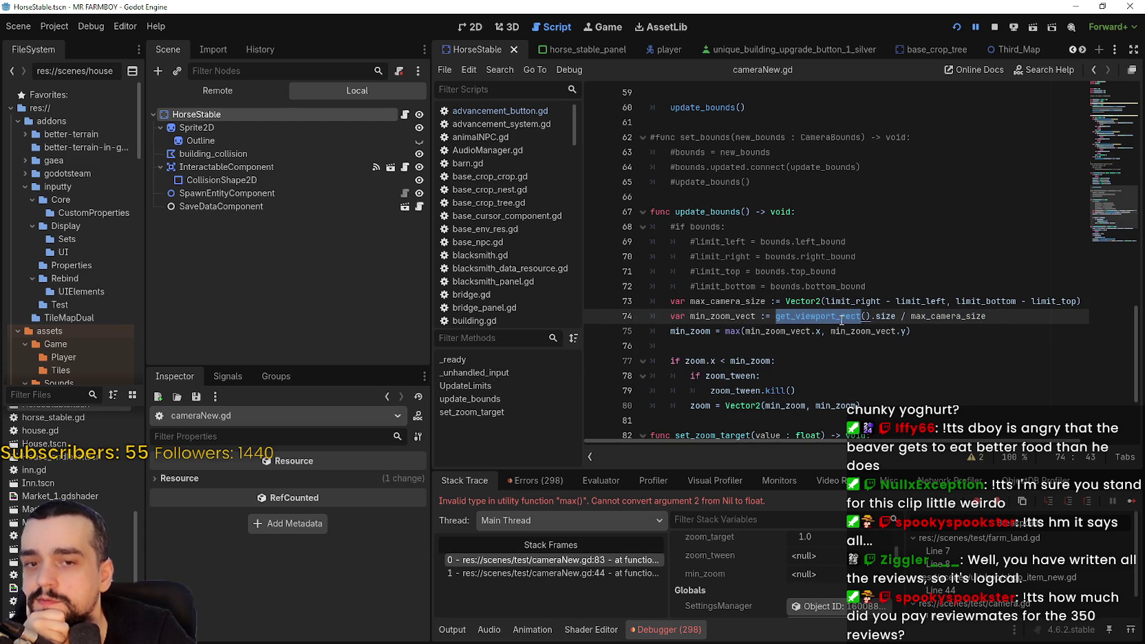
pyautogui.doubleClick(726, 317)
pyautogui.scroll(-3, 777, 330)
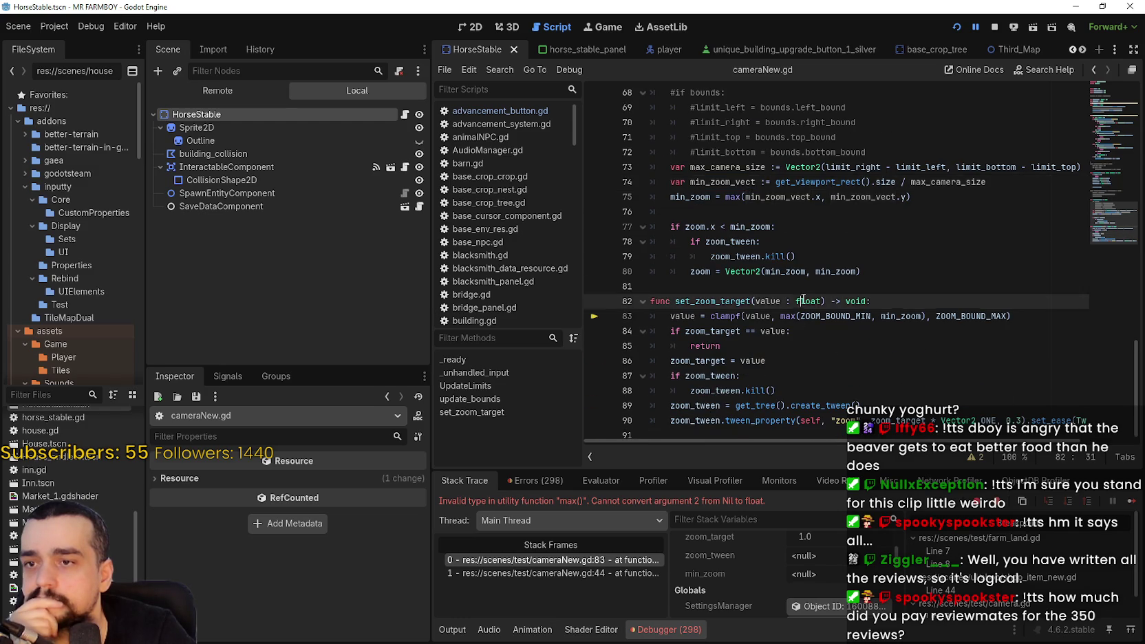
pyautogui.scroll(6, 799, 330)
pyautogui.scroll(15, 799, 344)
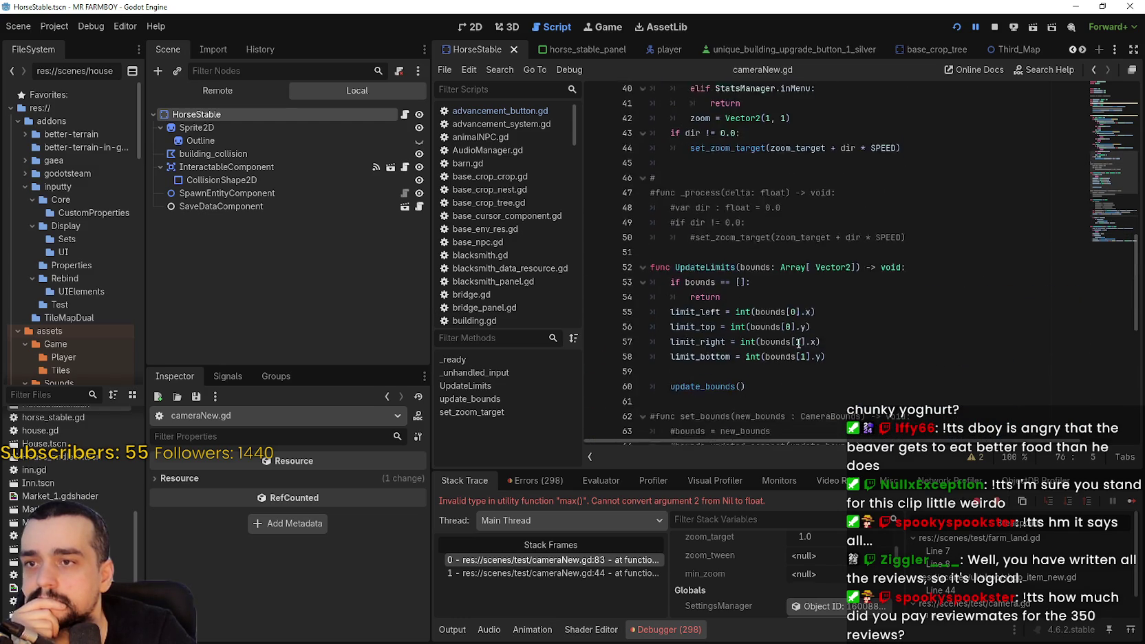
pyautogui.scroll(2, 794, 339)
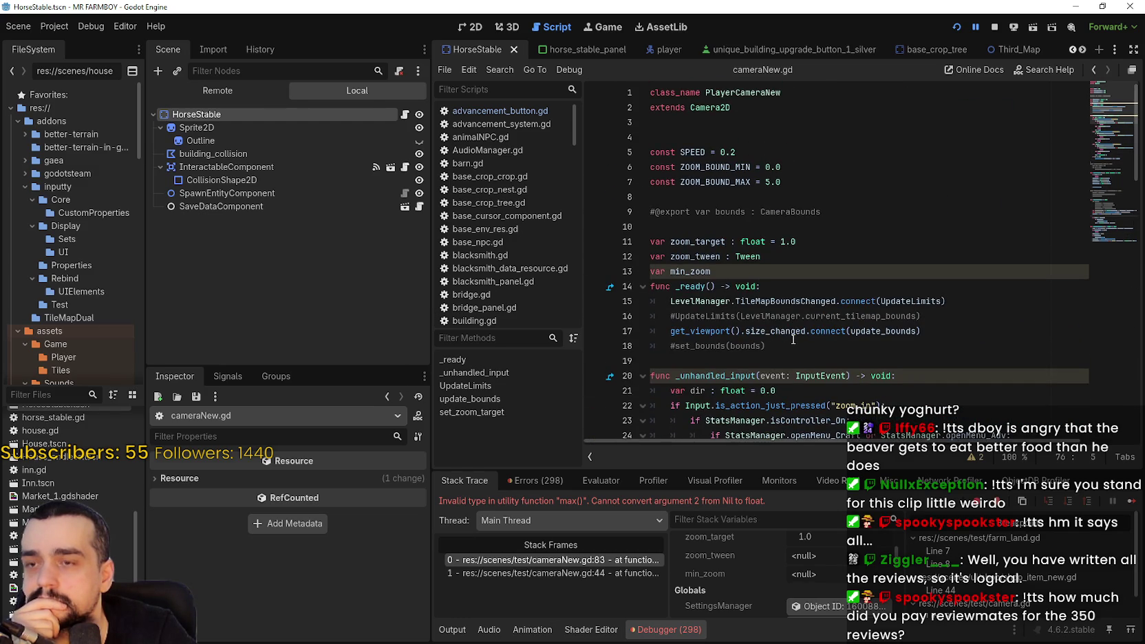
# - Go to the min_zoom declaration on line 13 and follow it past UpdateLimits
pyautogui.click(731, 276)
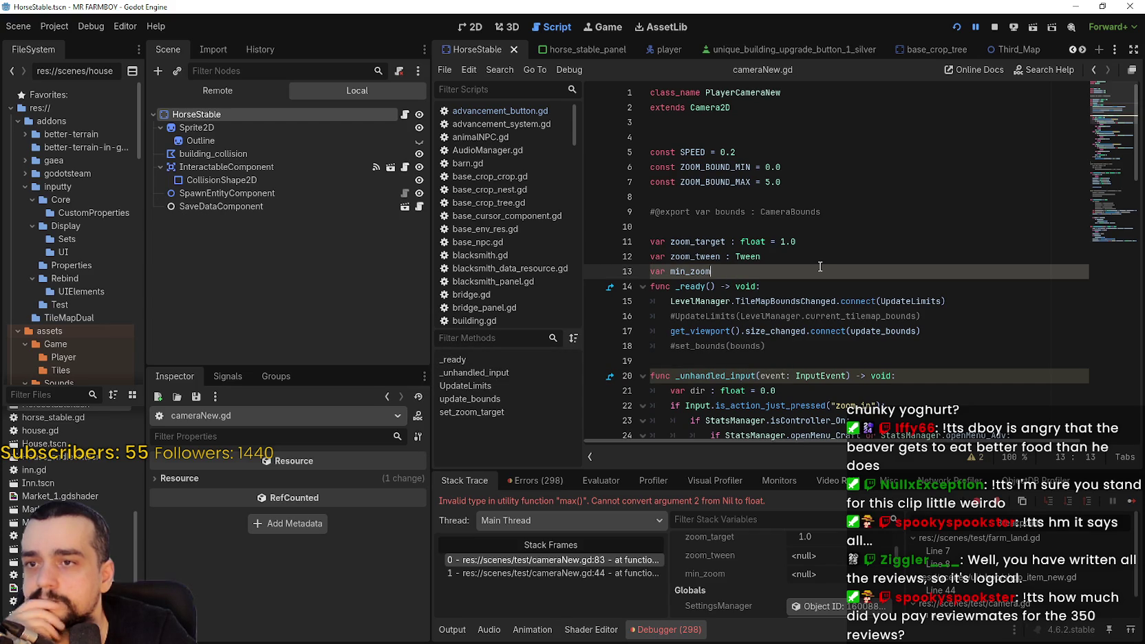
pyautogui.scroll(-2, 820, 267)
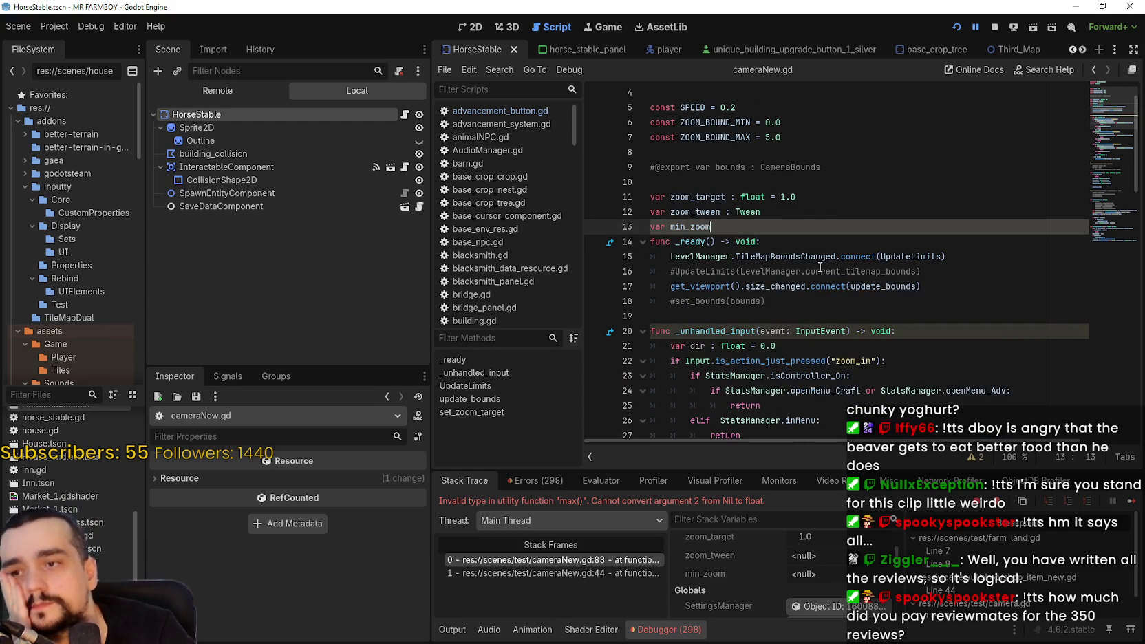
pyautogui.scroll(-15, 820, 266)
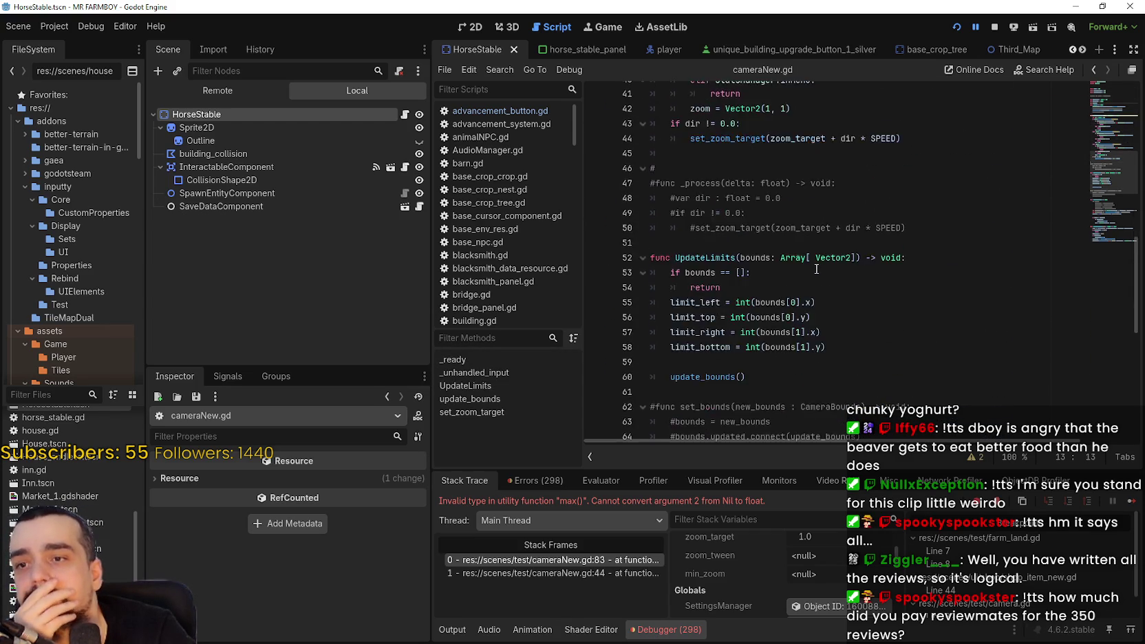
pyautogui.scroll(1, 764, 563)
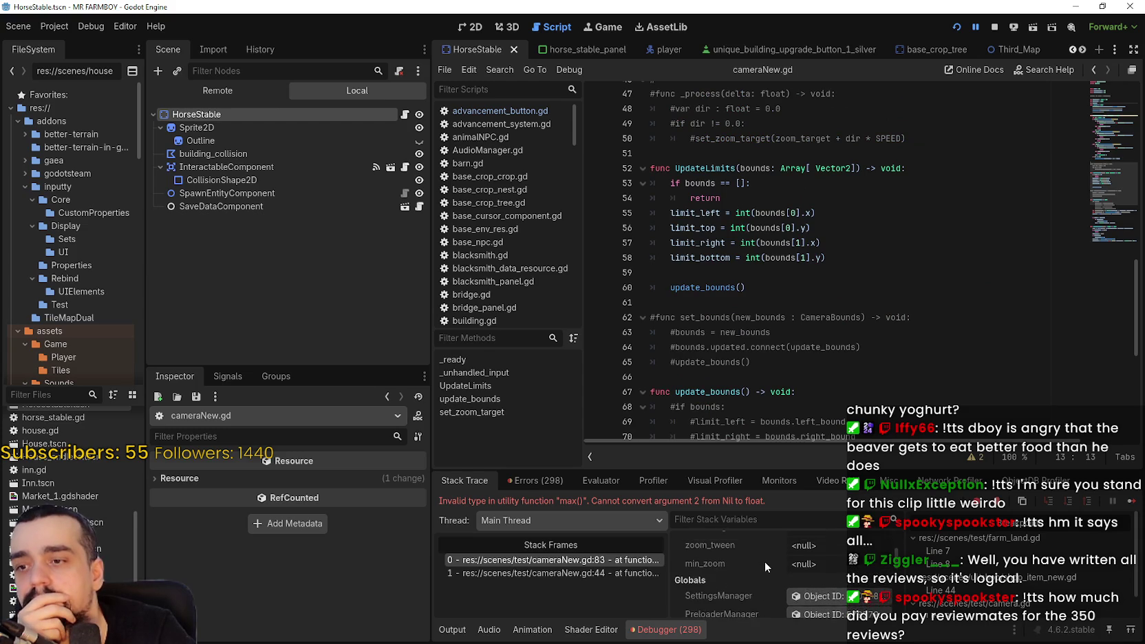
pyautogui.hscroll(3, 788, 432)
pyautogui.scroll(-3, 789, 431)
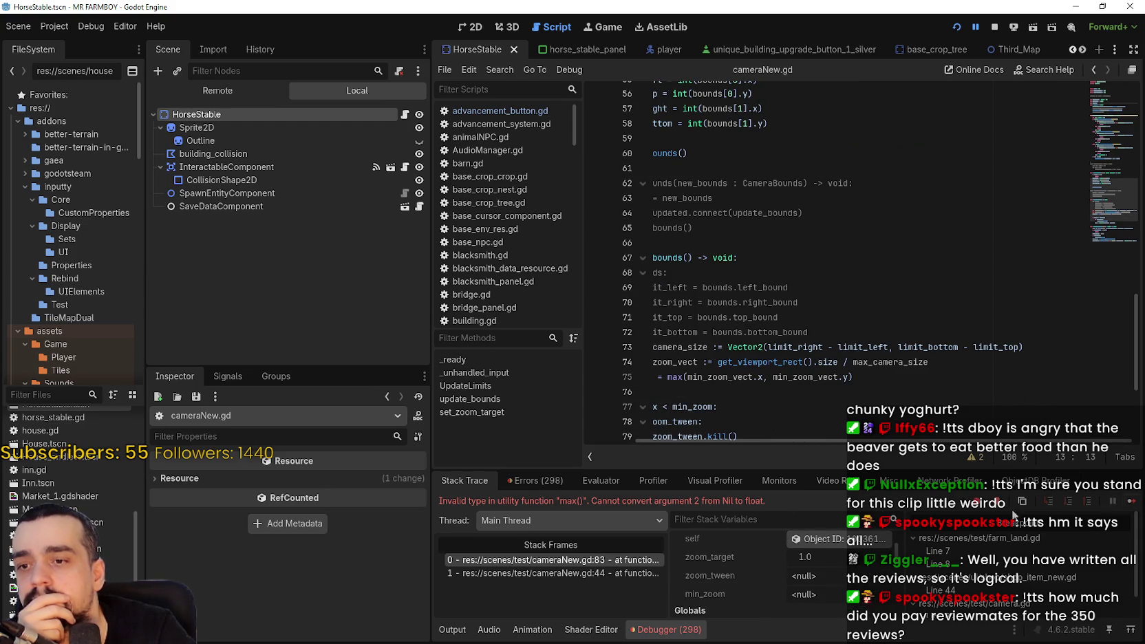
pyautogui.scroll(-1, 805, 590)
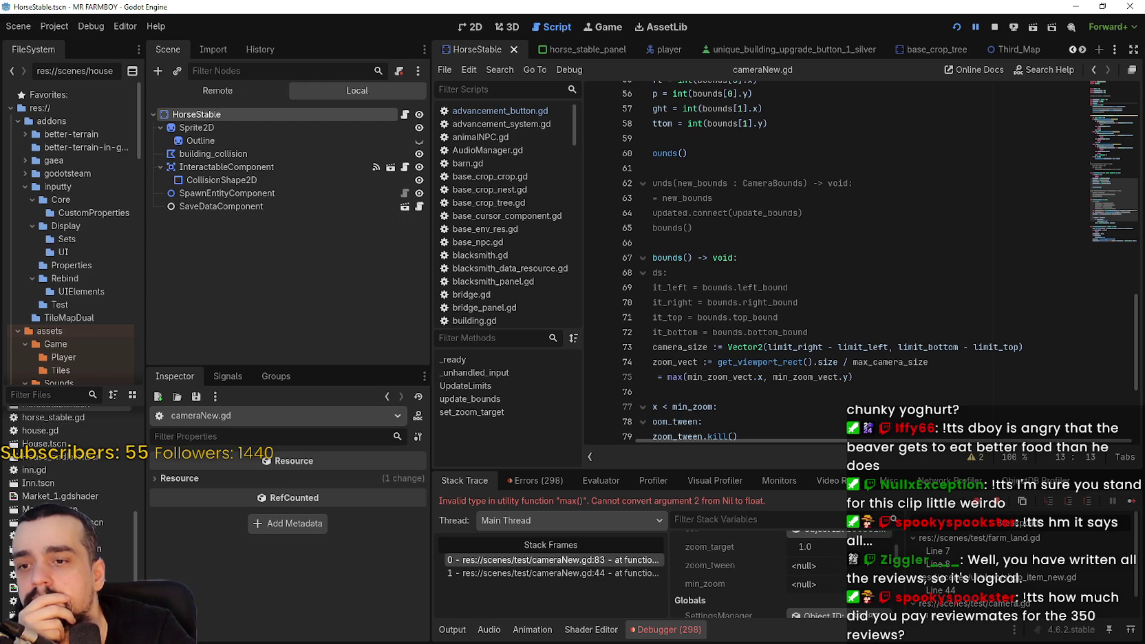
# - Select the camera-size lines 71–74 in update_bounds and stop at the min_zoom assignment on line 75
pyautogui.moveTo(903, 362)
pyautogui.mouseDown()
pyautogui.moveTo(585, 340)
pyautogui.moveTo(584, 320)
pyautogui.mouseUp()
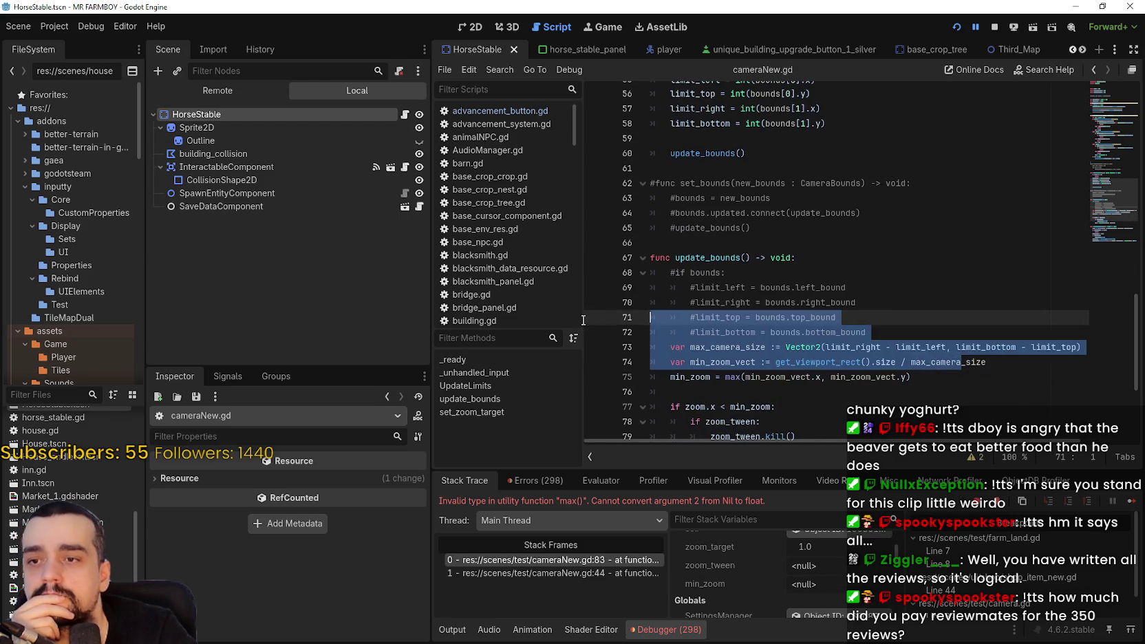
pyautogui.click(810, 377)
pyautogui.scroll(-4, 806, 321)
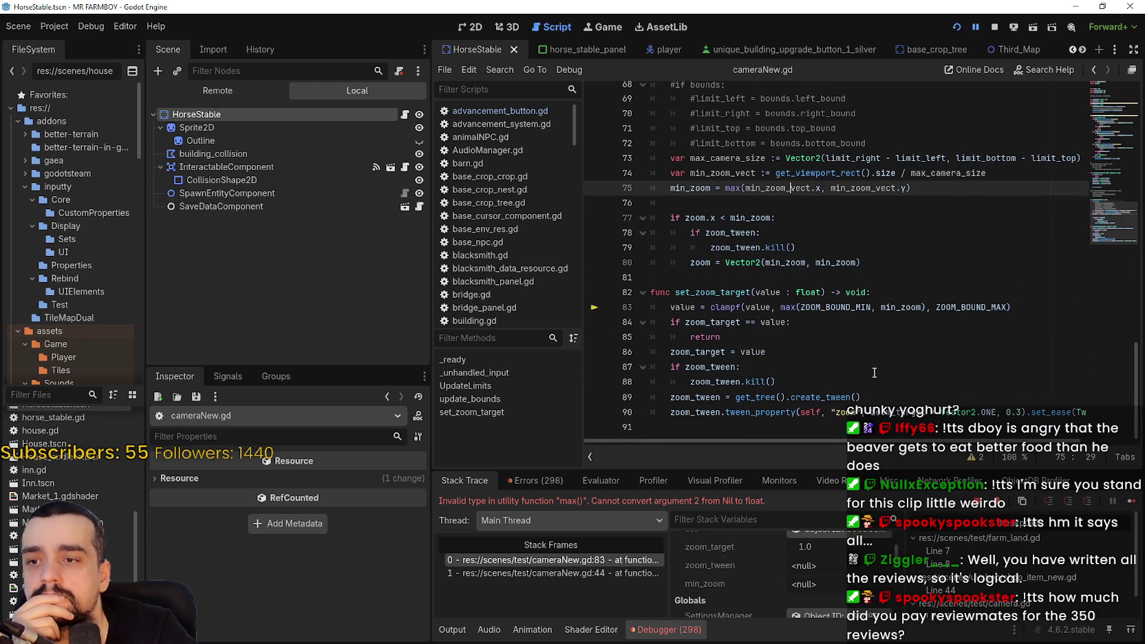
# - Check zoom_target (1.0) and value (0.8) in set_zoom_target, then show stack frame 1 at line 44
pyautogui.click(807, 321)
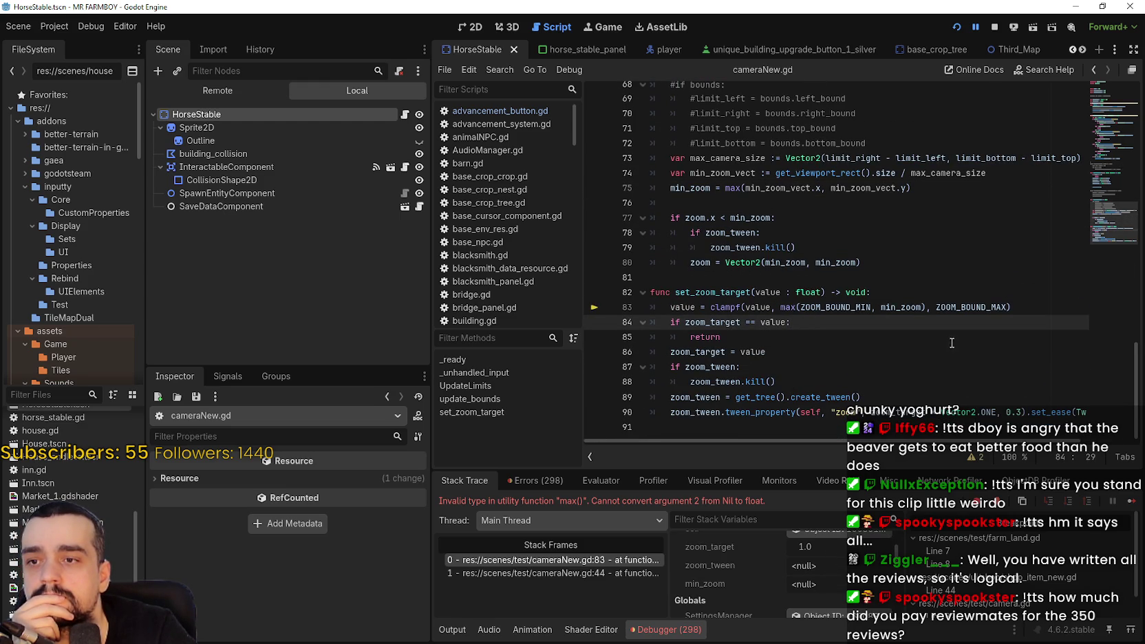
pyautogui.doubleClick(723, 352)
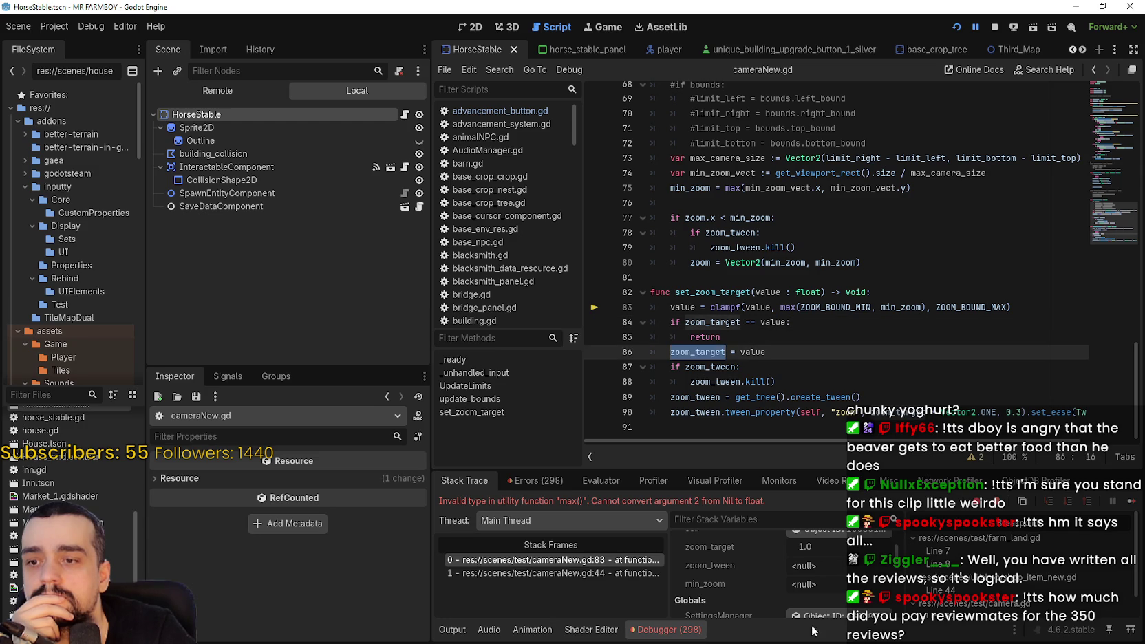
pyautogui.scroll(3, 783, 583)
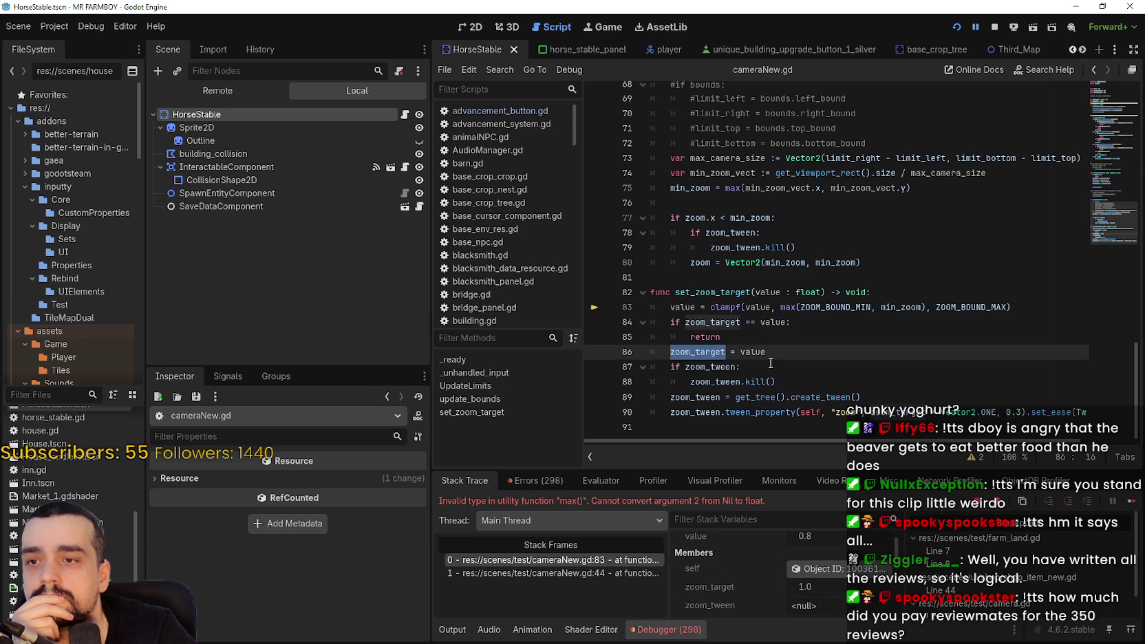
pyautogui.moveTo(774, 325)
pyautogui.scroll(1, 731, 572)
pyautogui.doubleClick(772, 322)
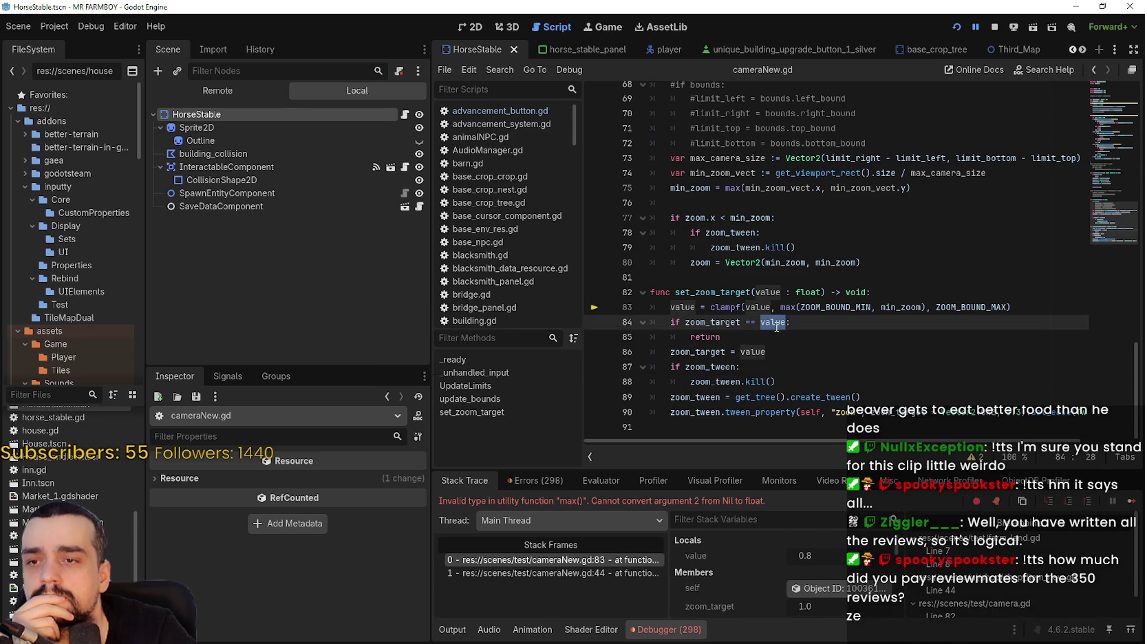
pyautogui.moveTo(777, 327)
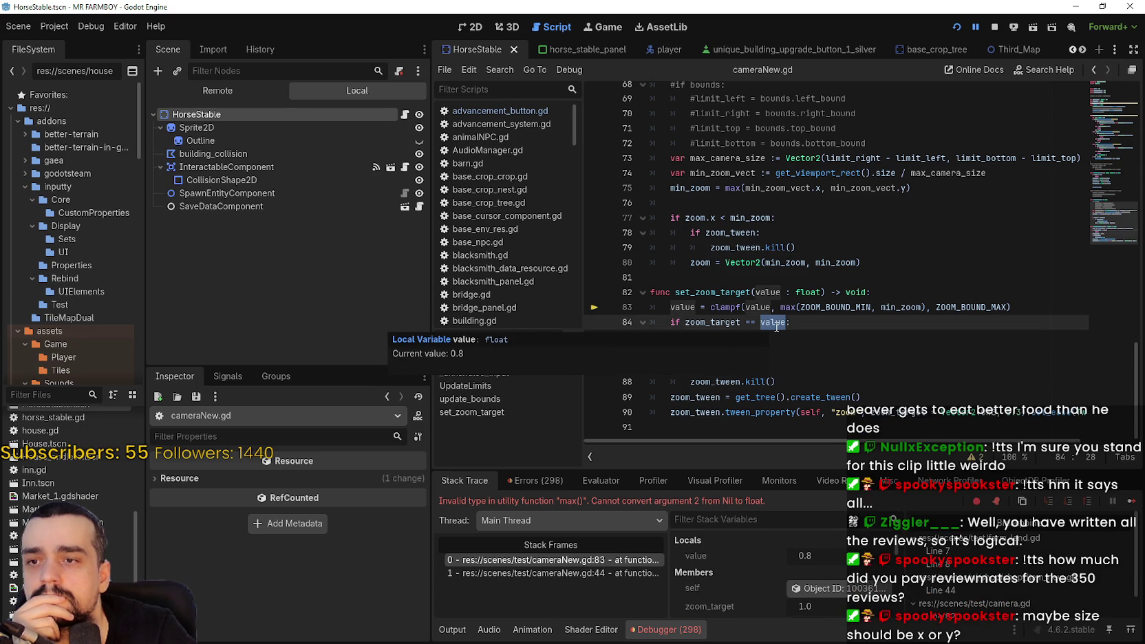
pyautogui.click(575, 573)
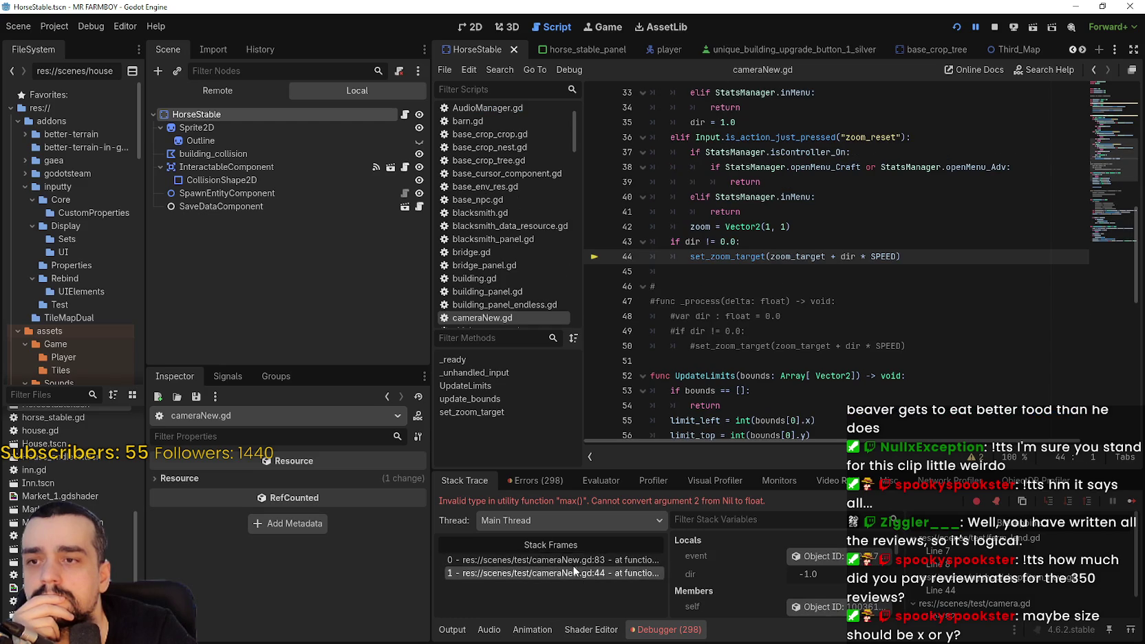
# - Compare the line 44 call's zoom_target across stack frames 0 and 1
pyautogui.doubleClick(799, 257)
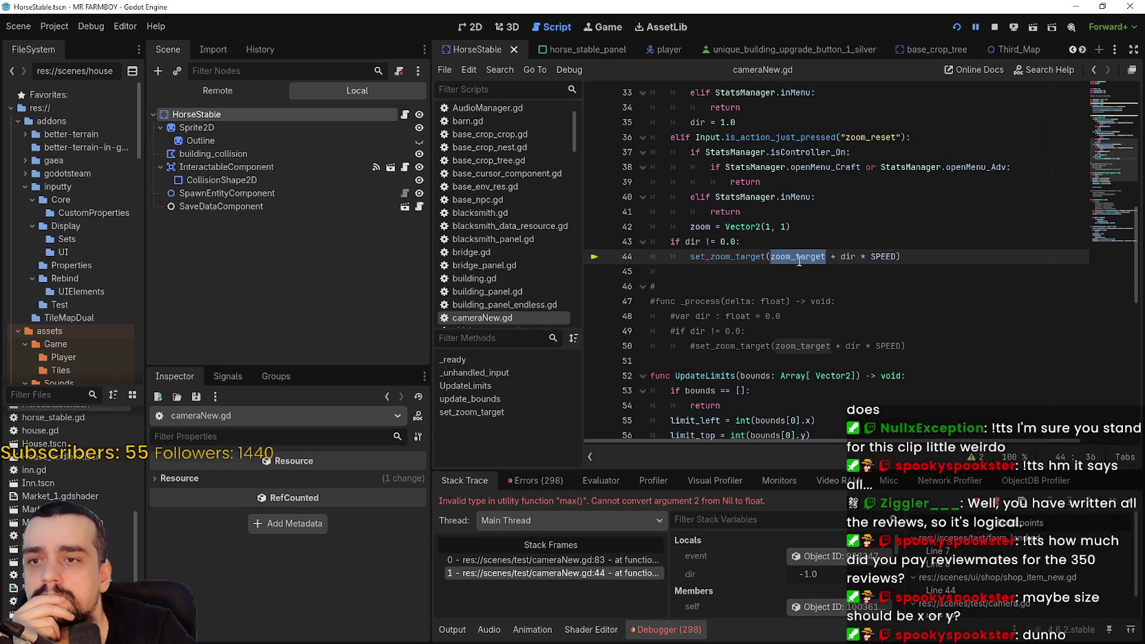
pyautogui.click(567, 560)
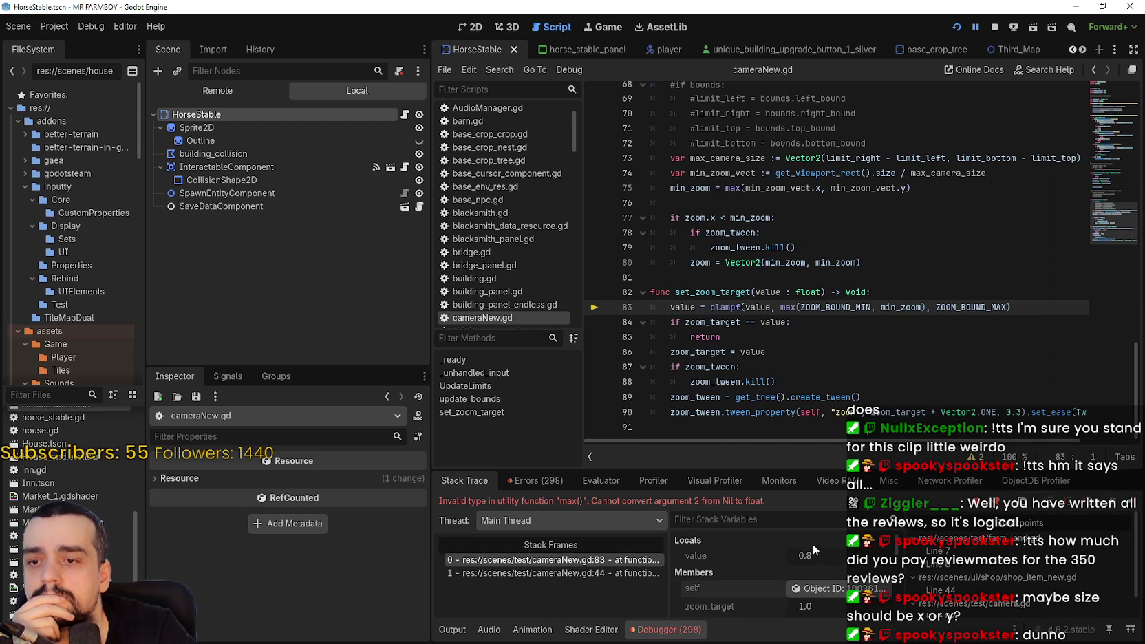
pyautogui.click(633, 574)
pyautogui.click(713, 276)
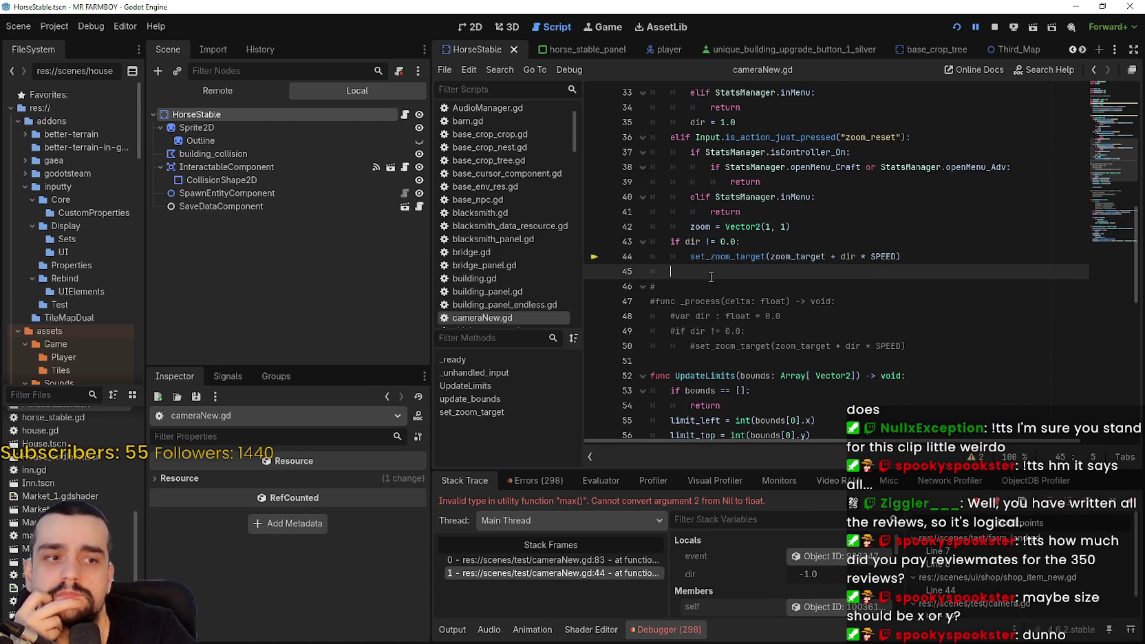
# - Find the commented-out set_bounds call in _ready
pyautogui.scroll(-6, 750, 293)
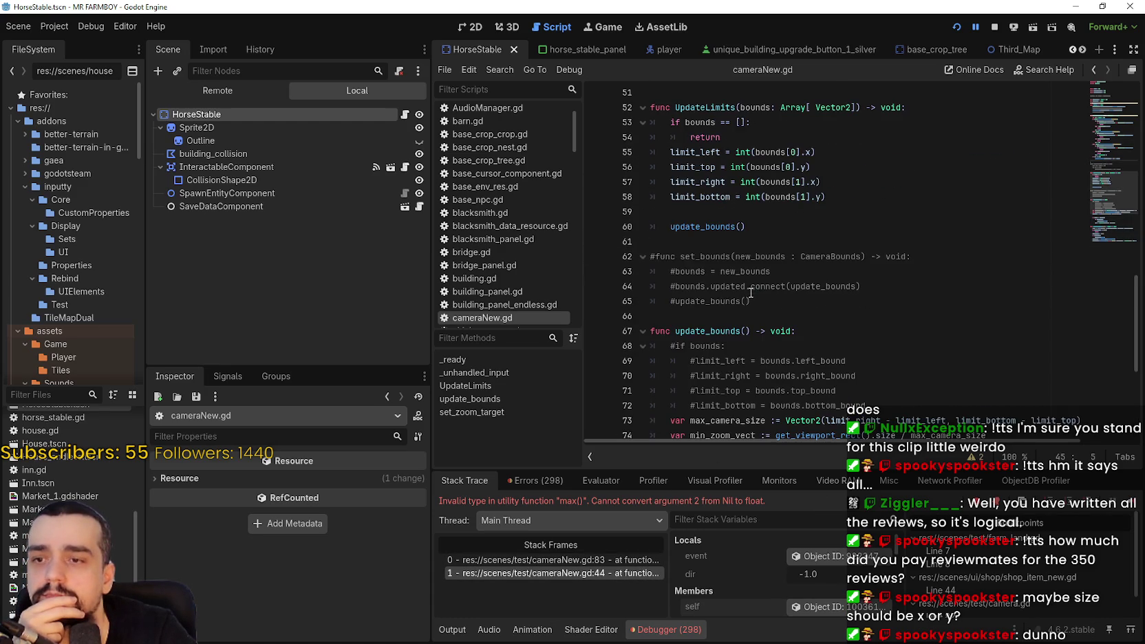
pyautogui.scroll(-3, 869, 306)
pyautogui.scroll(16, 867, 296)
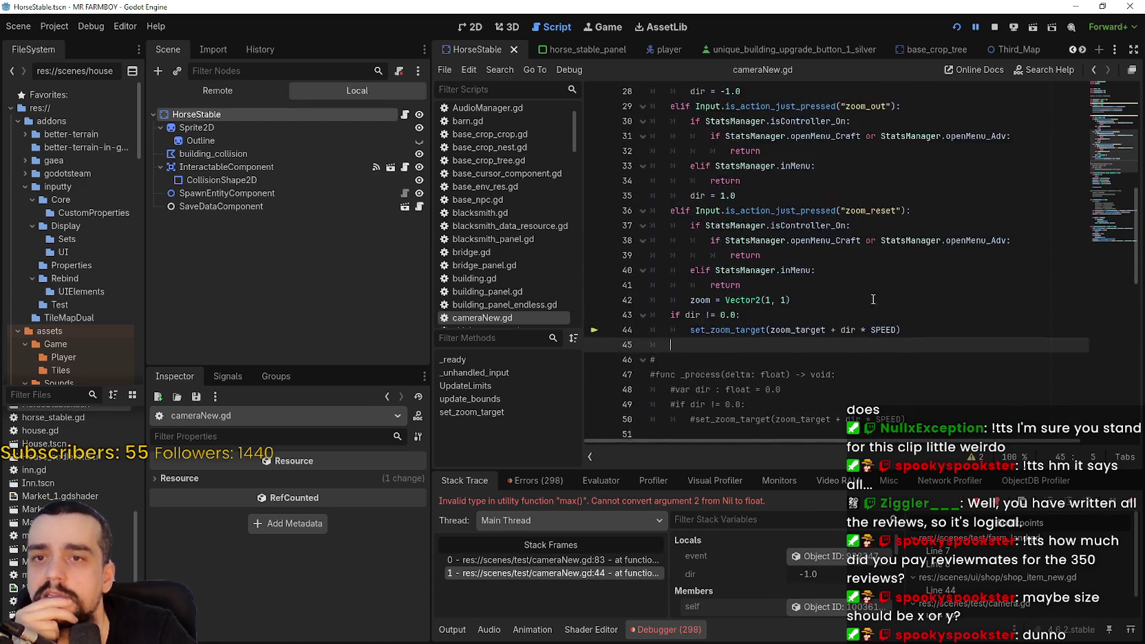
pyautogui.scroll(3, 866, 293)
pyautogui.scroll(-2, 867, 293)
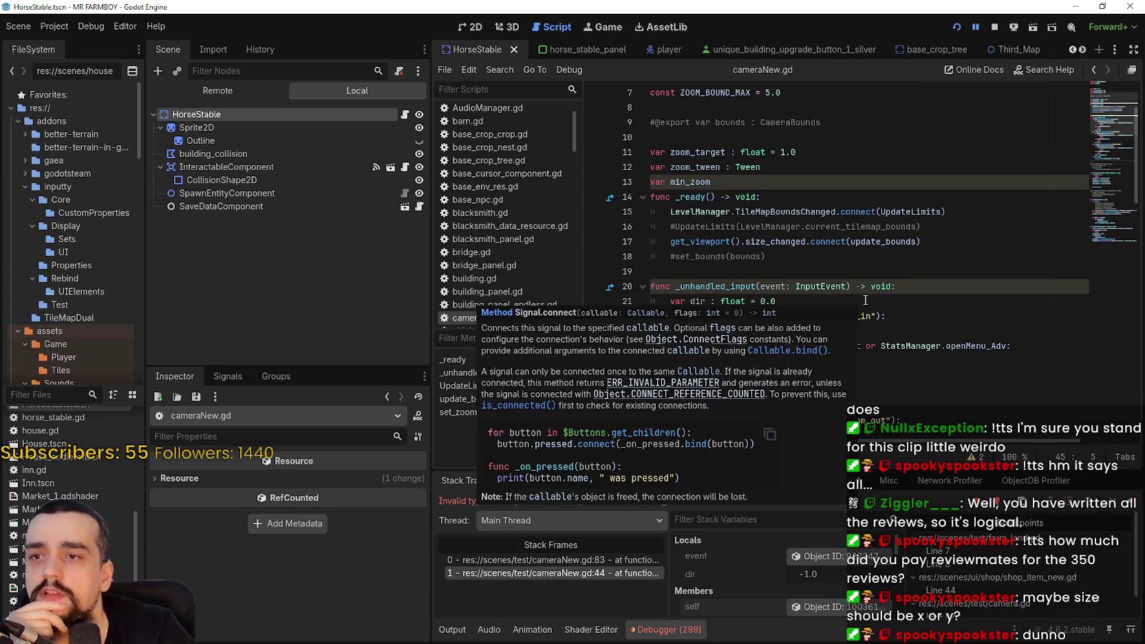
pyautogui.tripleClick(750, 256)
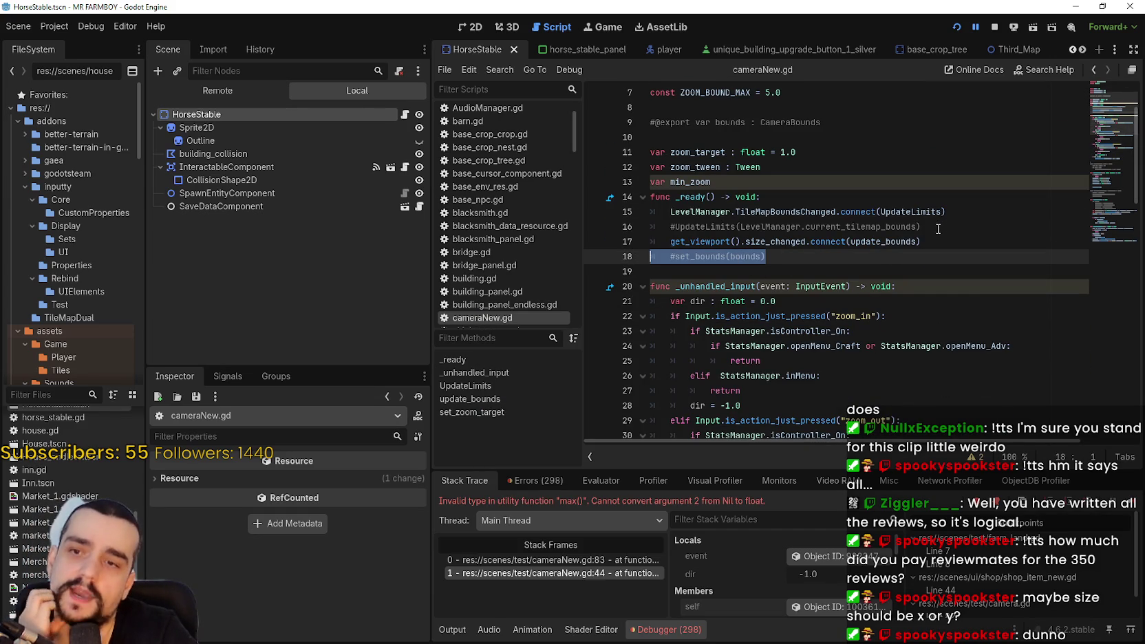
# - Return to failing stack frame 0 at cameraNew.gd line 83
pyautogui.scroll(-3, 841, 272)
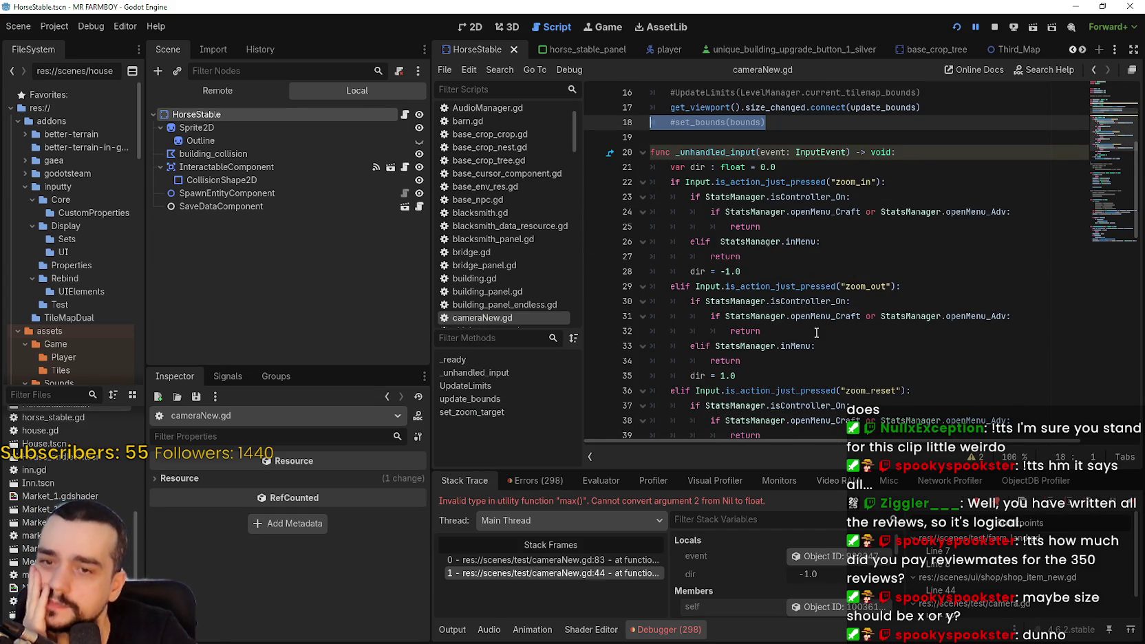
pyautogui.scroll(-7, 816, 333)
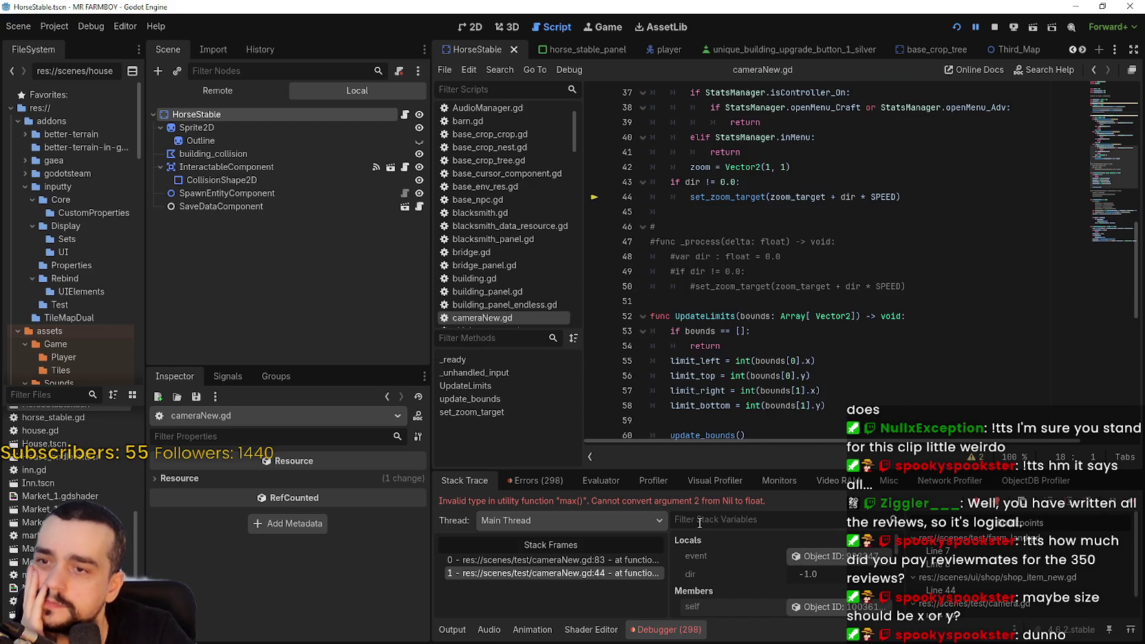
pyautogui.click(605, 560)
pyautogui.click(797, 337)
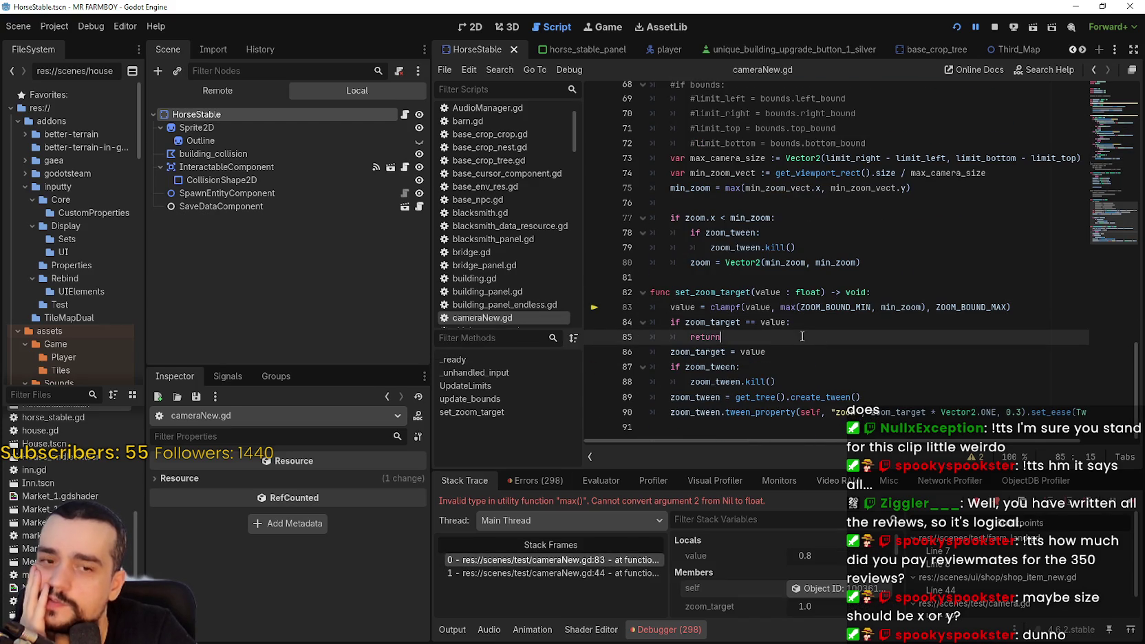
pyautogui.scroll(3, 792, 322)
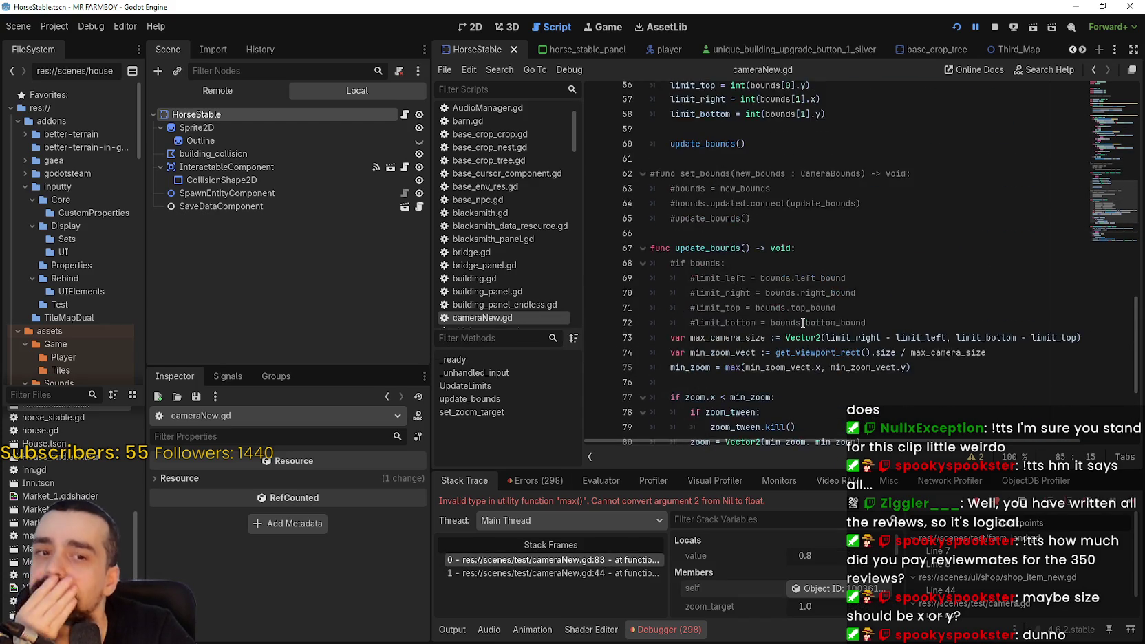
pyautogui.scroll(-3, 730, 322)
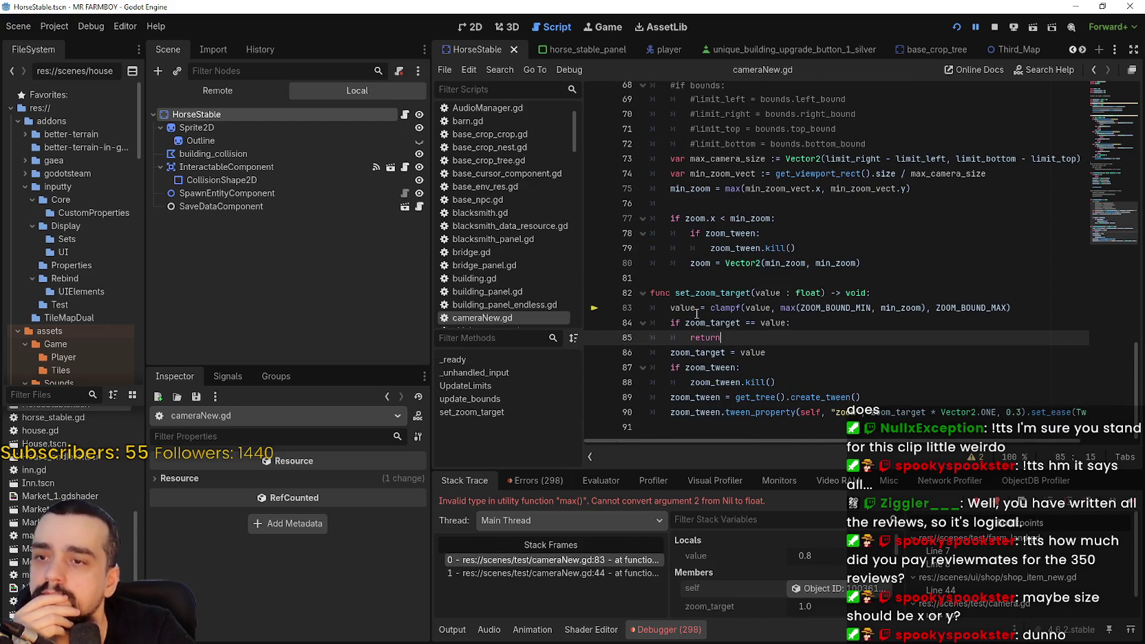
pyautogui.doubleClick(683, 308)
pyautogui.moveTo(684, 308)
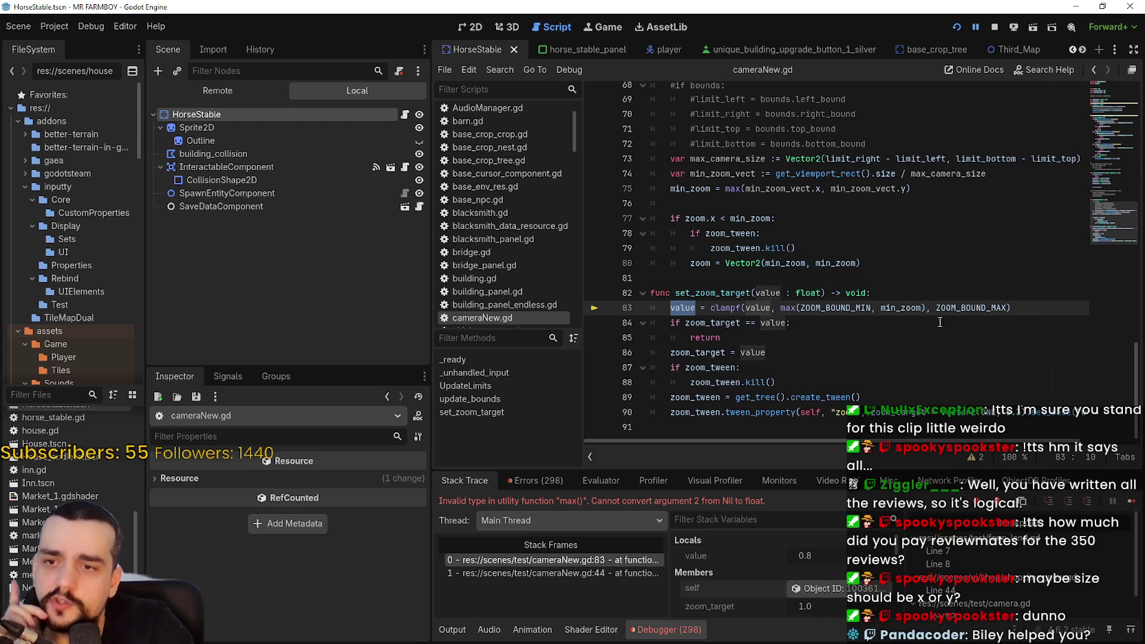
pyautogui.moveTo(909, 310)
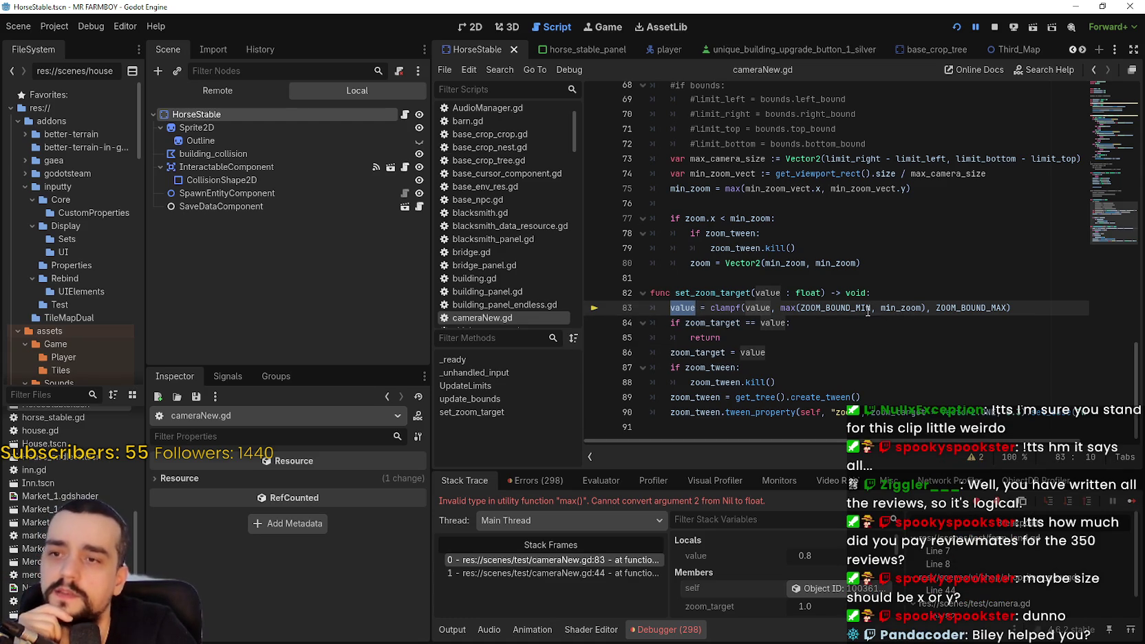
pyautogui.moveTo(923, 307); pyautogui.dragTo(801, 308)
pyautogui.click(841, 324)
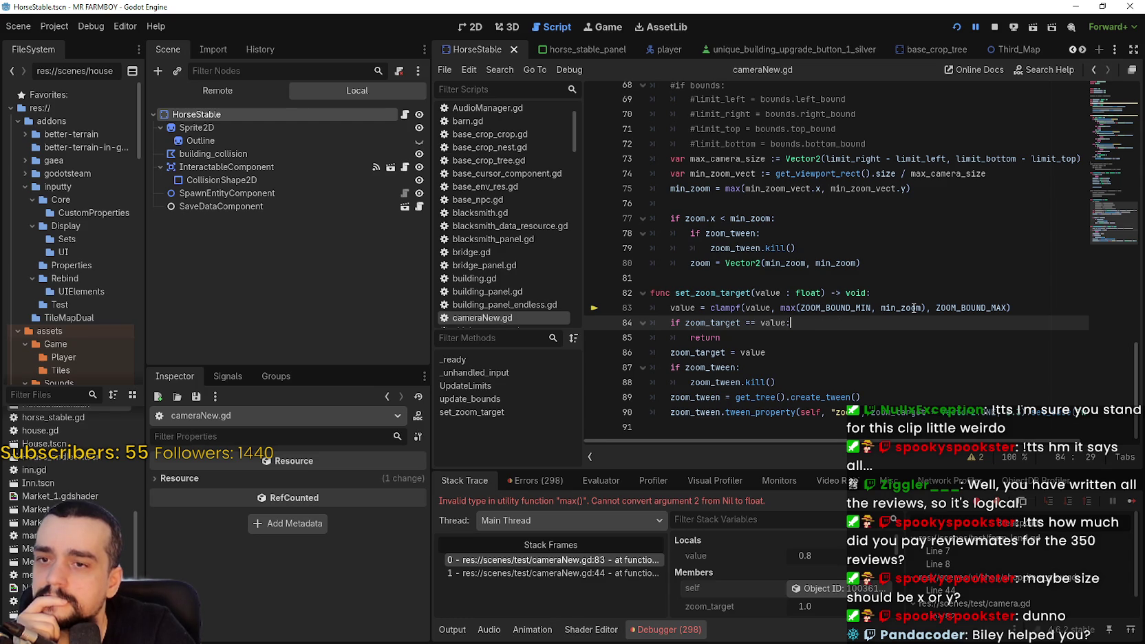
pyautogui.moveTo(914, 309)
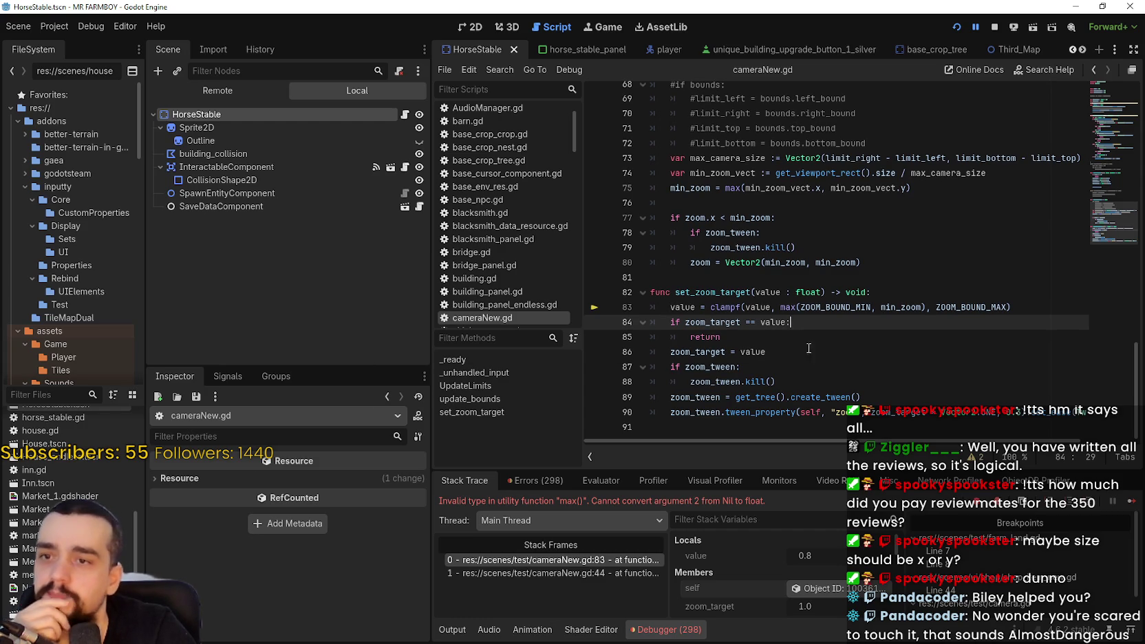
pyautogui.click(817, 291)
pyautogui.press('Up')
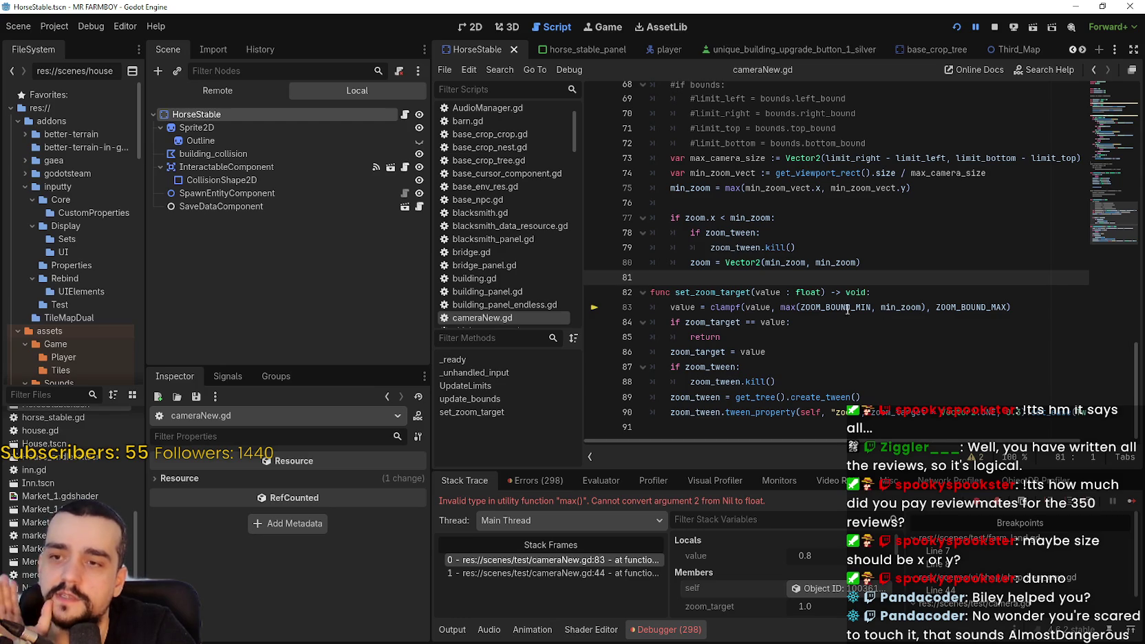
pyautogui.click(861, 323)
pyautogui.click(867, 336)
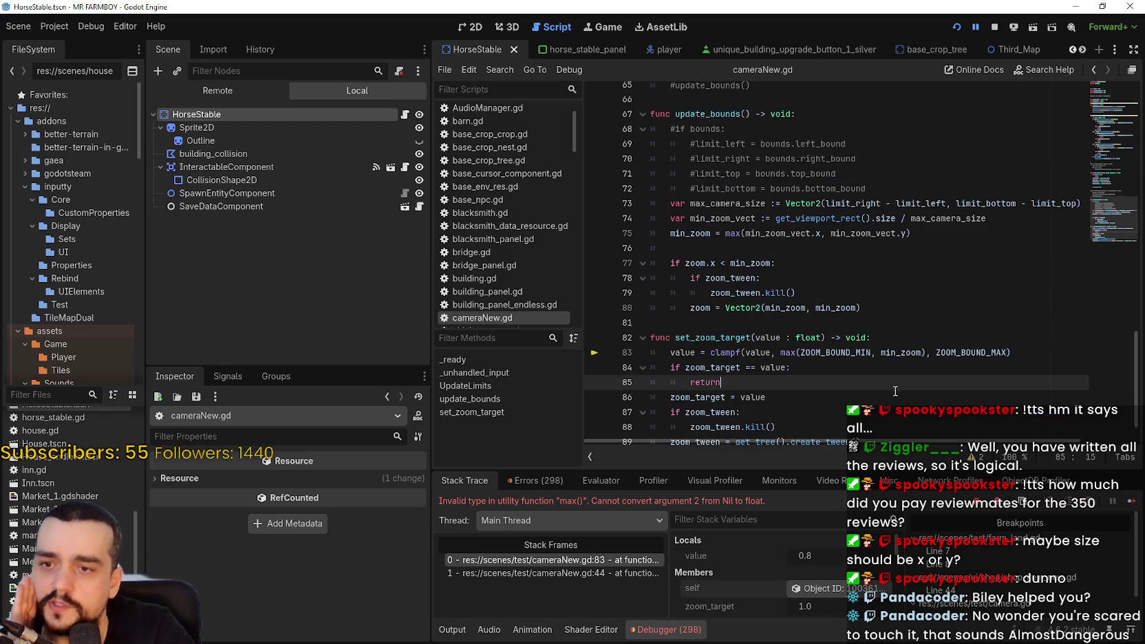
pyautogui.click(945, 327)
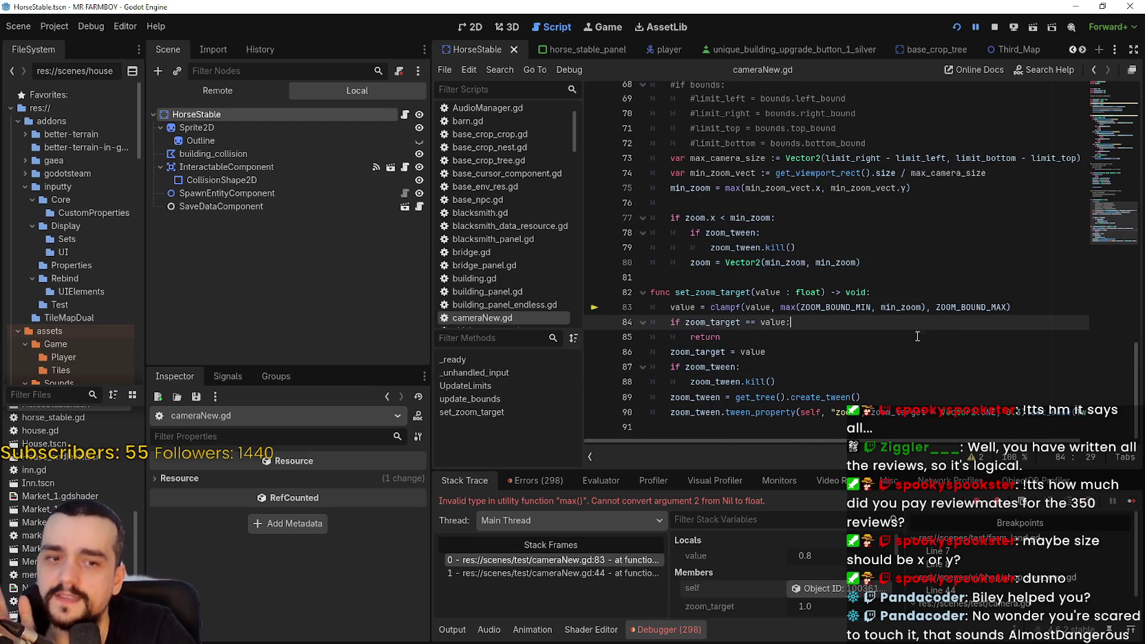
pyautogui.scroll(3, 895, 349)
pyautogui.click(857, 331)
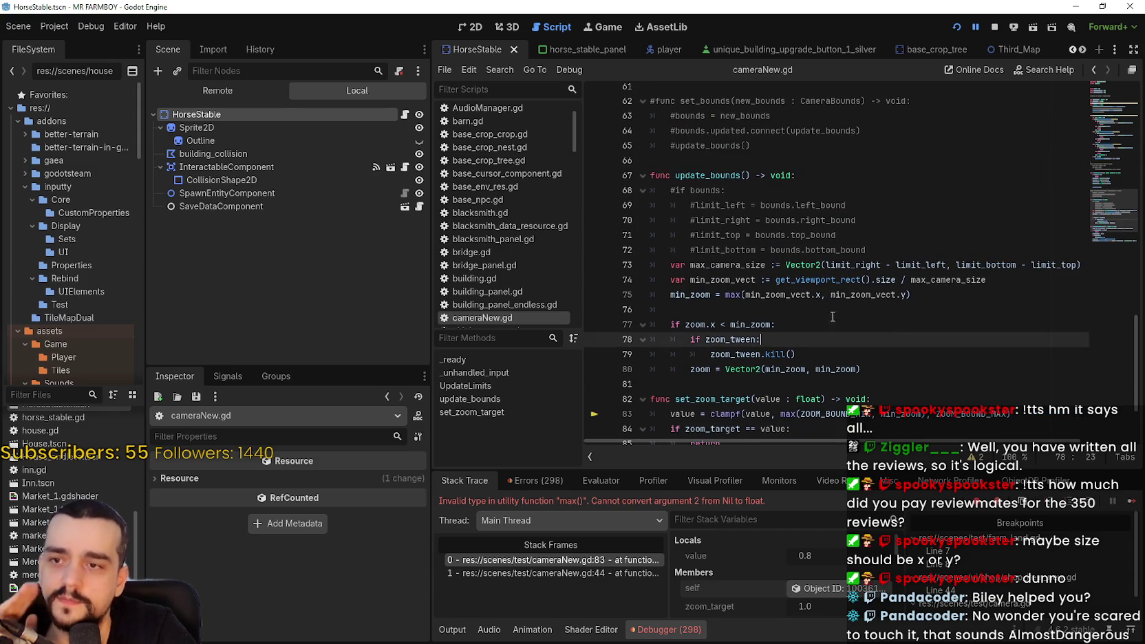
pyautogui.click(806, 309)
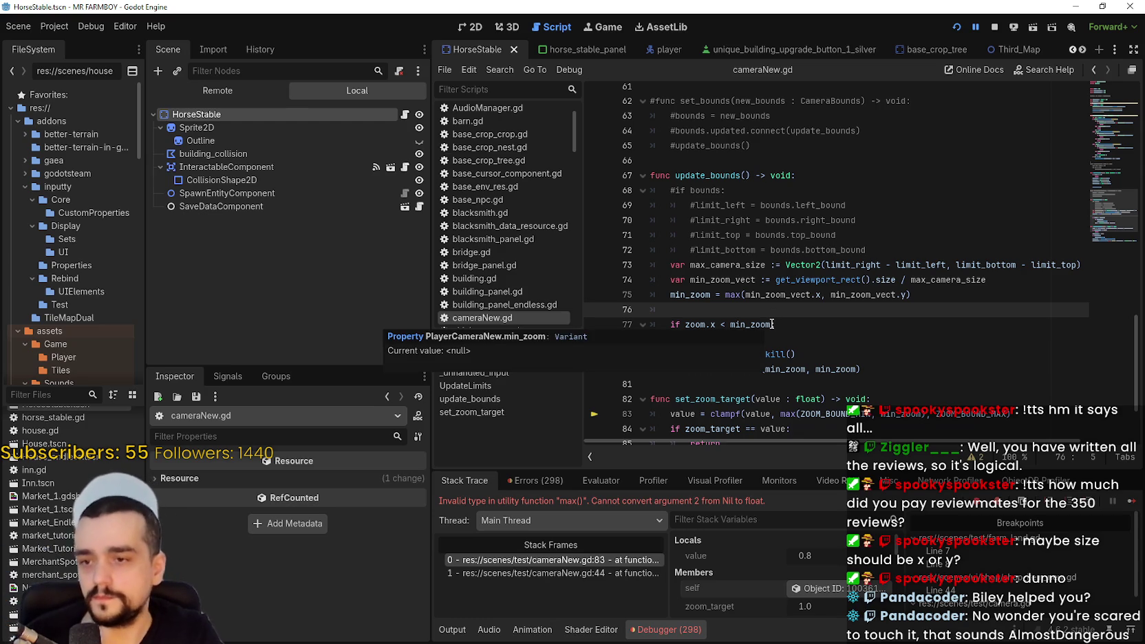
pyautogui.scroll(-1, 840, 271)
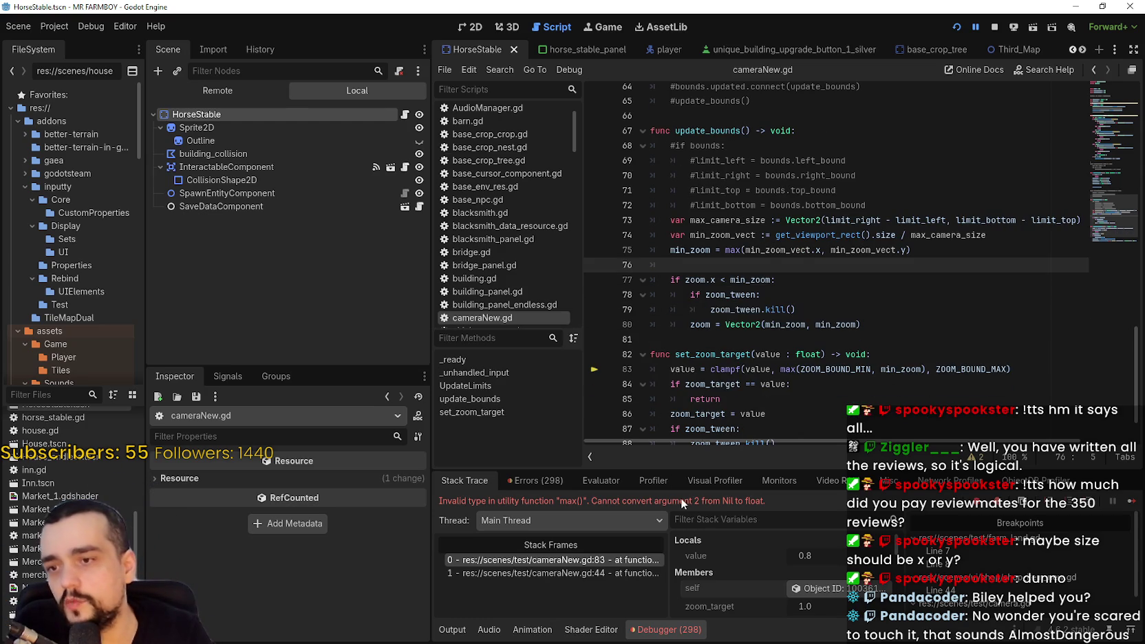
pyautogui.click(926, 251)
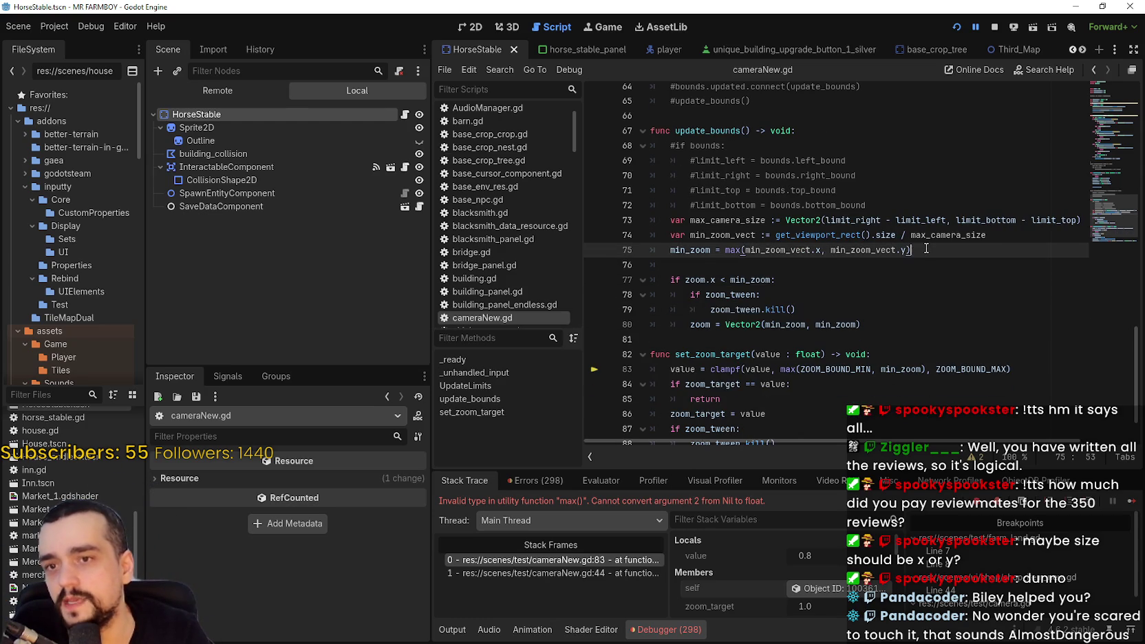
pyautogui.doubleClick(781, 354)
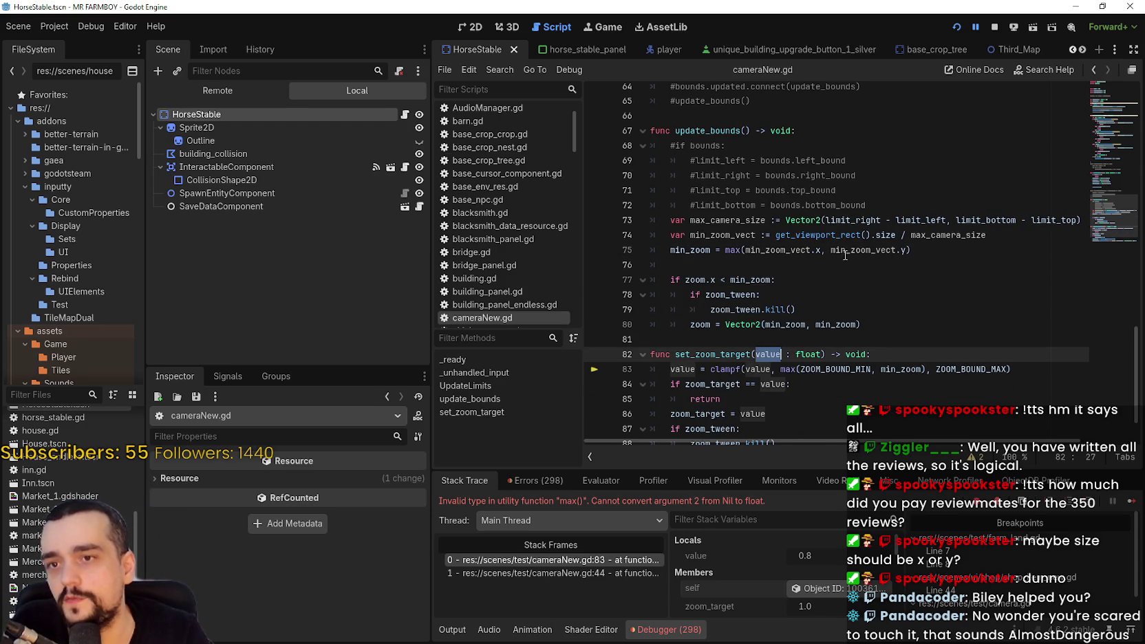
pyautogui.scroll(10, 851, 252)
pyautogui.scroll(6, 791, 295)
pyautogui.scroll(4, 868, 335)
pyautogui.scroll(-15, 853, 334)
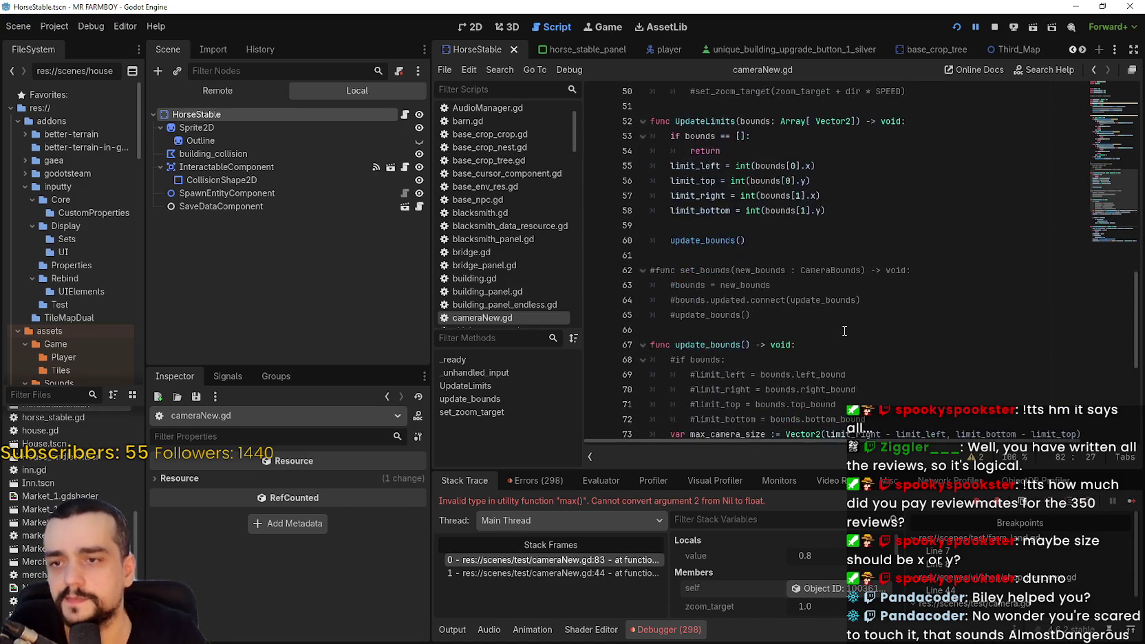
pyautogui.scroll(-3, 844, 331)
pyautogui.doubleClick(726, 319)
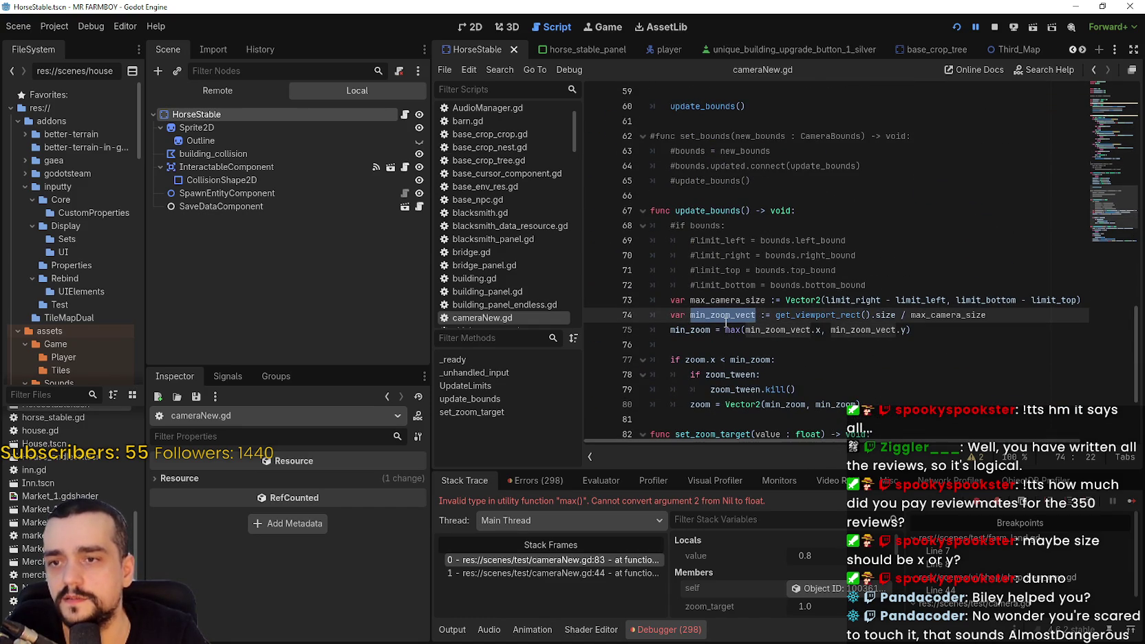
pyautogui.moveTo(729, 320); pyautogui.dragTo(1006, 313)
pyautogui.scroll(-3, 933, 324)
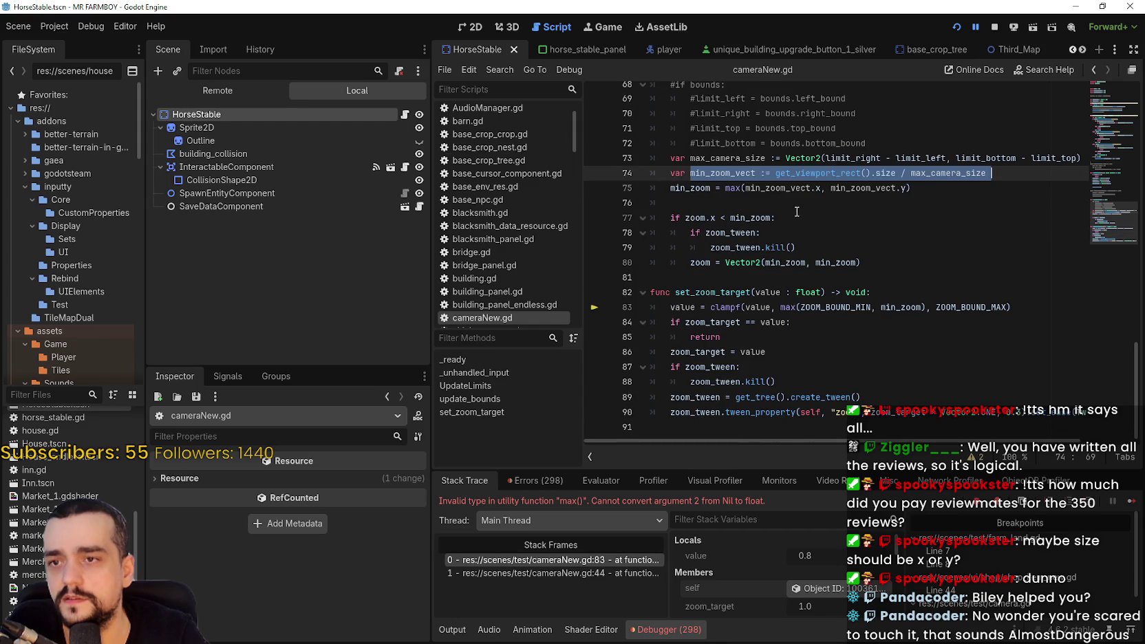
pyautogui.click(777, 192)
pyautogui.doubleClick(777, 192)
pyautogui.tripleClick(764, 189)
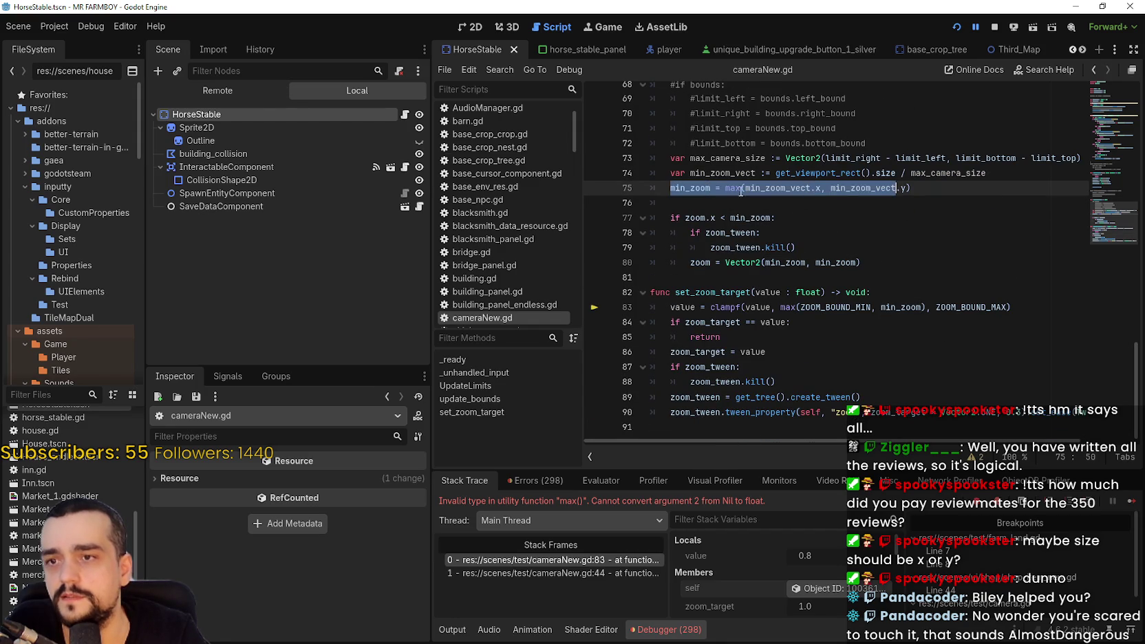
pyautogui.click(763, 187)
pyautogui.moveTo(763, 187)
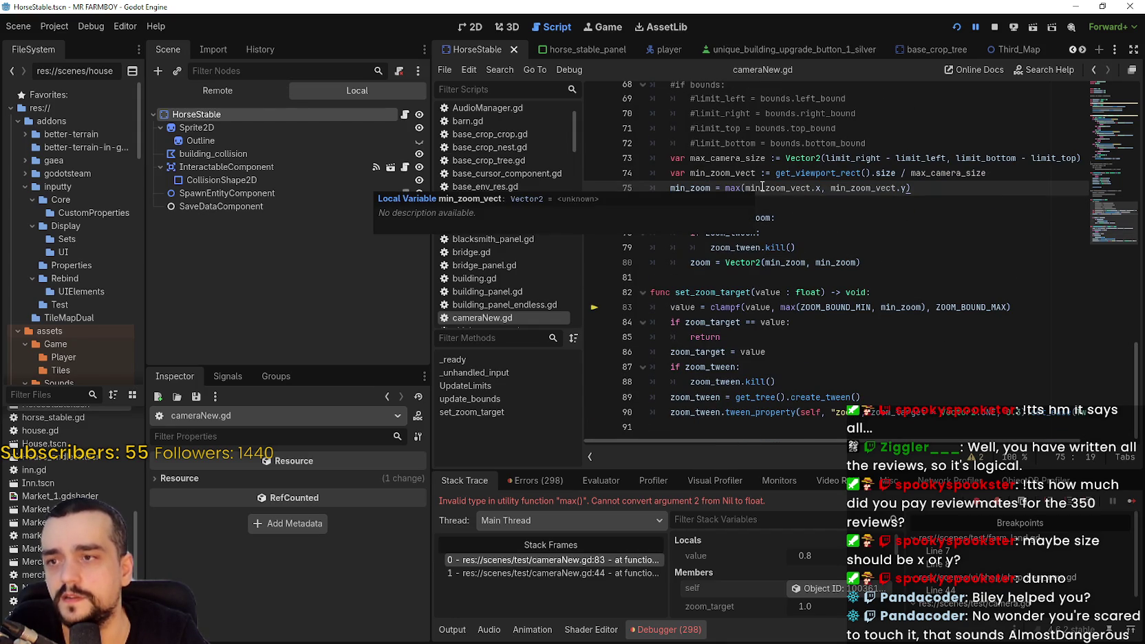
pyautogui.click(833, 174)
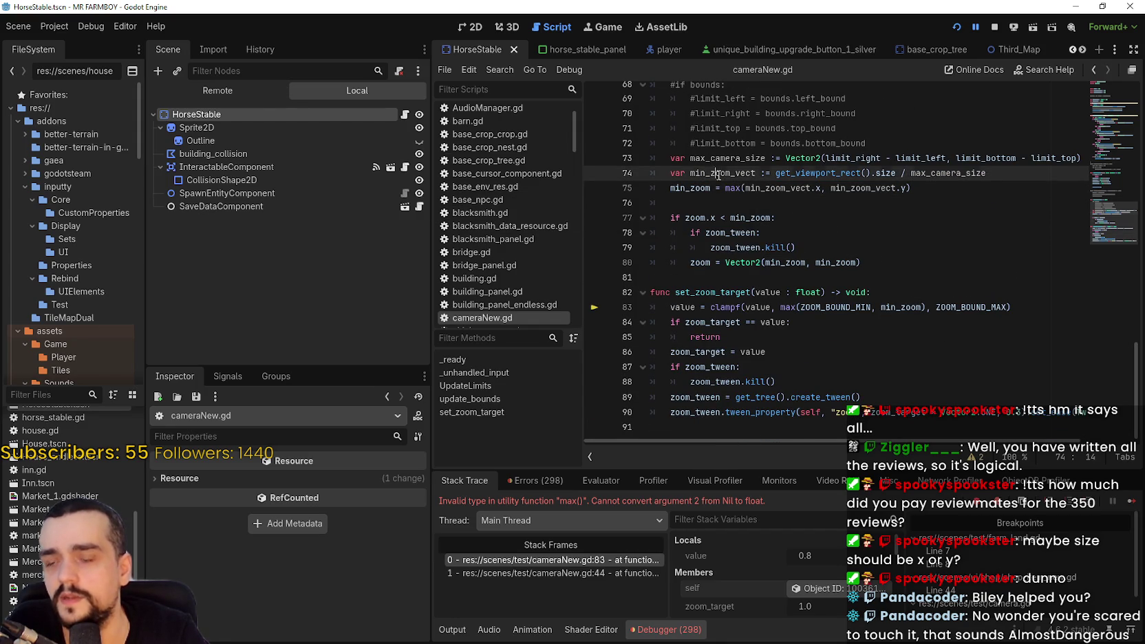
pyautogui.moveTo(777, 174); pyautogui.dragTo(896, 173)
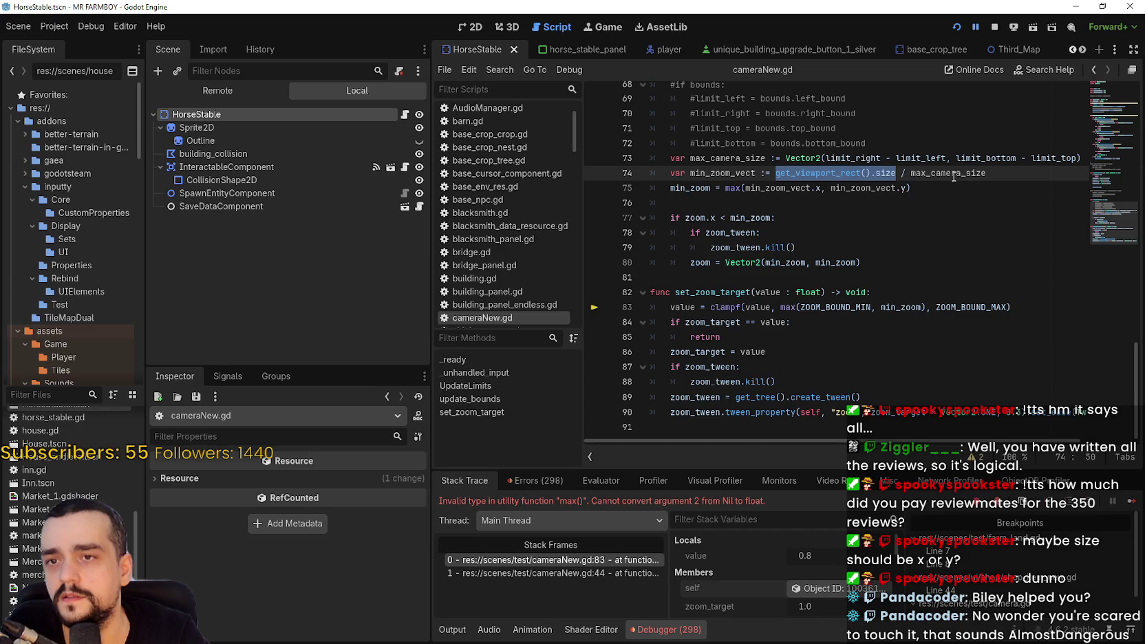
pyautogui.moveTo(954, 176)
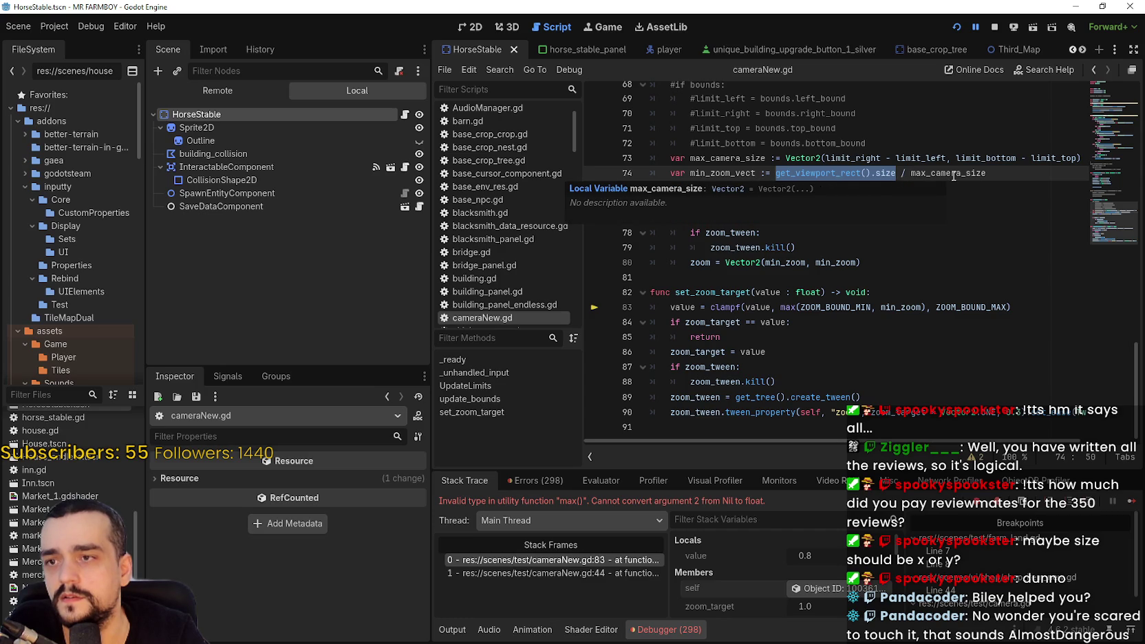
pyautogui.click(953, 173)
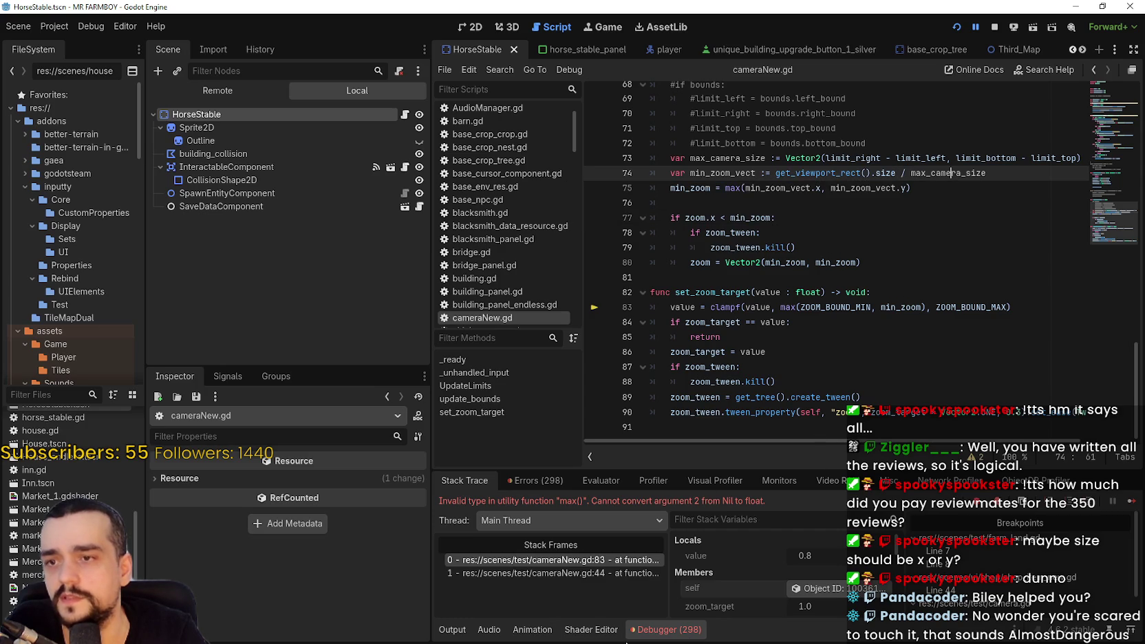
pyautogui.scroll(-3, 816, 606)
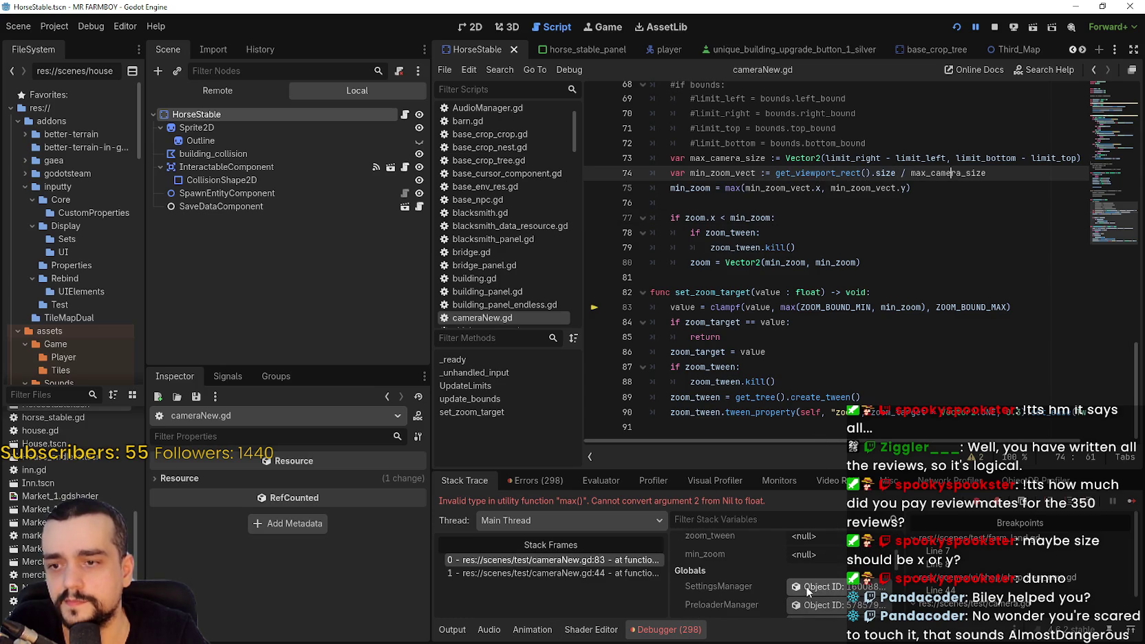
pyautogui.scroll(1, 807, 586)
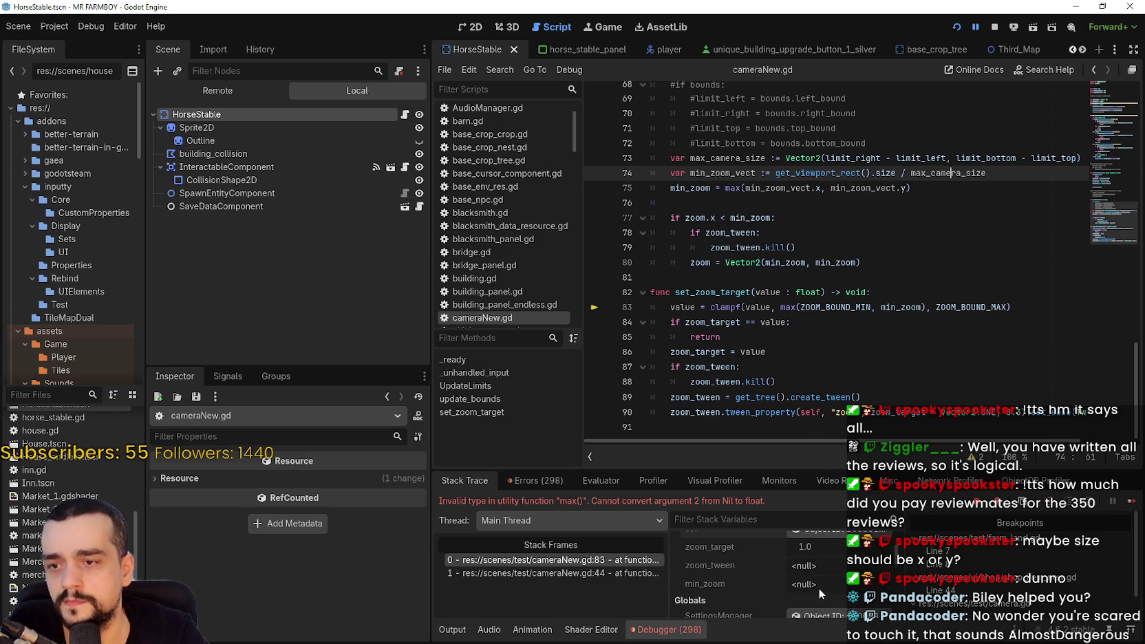
pyautogui.scroll(4, 794, 218)
pyautogui.click(770, 380)
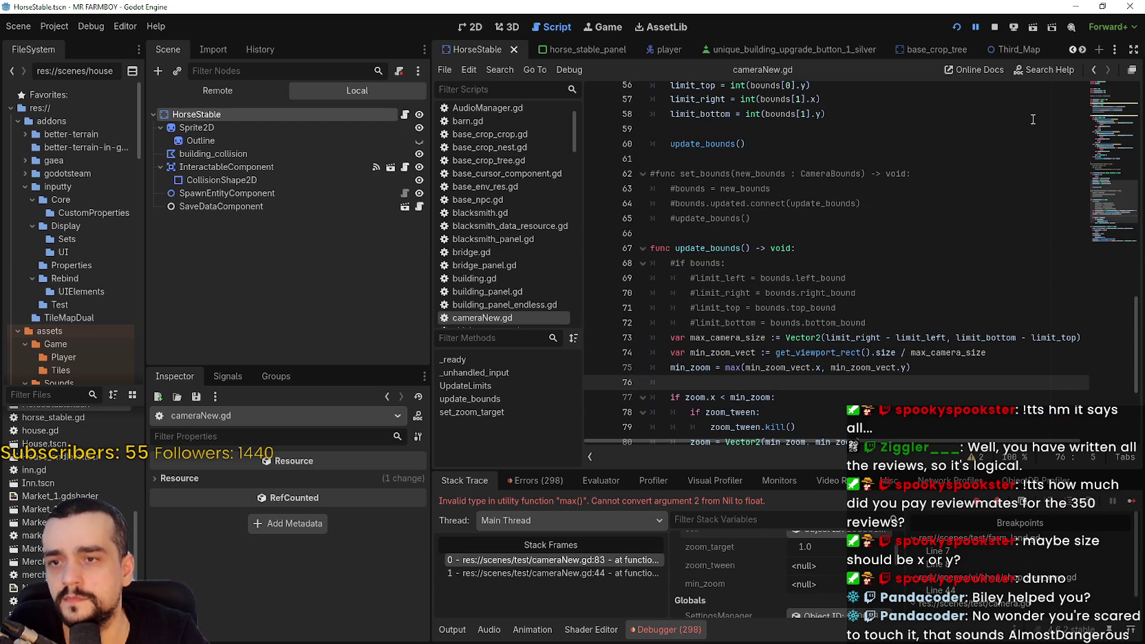
# - Stop the game and add breakpoints on update_bounds lines 73–75, 77, 78 and 80
pyautogui.click(990, 27)
pyautogui.scroll(-2, 698, 395)
pyautogui.click(595, 249)
pyautogui.click(595, 264)
pyautogui.click(595, 278)
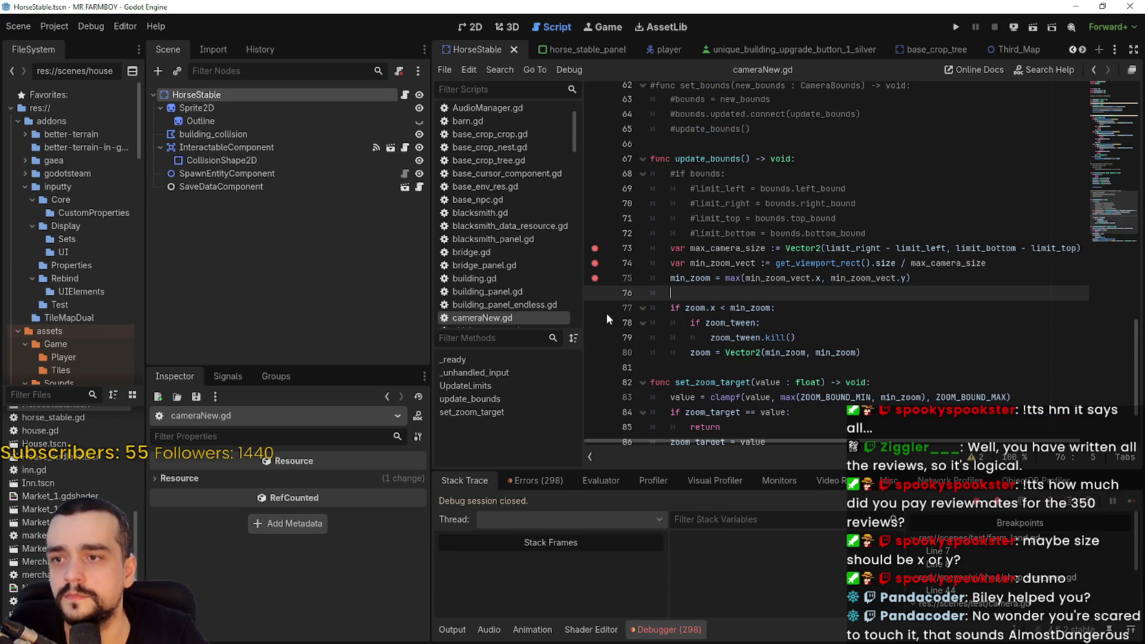
pyautogui.click(596, 309)
pyautogui.click(596, 323)
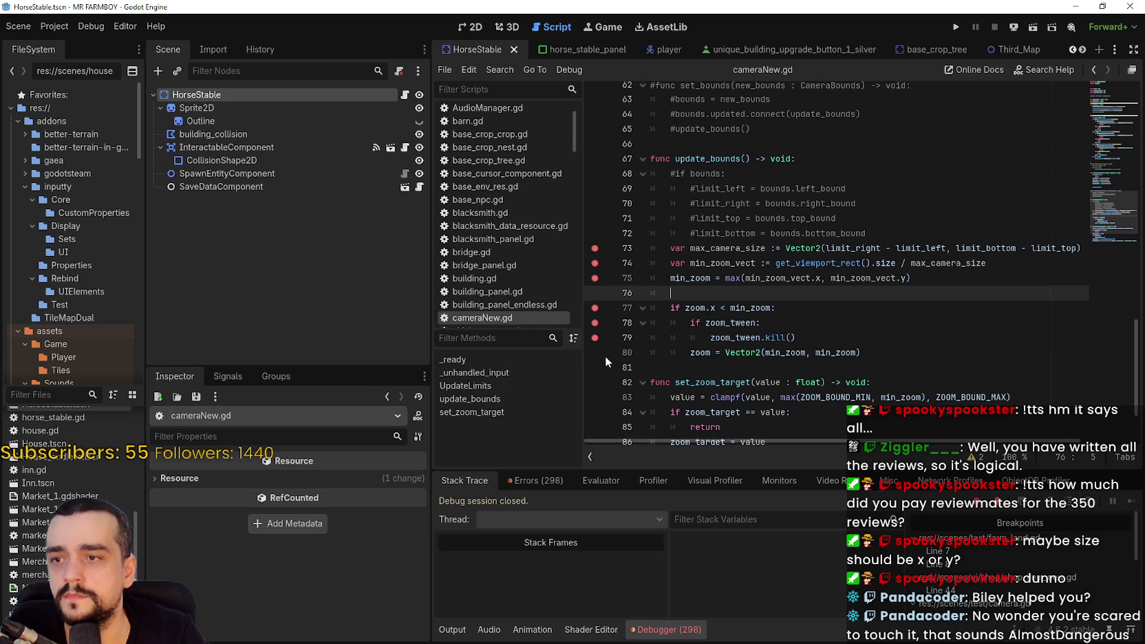
pyautogui.click(596, 352)
# - Add breakpoints on line 83 and a second set_zoom_target line
pyautogui.scroll(-2, 596, 338)
pyautogui.click(595, 307)
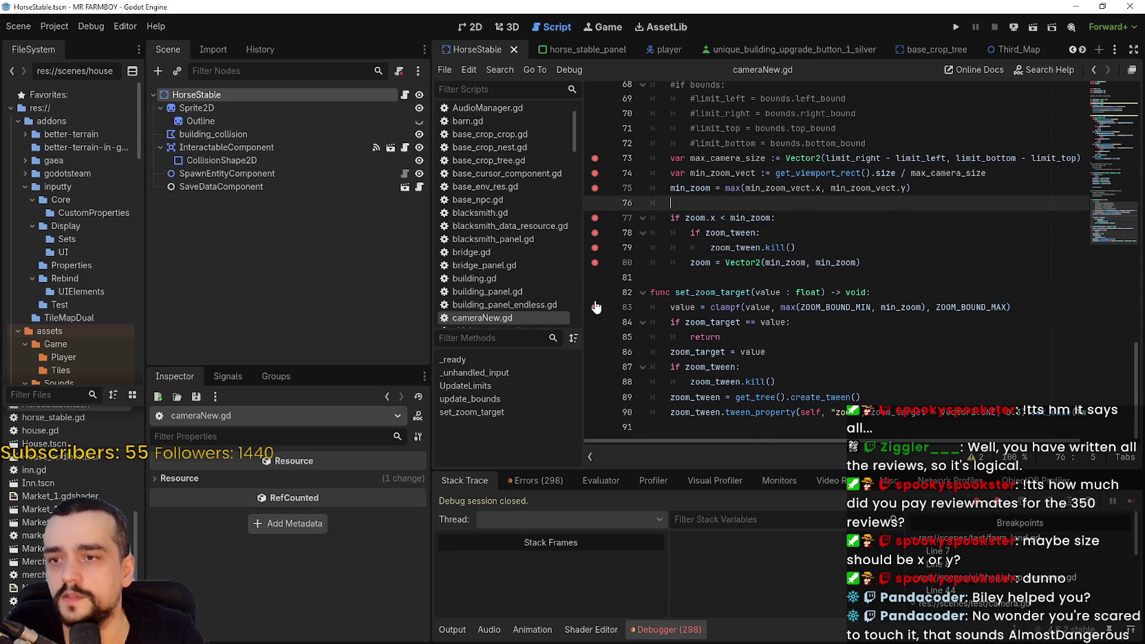
pyautogui.click(599, 367)
pyautogui.scroll(5, 658, 388)
pyautogui.scroll(3, 644, 321)
pyautogui.click(678, 307)
pyautogui.scroll(1, 765, 339)
pyautogui.scroll(12, 765, 339)
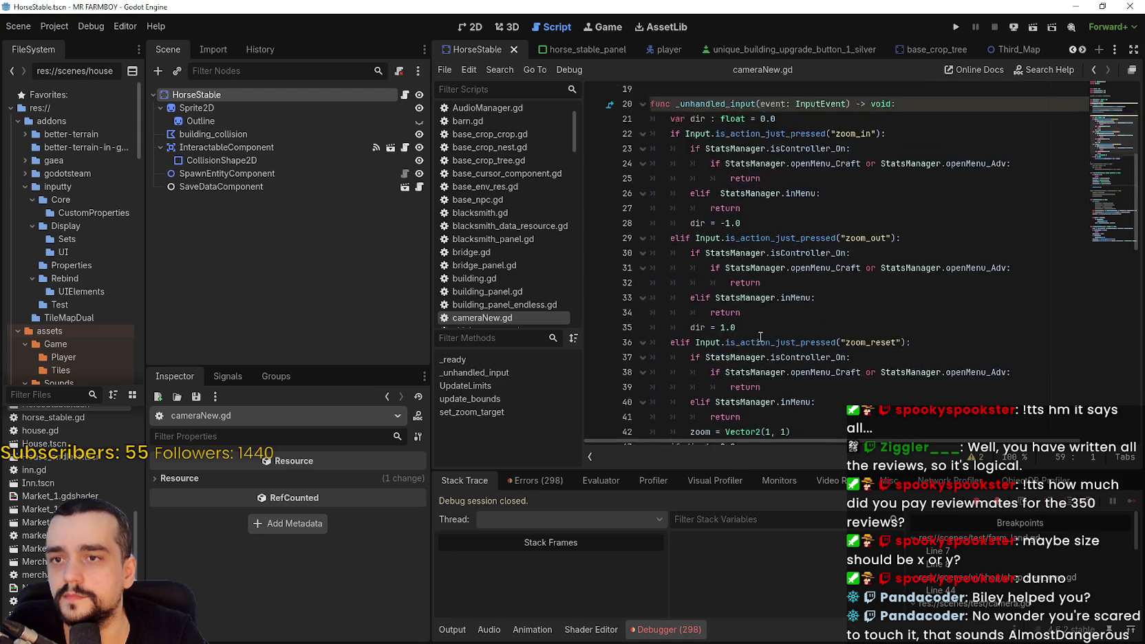
pyautogui.scroll(-19, 760, 336)
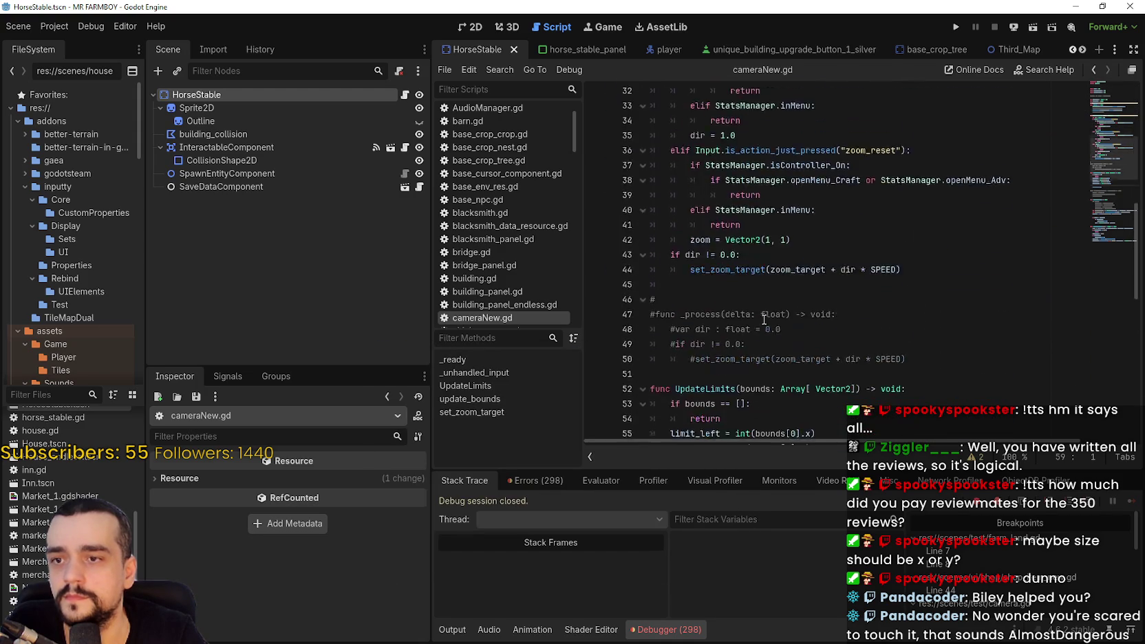
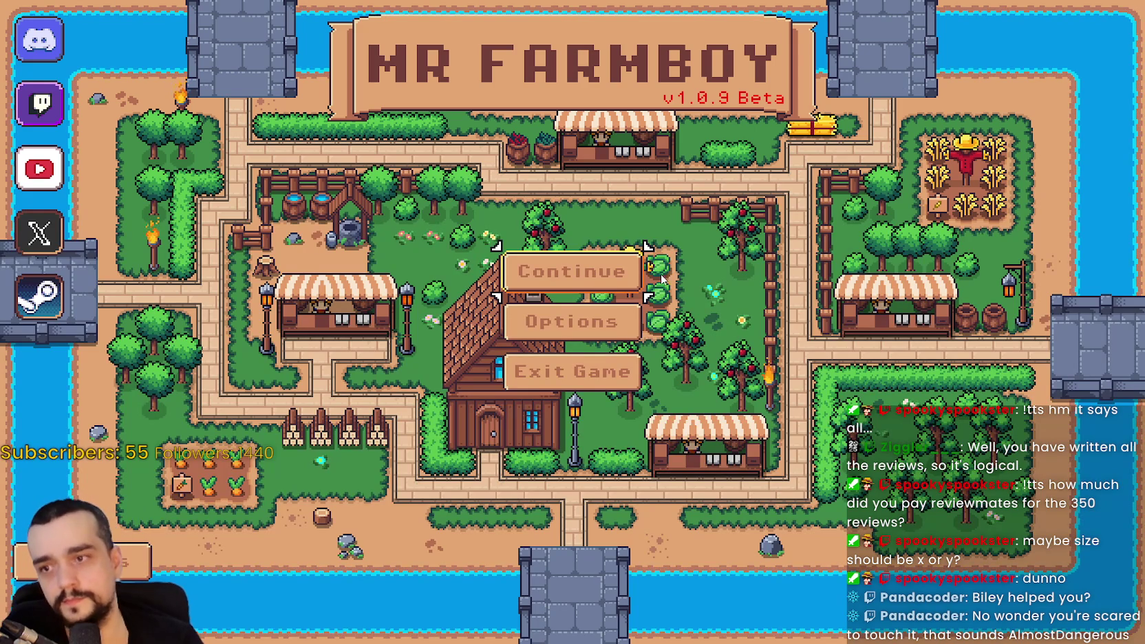
# - Choose Continue, scroll down to Save 8 in the save list and load it
pyautogui.click(610, 272)
pyautogui.click(549, 237)
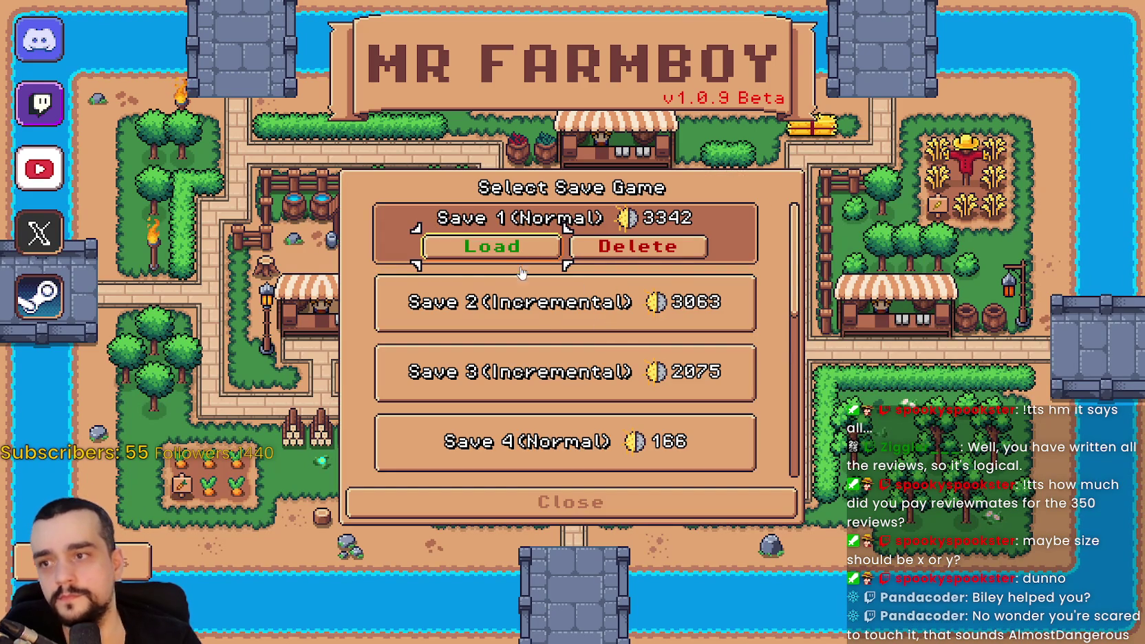
pyautogui.scroll(-5, 549, 317)
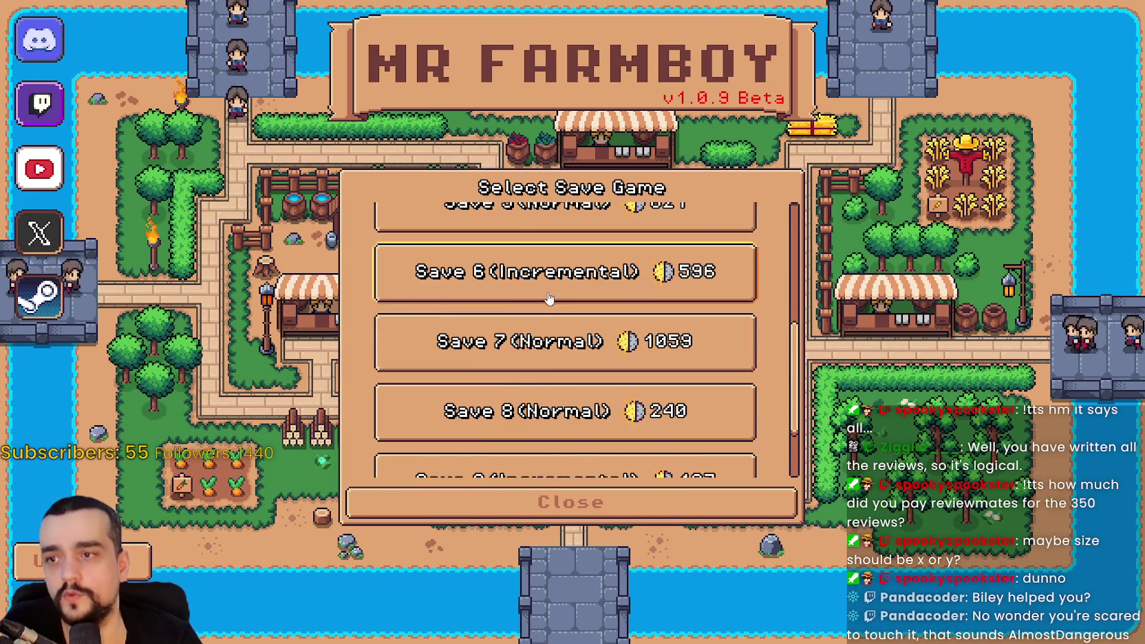
pyautogui.scroll(-1, 545, 303)
pyautogui.click(539, 358)
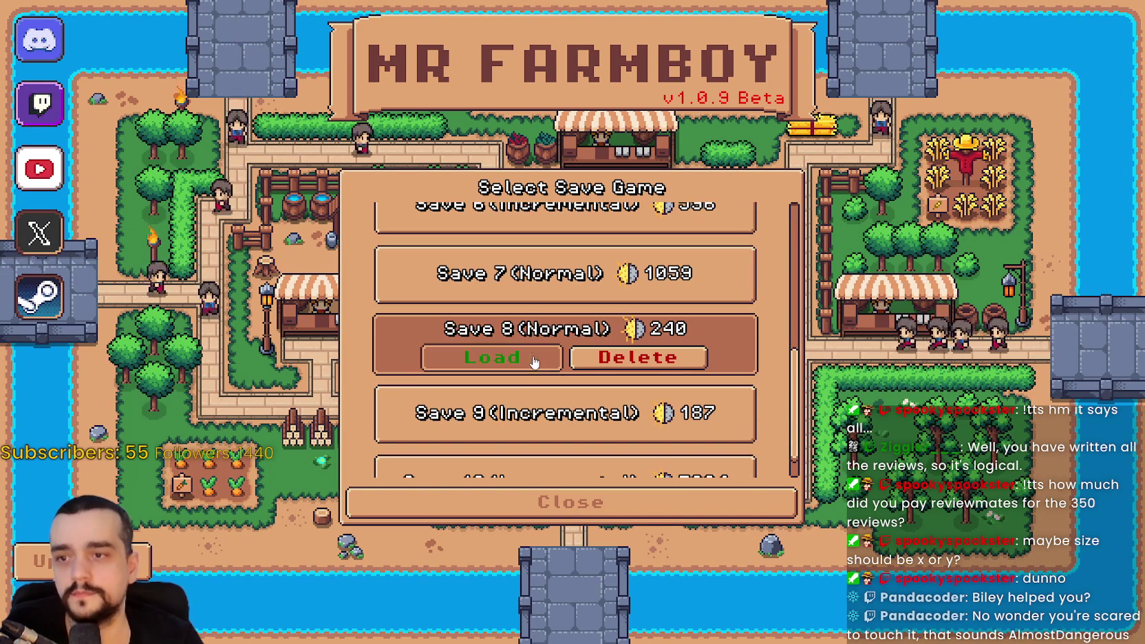
pyautogui.scroll(-1, 509, 344)
pyautogui.click(492, 335)
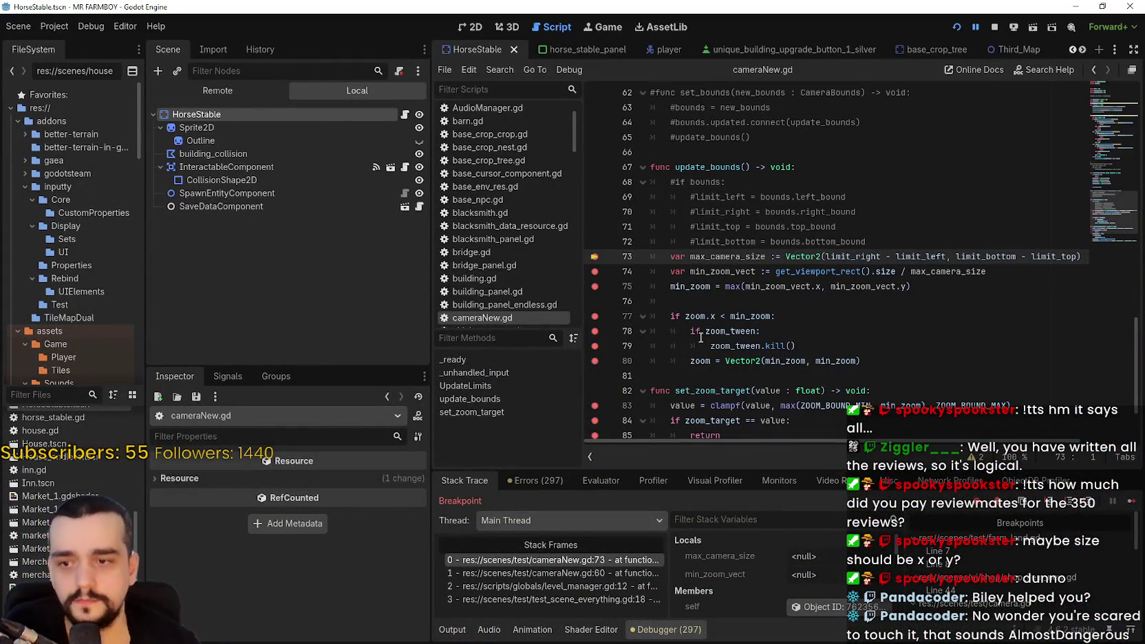
# - Step the debugger from line 73 through lines 74 and 75, highlighting every min_zoom use
pyautogui.click(1135, 507)
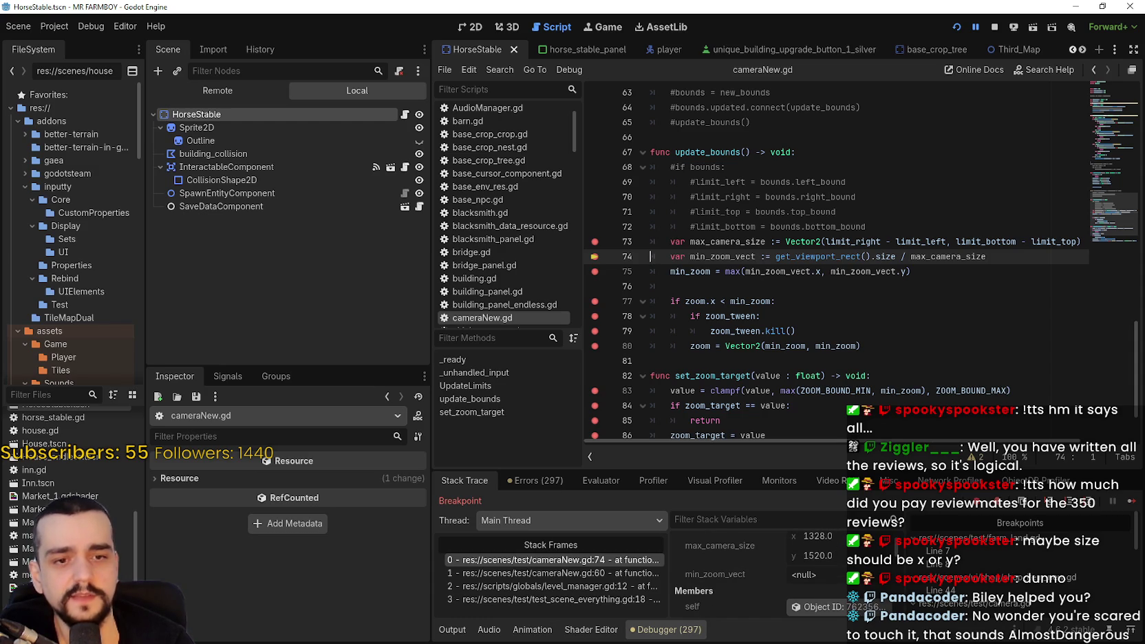
pyautogui.hotkey('alt', 'Tab')
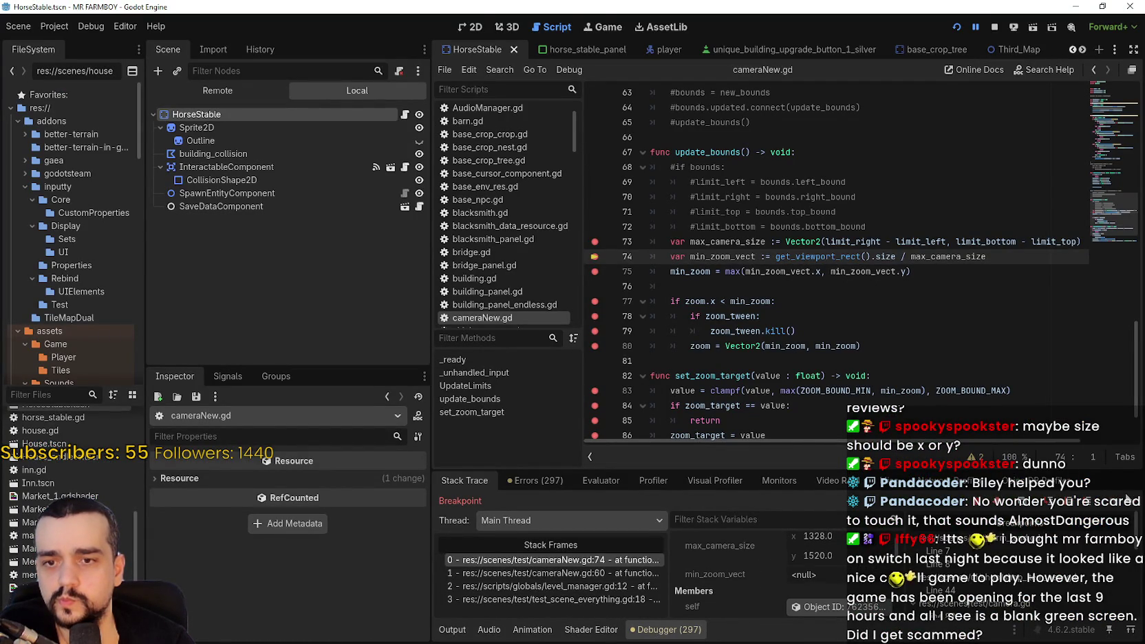
pyautogui.press('F10')
pyautogui.scroll(-1, 737, 600)
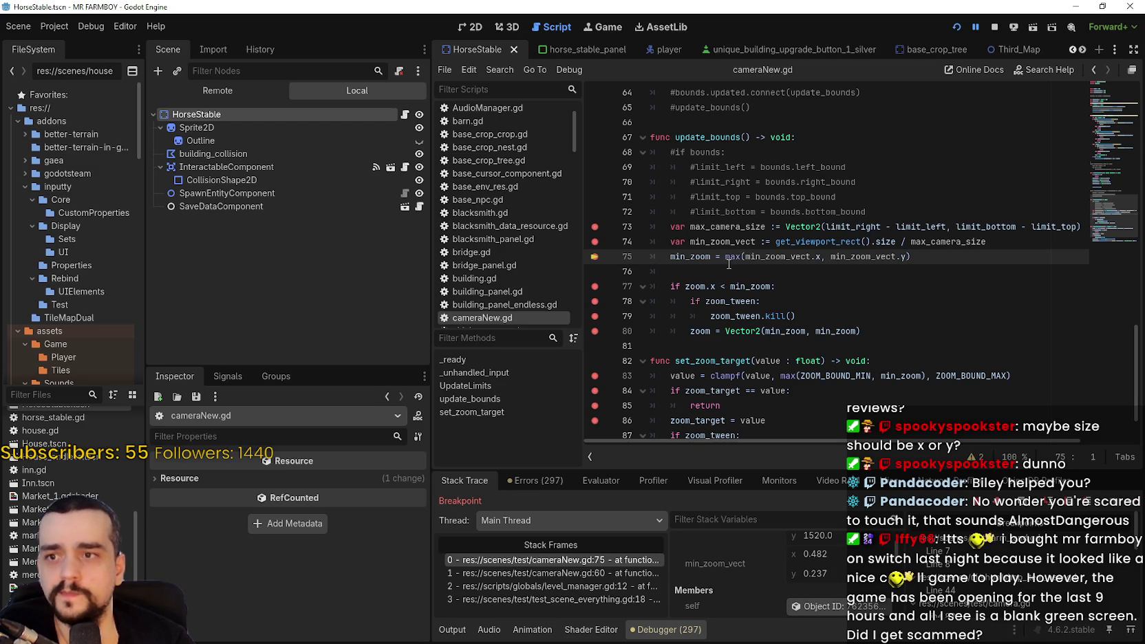
pyautogui.doubleClick(700, 257)
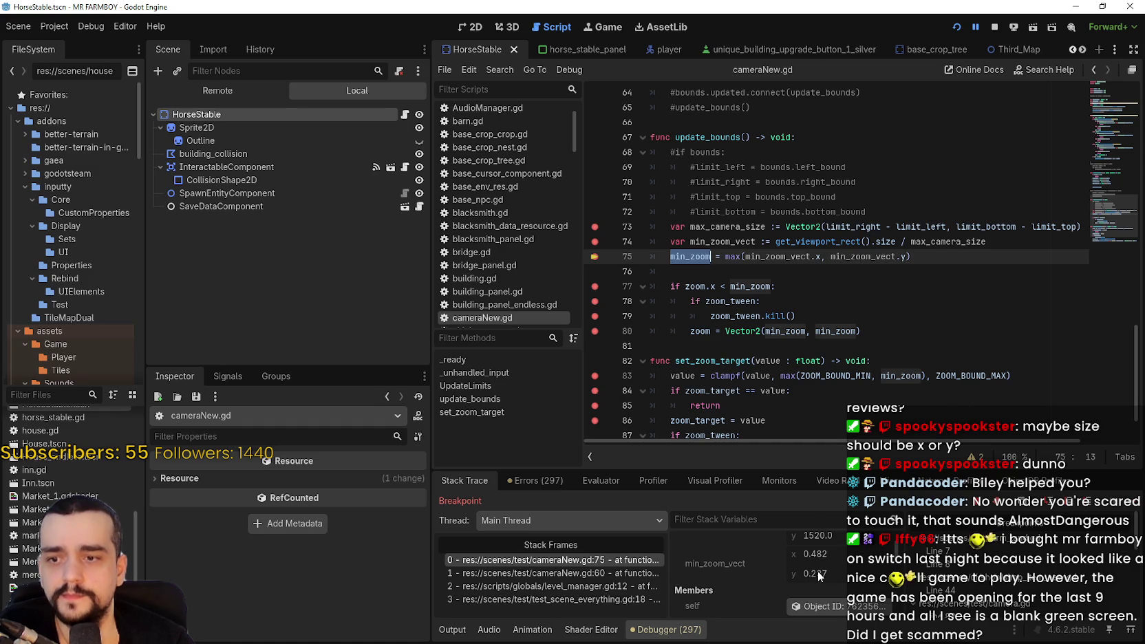
pyautogui.scroll(1, 818, 571)
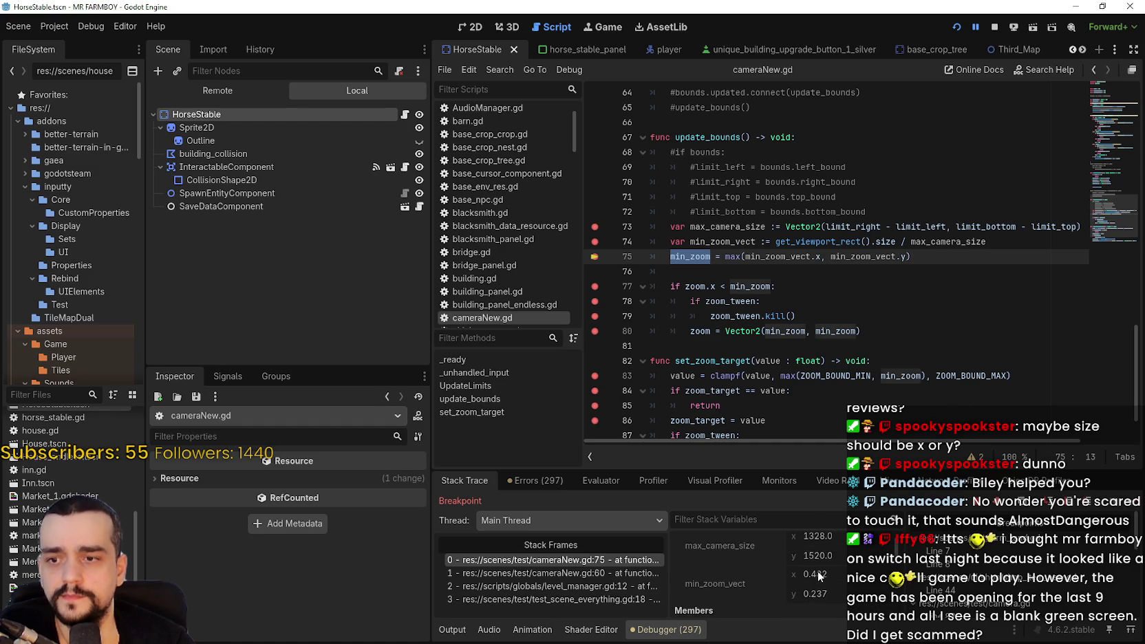
# - Advance to the line 77 breakpoint, then resume and inspect the zoom code on lines 78–80
pyautogui.click(1131, 505)
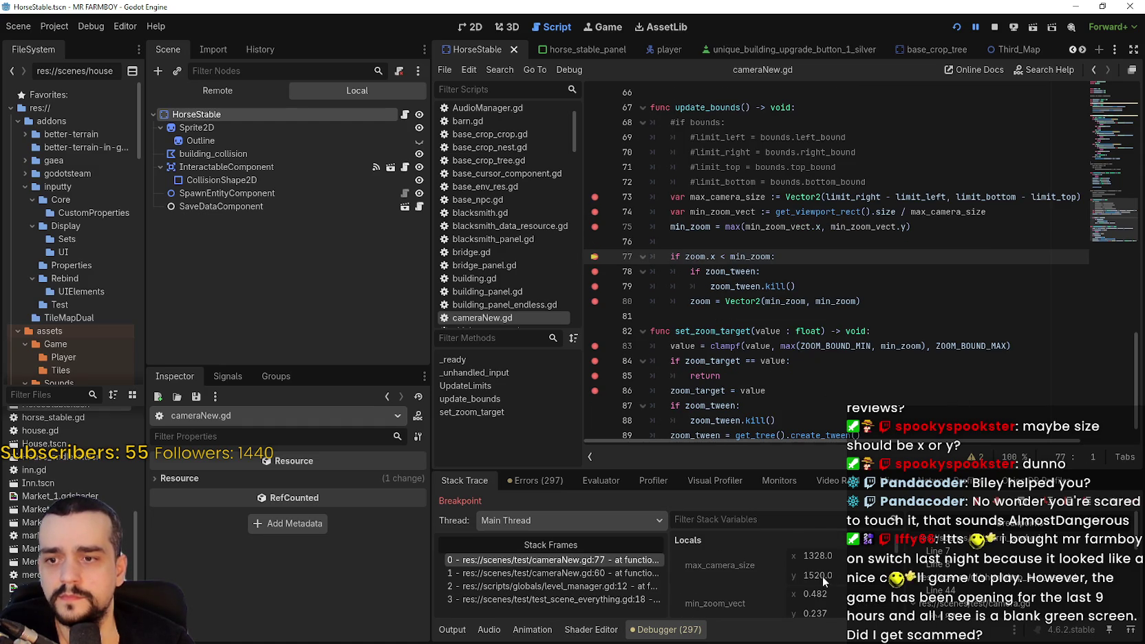
pyautogui.scroll(-2, 823, 576)
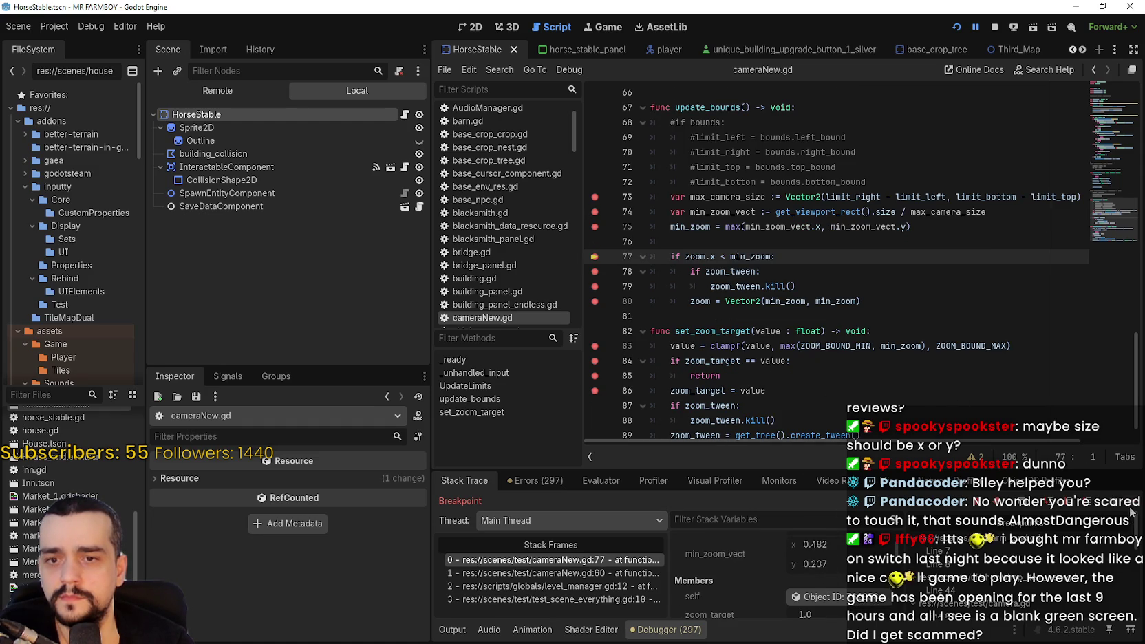
pyautogui.click(1134, 513)
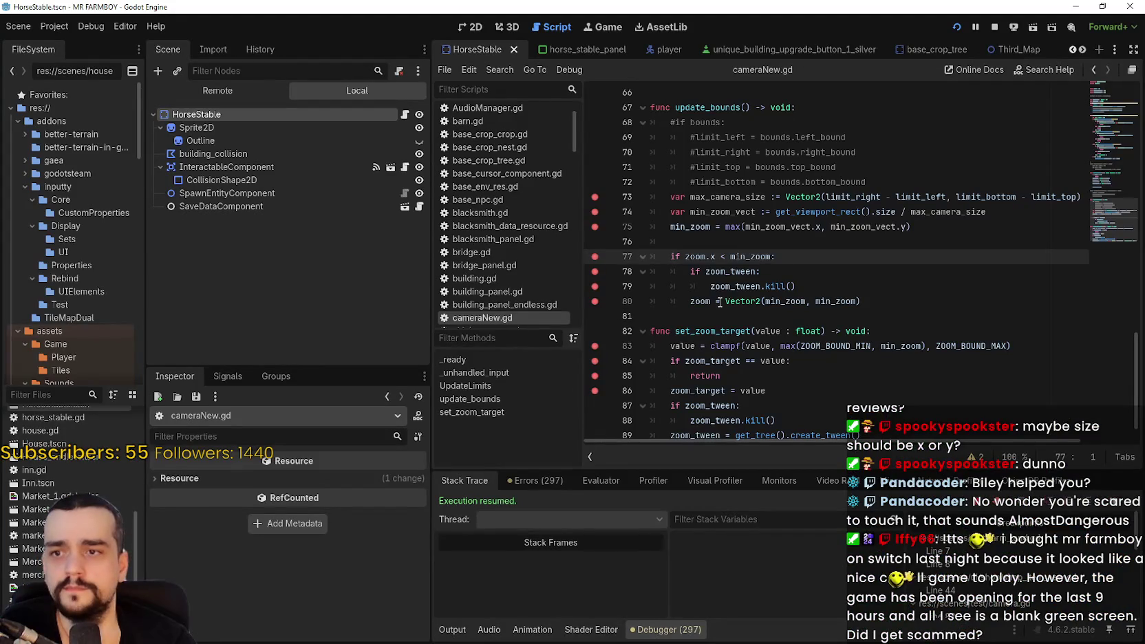
pyautogui.click(719, 301)
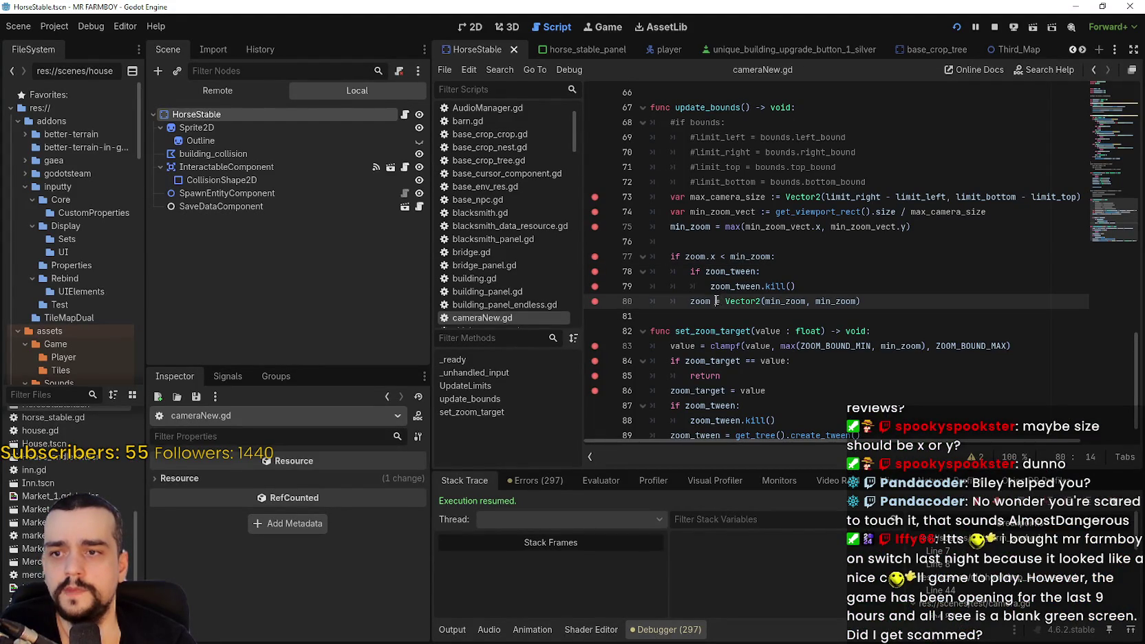
pyautogui.click(712, 272)
pyautogui.click(691, 299)
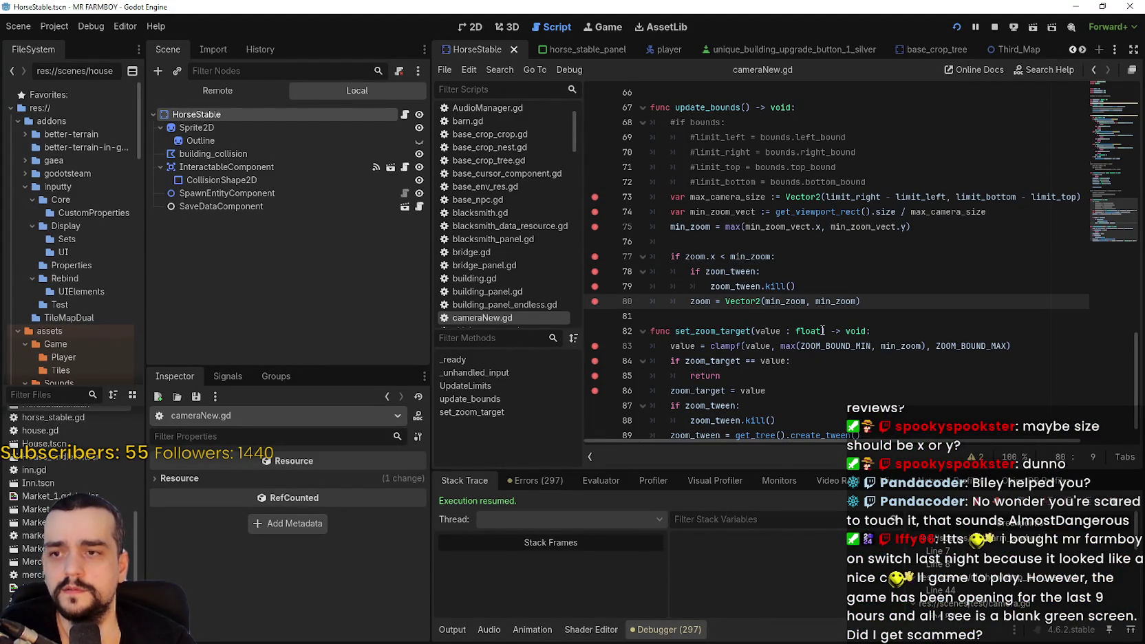
pyautogui.scroll(-1, 573, 322)
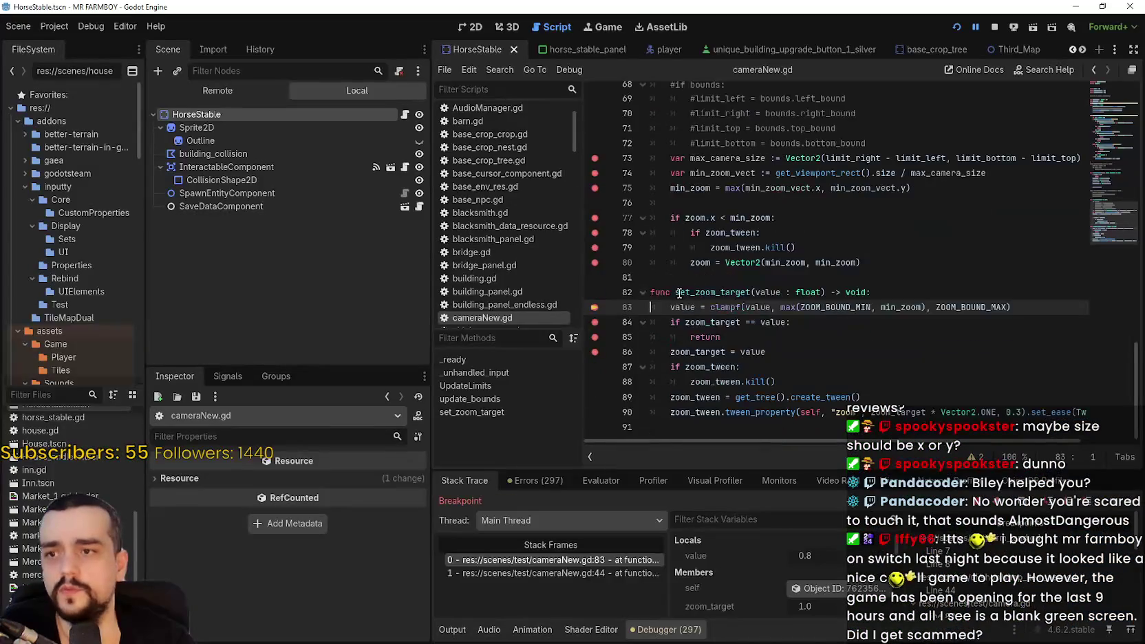
# - Advance to the line 84 breakpoint and highlight the uses of set_zoom_target
pyautogui.click(1130, 508)
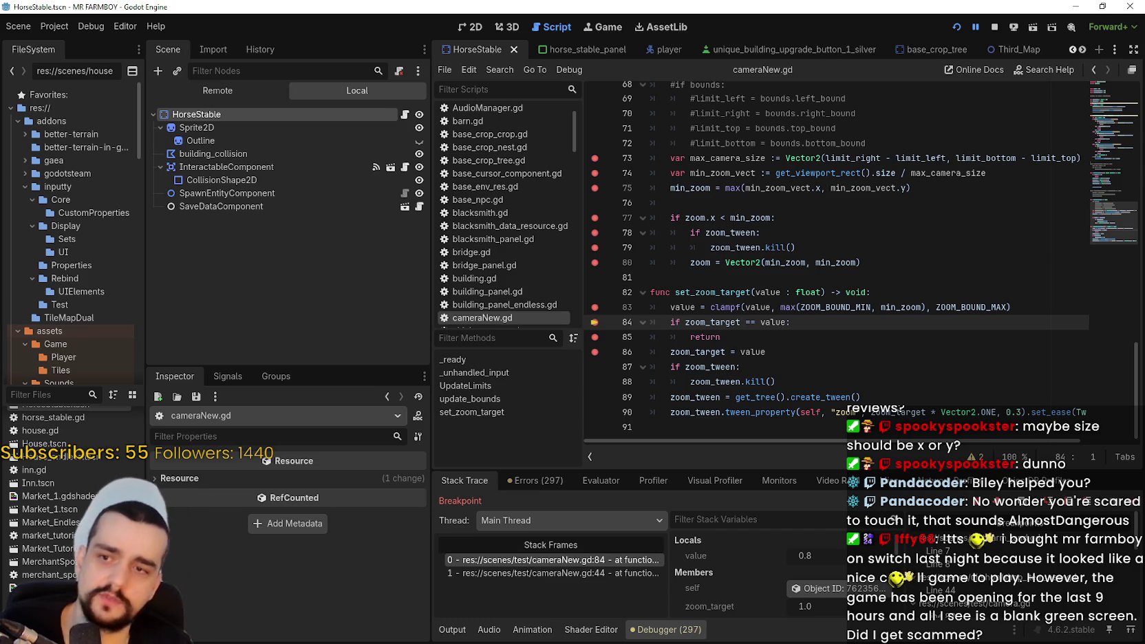
pyautogui.click(730, 284)
pyautogui.click(730, 292)
pyautogui.doubleClick(730, 292)
pyautogui.scroll(1, 718, 289)
pyautogui.scroll(2, 717, 289)
pyautogui.moveTo(860, 366)
pyautogui.mouseDown()
pyautogui.moveTo(791, 337)
pyautogui.moveTo(646, 160)
pyautogui.mouseUp()
# - Trace _unhandled_input to the set_zoom_target(zoom_target) call on line 44
pyautogui.scroll(3, 662, 234)
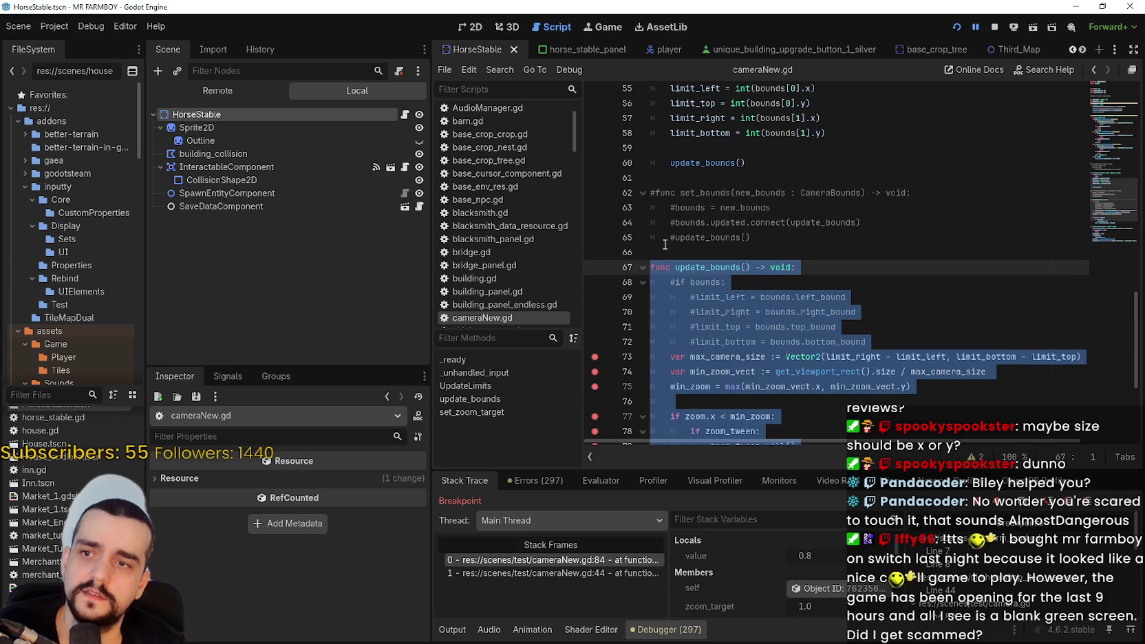
pyautogui.scroll(8, 707, 343)
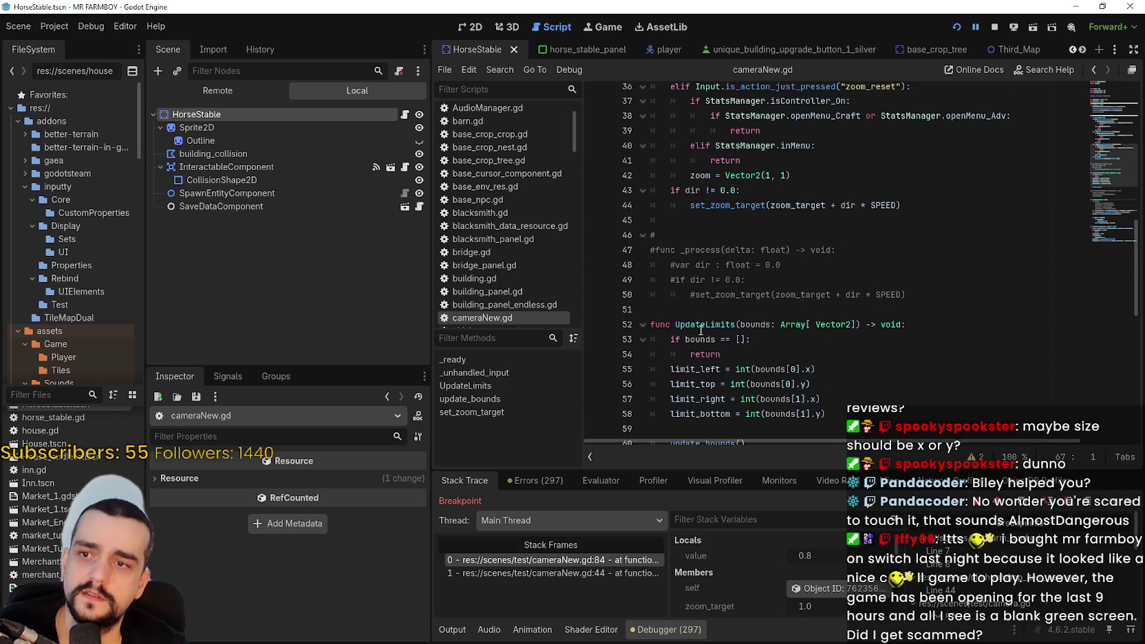
pyautogui.scroll(8, 701, 331)
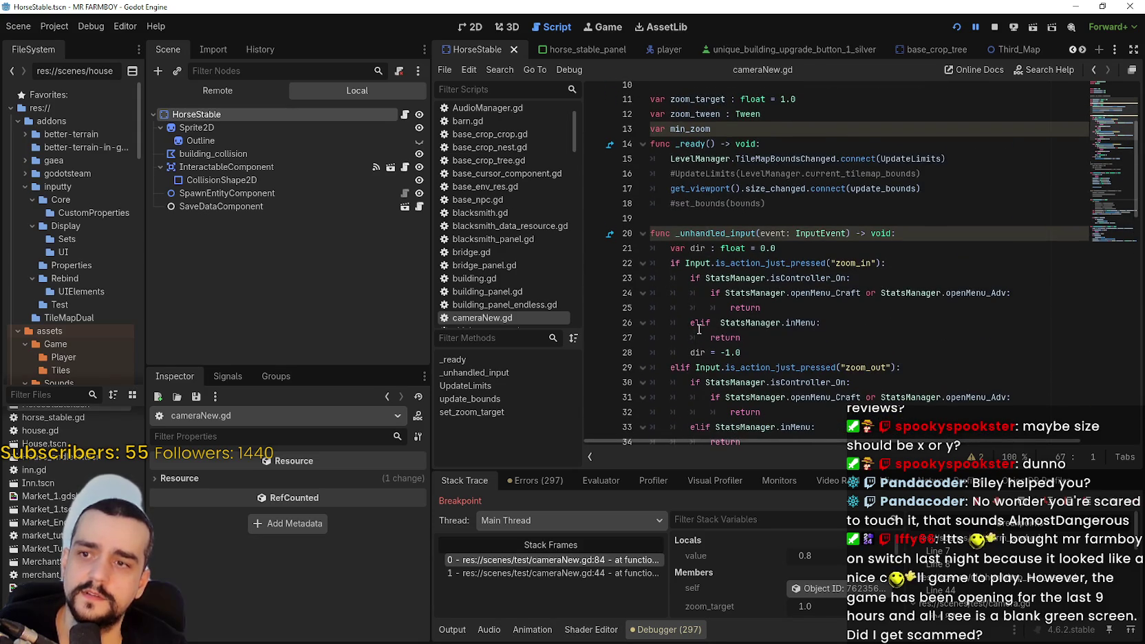
pyautogui.doubleClick(710, 234)
pyautogui.scroll(-2, 748, 318)
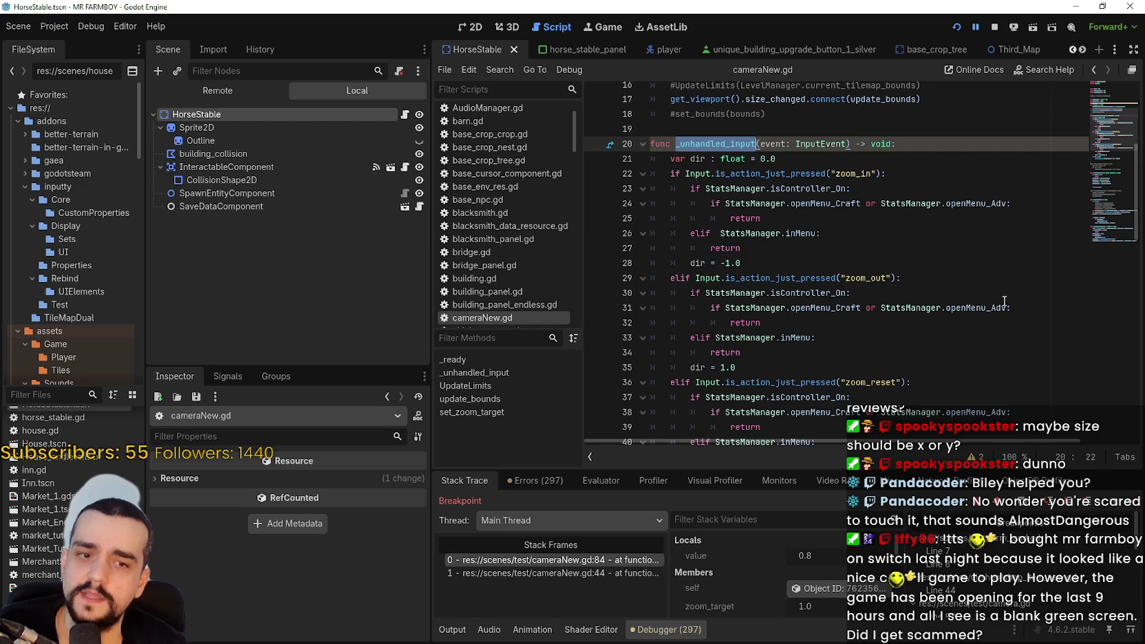
pyautogui.scroll(-4, 826, 303)
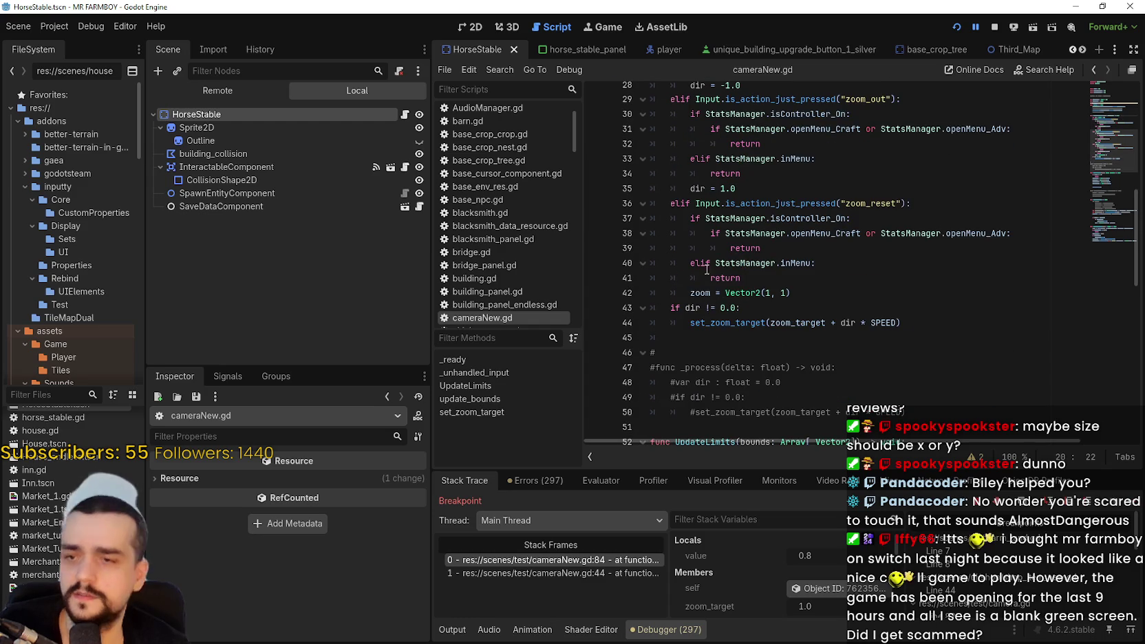
pyautogui.doubleClick(735, 323)
pyautogui.doubleClick(798, 323)
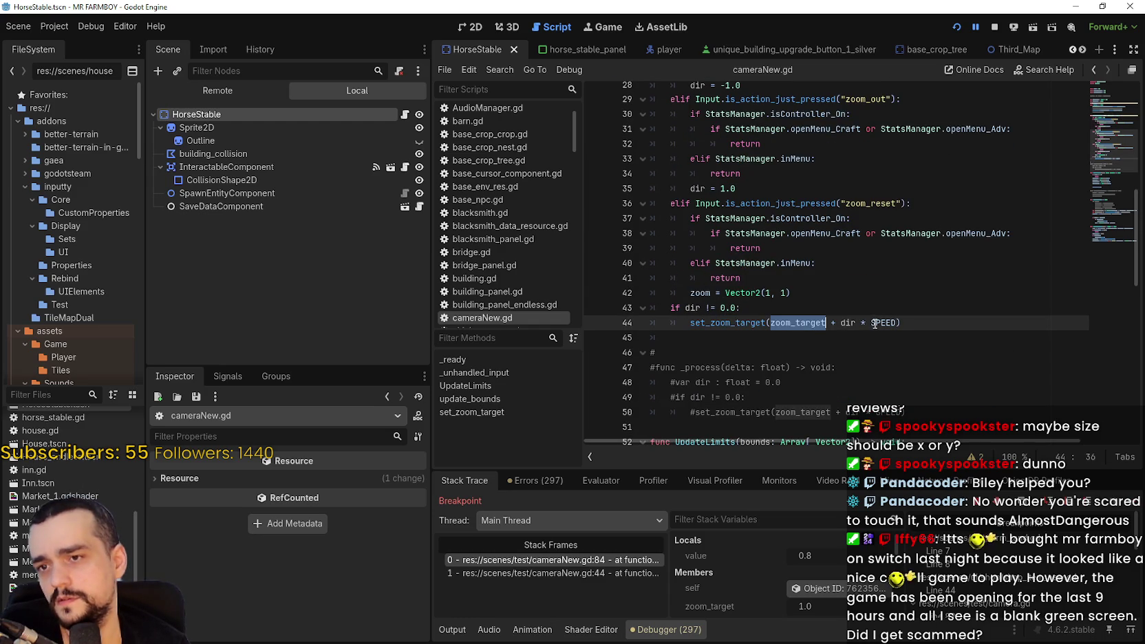
# - Check min_zoom in the clamp line, which reads about 0.4819
pyautogui.scroll(-7, 778, 315)
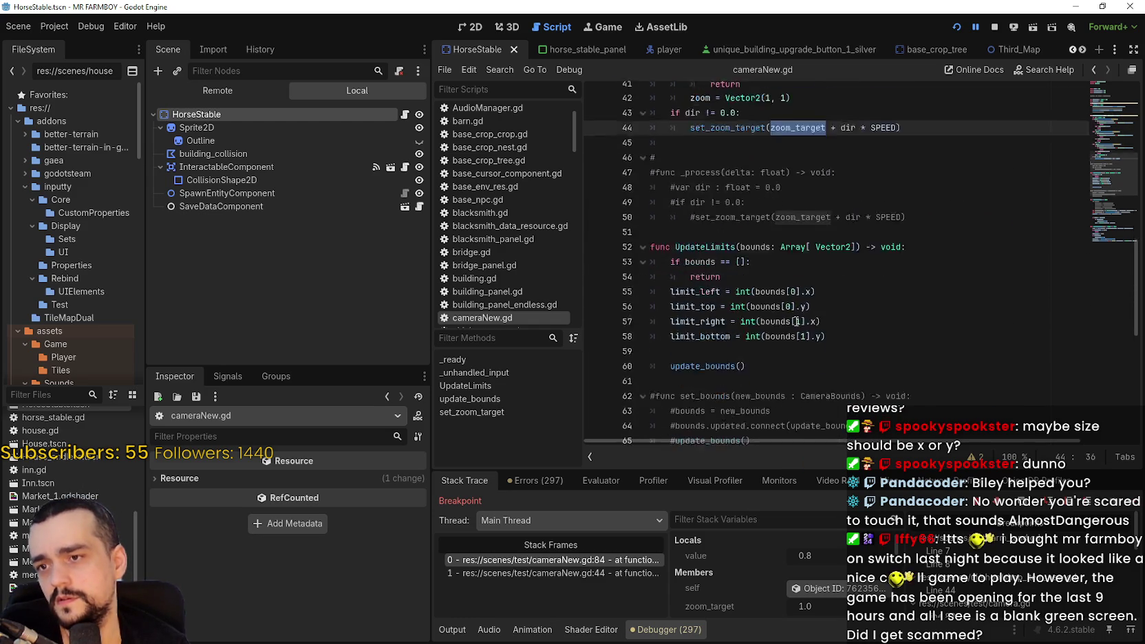
pyautogui.scroll(5, 755, 306)
pyautogui.scroll(10, 754, 306)
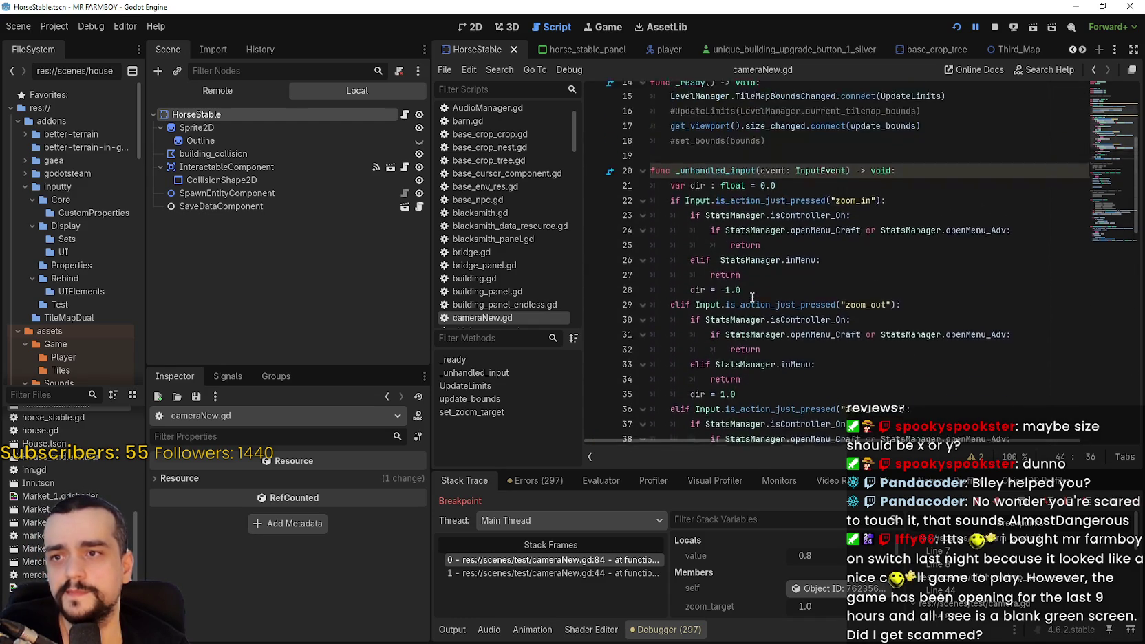
pyautogui.scroll(-18, 885, 309)
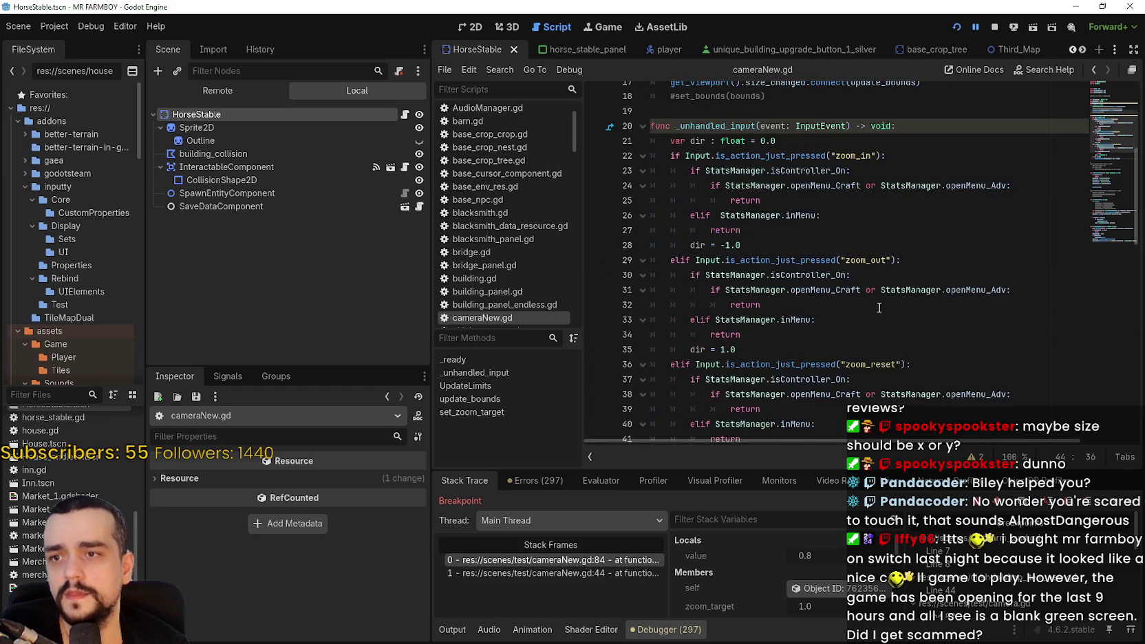
pyautogui.scroll(-3, 785, 288)
pyautogui.moveTo(914, 307)
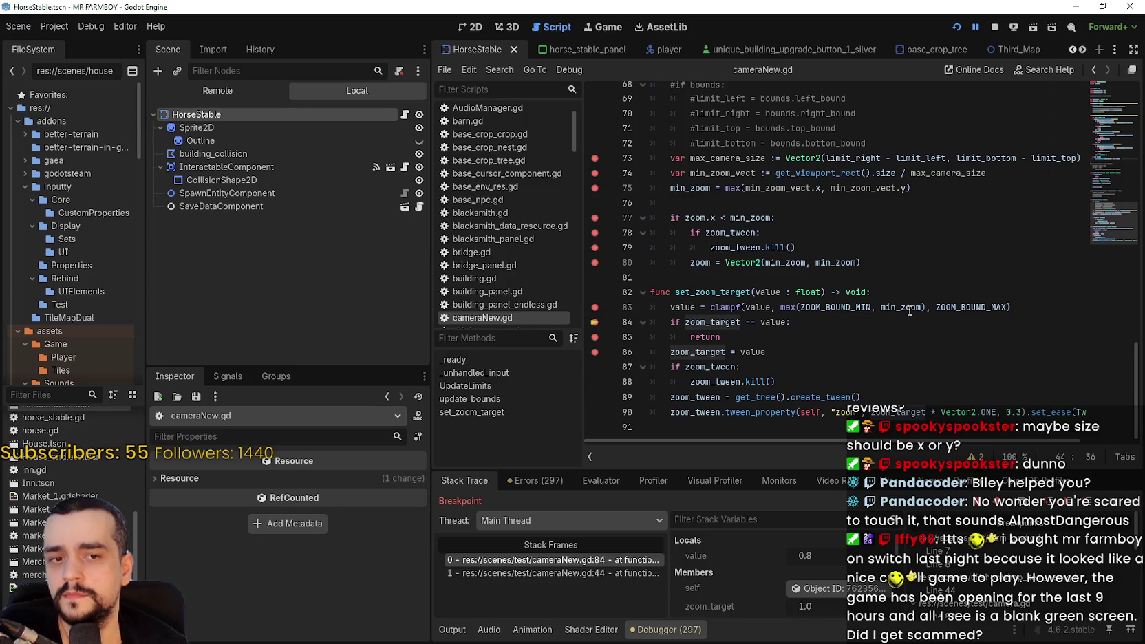
pyautogui.doubleClick(909, 309)
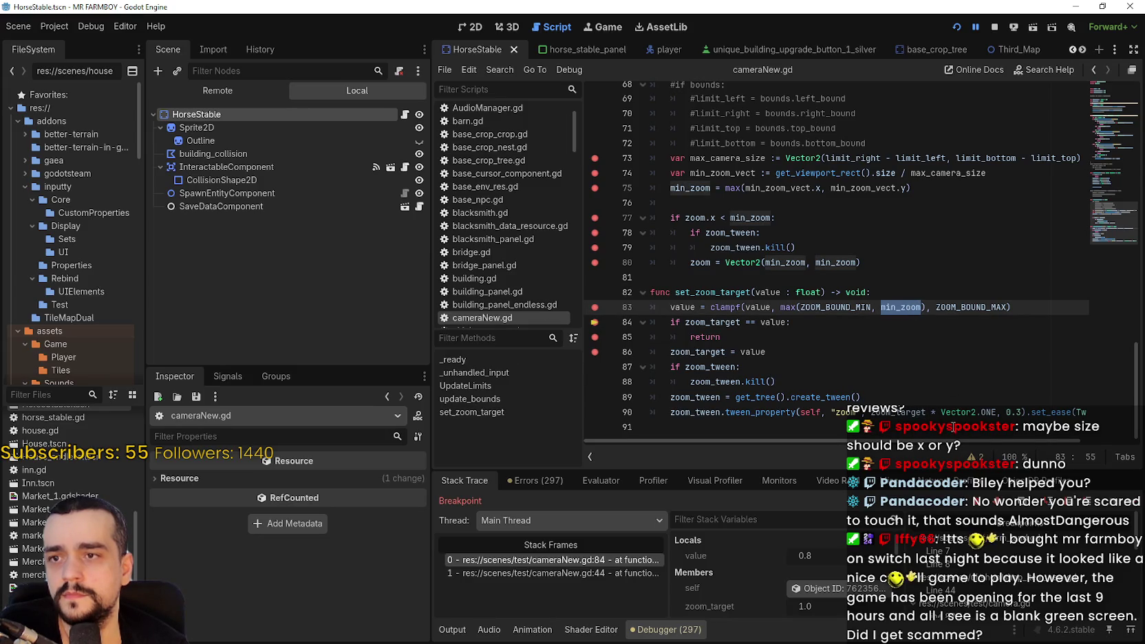
# - Add 'if min_zoom == null: return' at the top of set_zoom_target and save cameraNew.gd
pyautogui.click(921, 290)
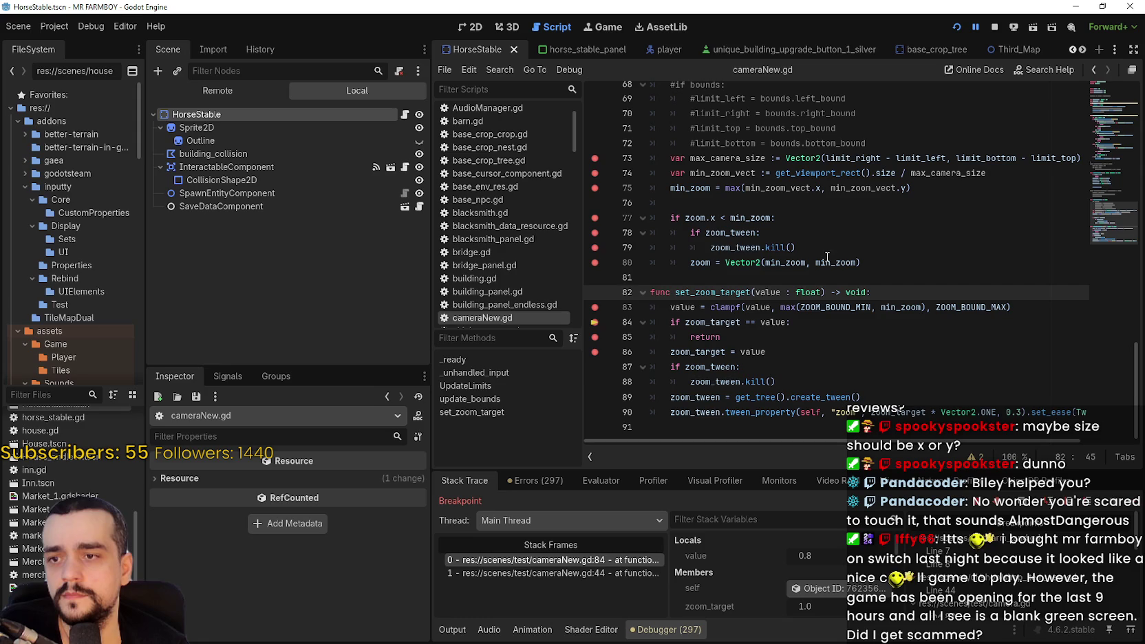
pyautogui.press('Return')
pyautogui.write('if ')
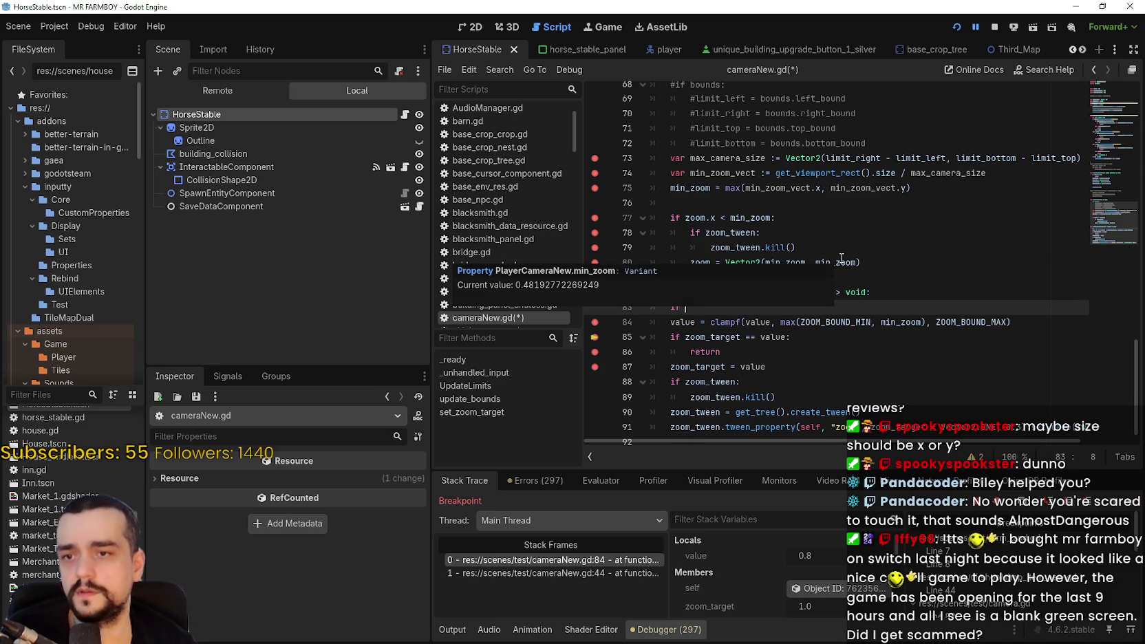
pyautogui.write('min')
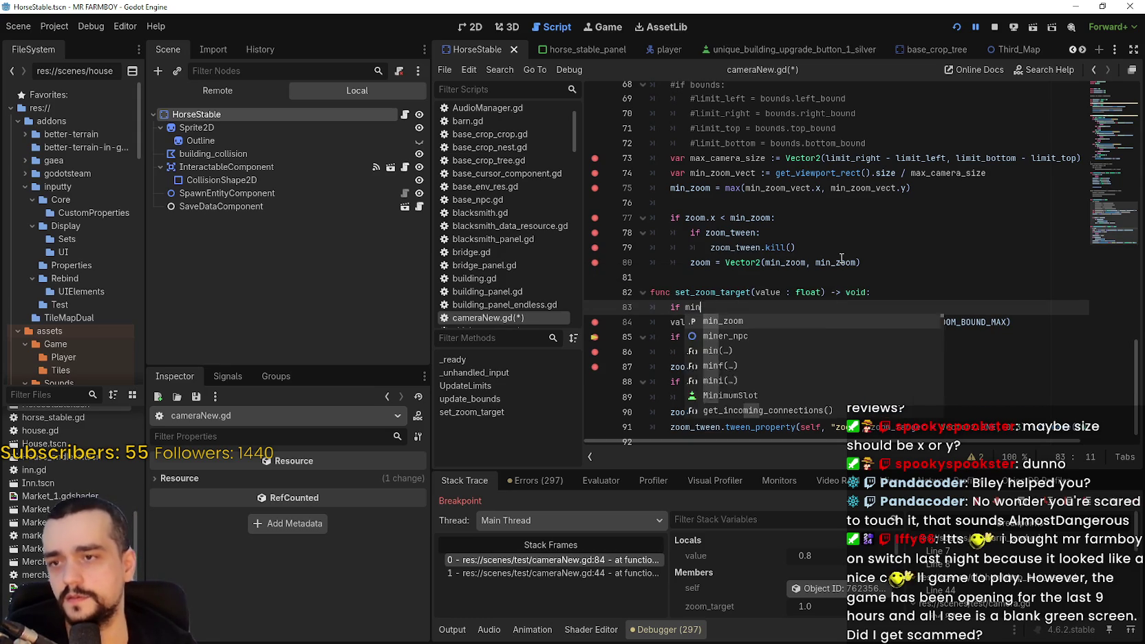
pyautogui.write('_zoom != null:')
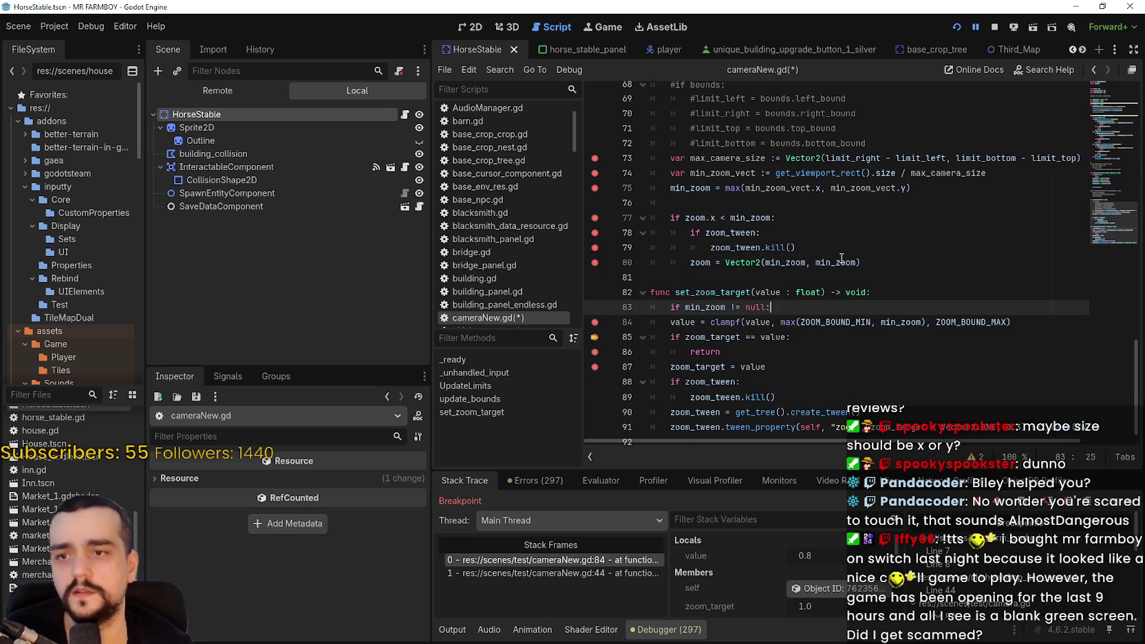
pyautogui.press('Return')
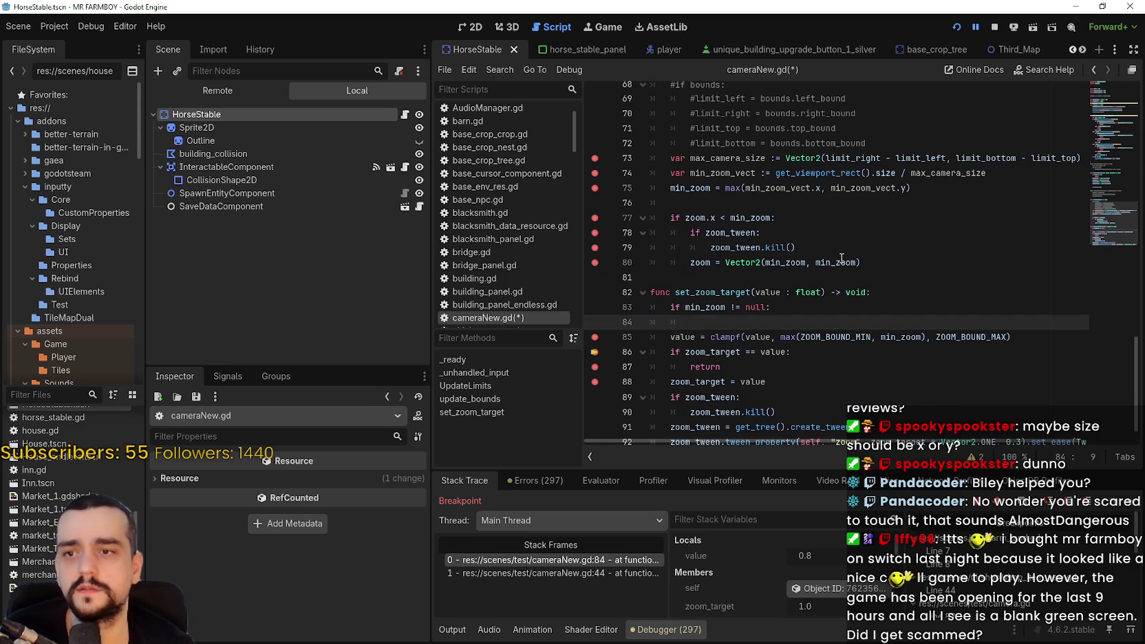
pyautogui.press('BackSpace')
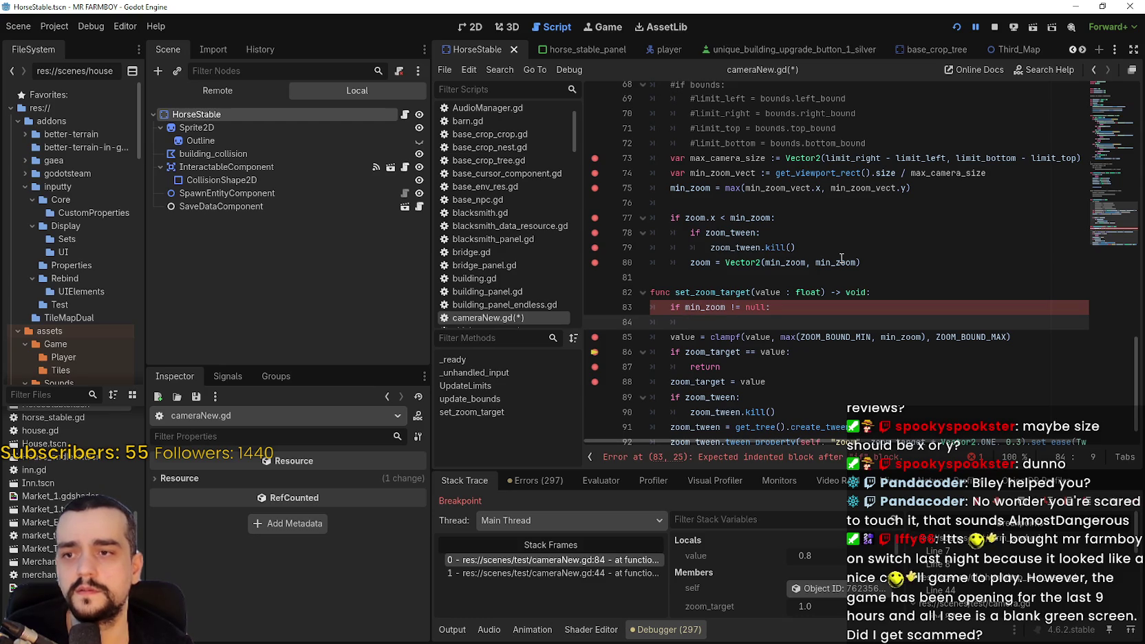
pyautogui.click(736, 307)
pyautogui.write('=')
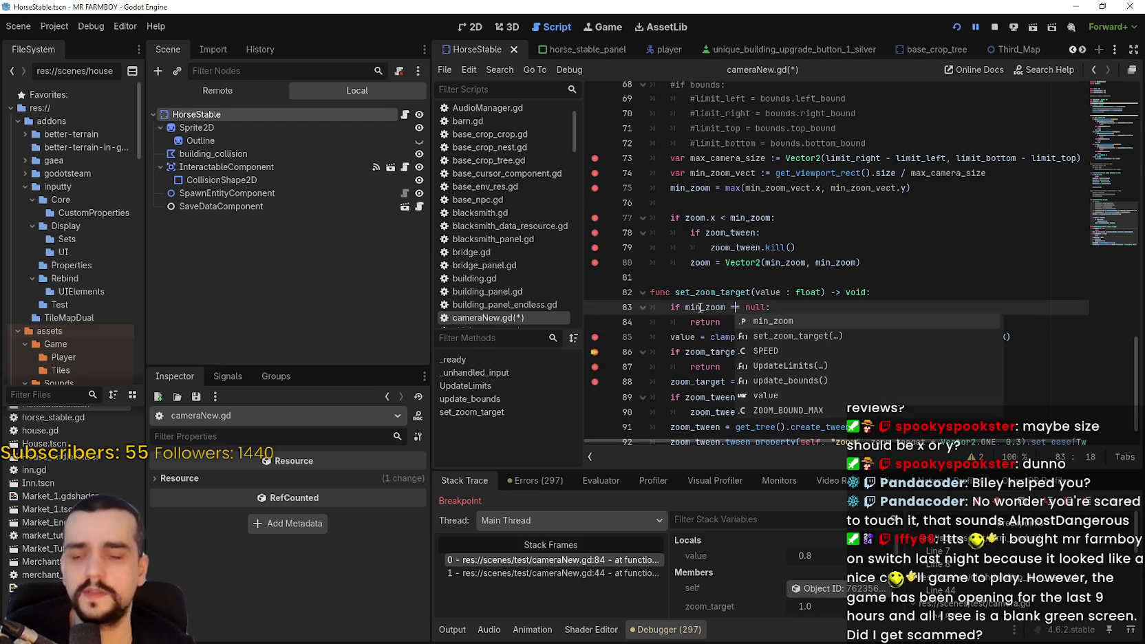
pyautogui.click(731, 309)
pyautogui.hotkey('ctrl', 's')
# - Remove the breakpoints on lines 72–88 of cameraNew.gd
pyautogui.press('Down')
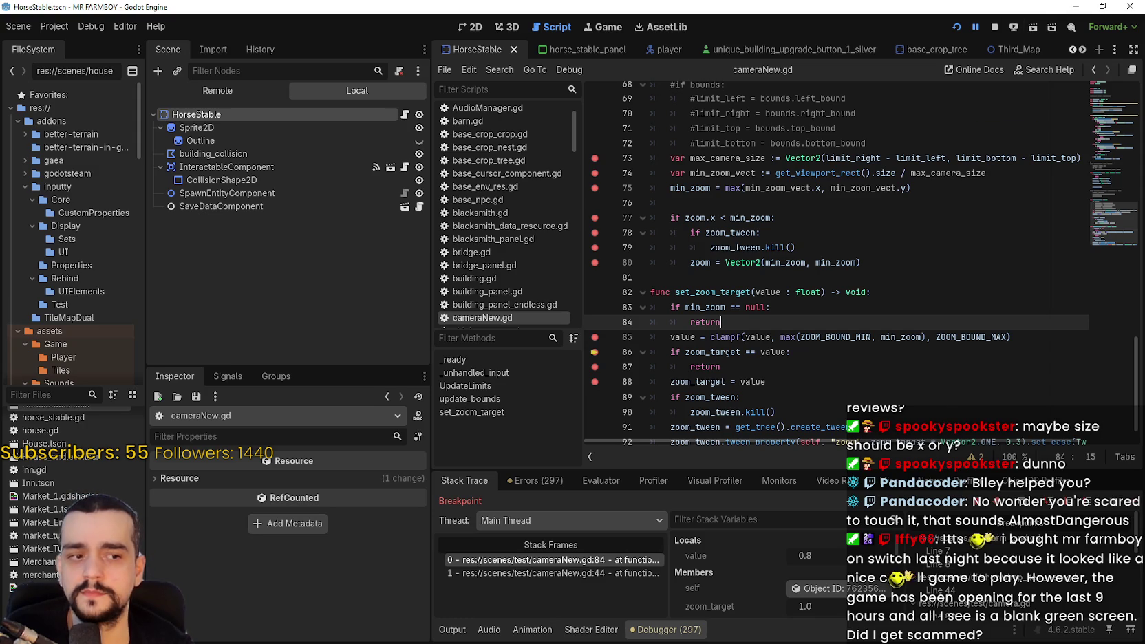
pyautogui.click(595, 367)
pyautogui.click(595, 382)
pyautogui.click(595, 337)
pyautogui.click(595, 262)
pyautogui.click(595, 247)
pyautogui.click(594, 232)
pyautogui.click(594, 217)
pyautogui.click(594, 188)
pyautogui.click(595, 172)
pyautogui.click(594, 158)
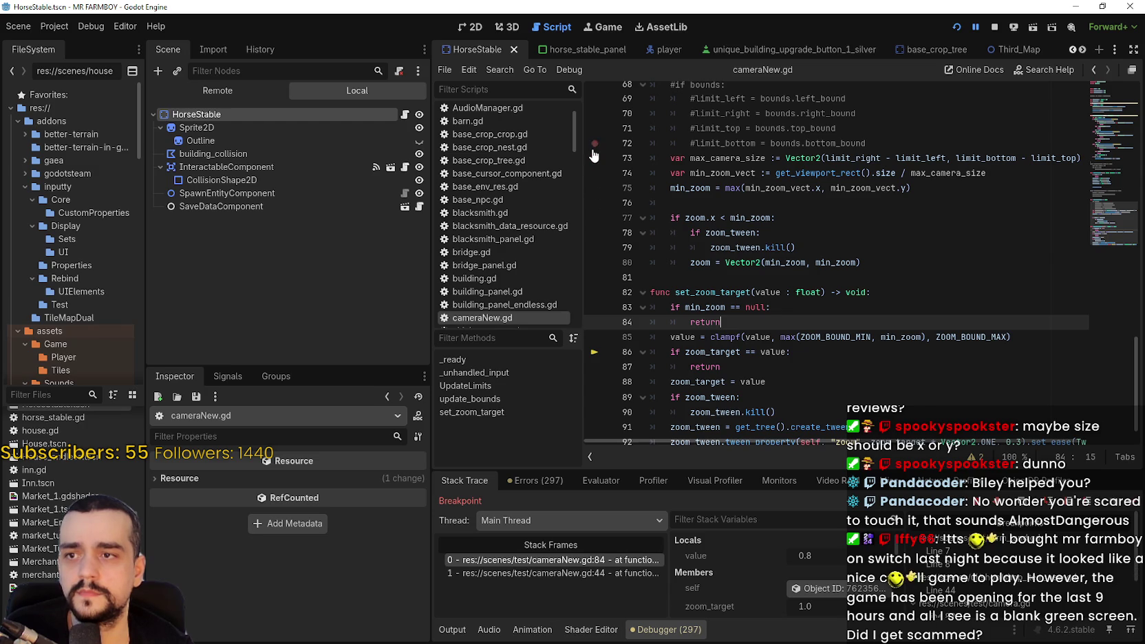
pyautogui.click(594, 143)
# - Resume the paused game with F12 and highlight every min_zoom use
pyautogui.click(831, 263)
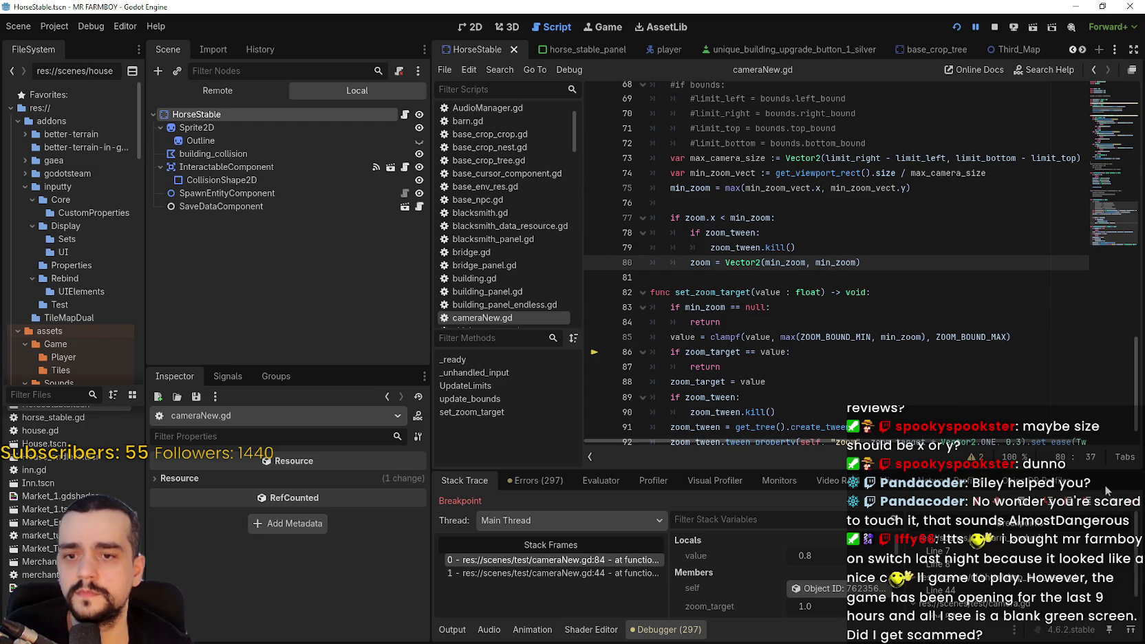
pyautogui.press('F12')
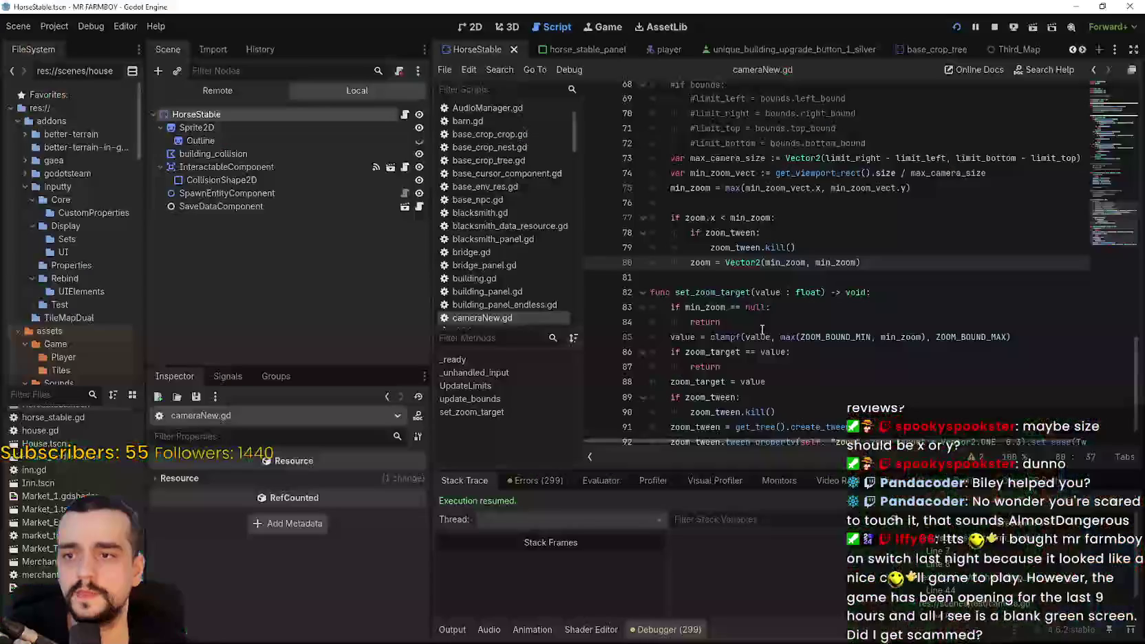
pyautogui.click(751, 322)
pyautogui.doubleClick(726, 308)
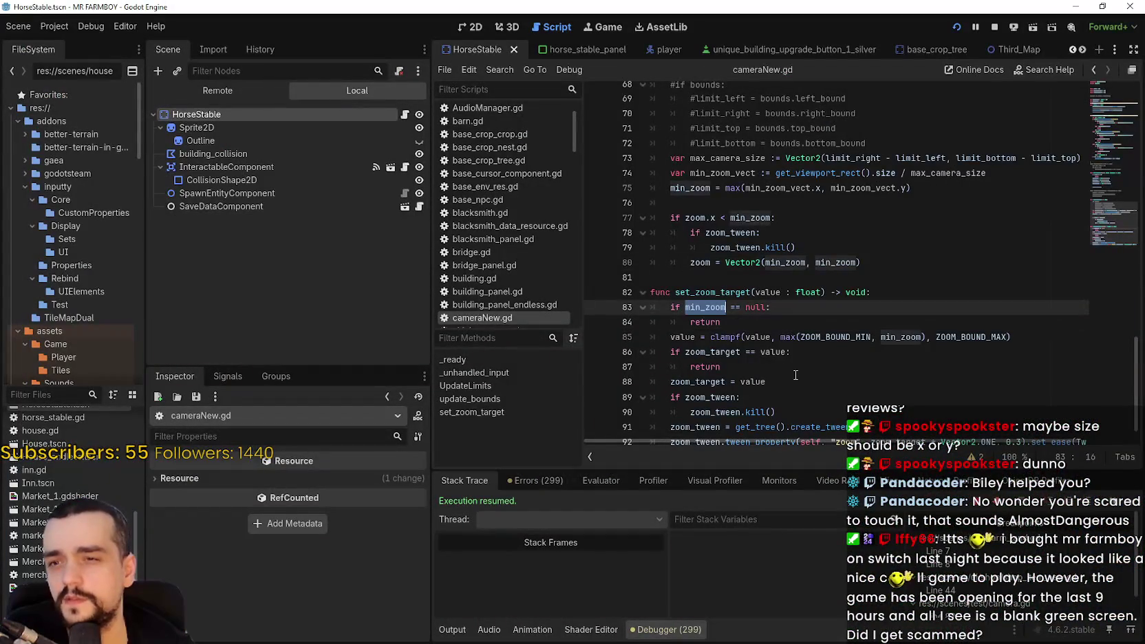
pyautogui.scroll(-1, 793, 369)
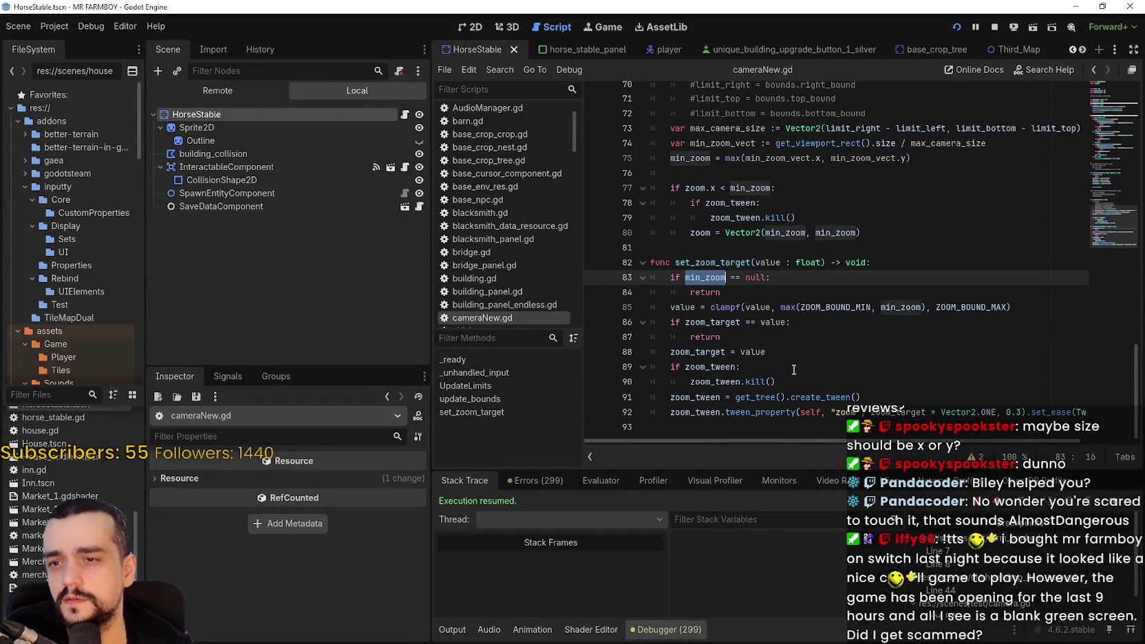
pyautogui.press('F5')
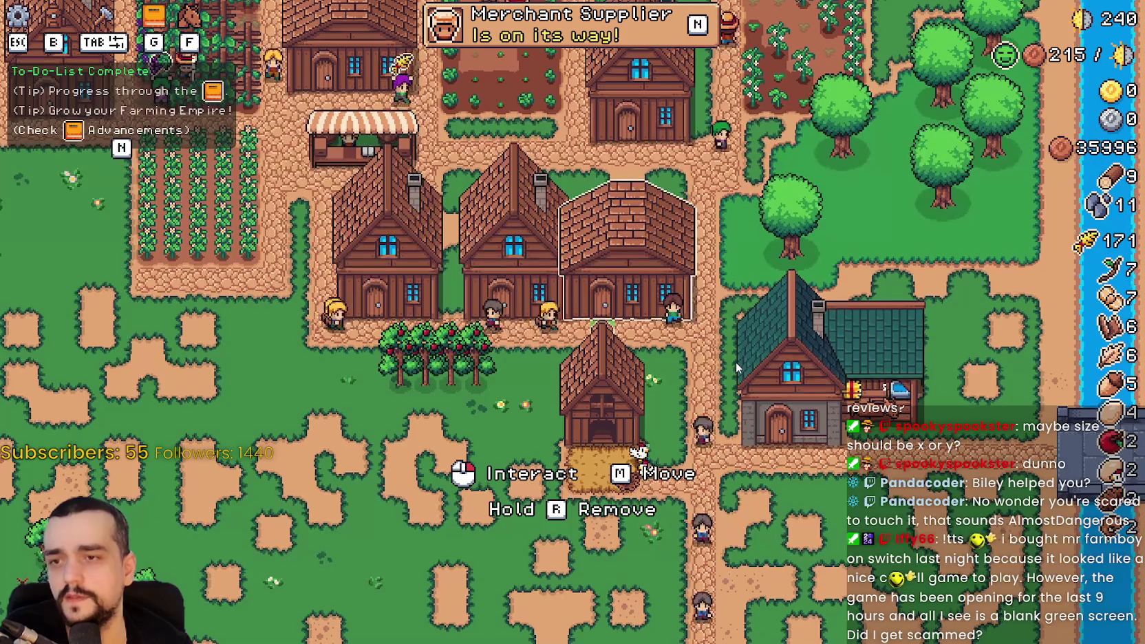
pyautogui.scroll(-6, 734, 358)
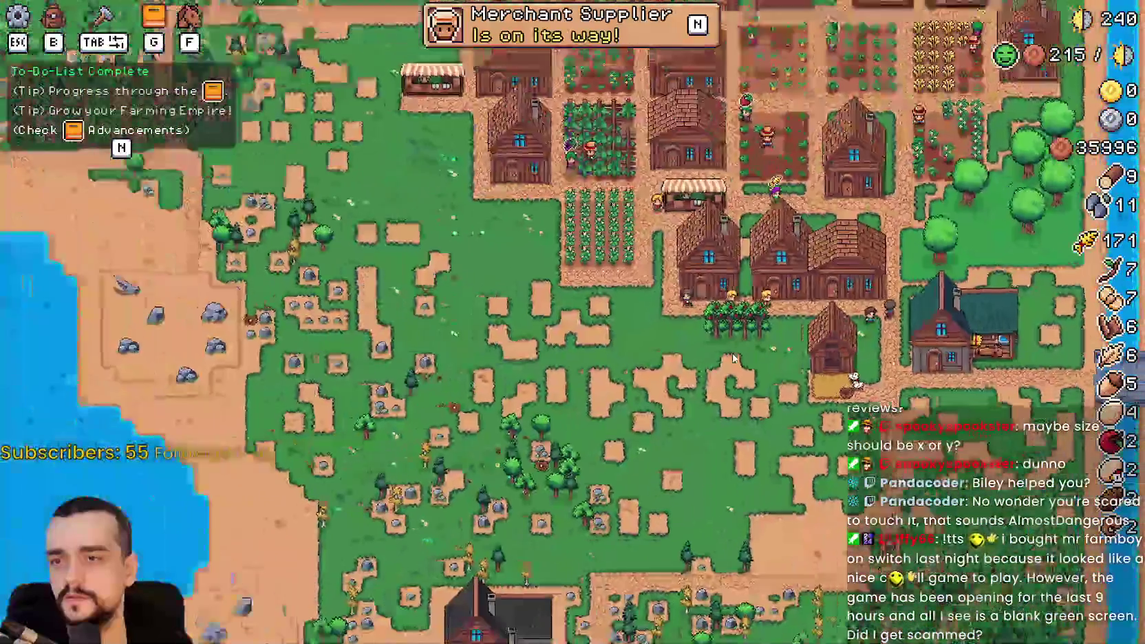
pyautogui.scroll(5, 837, 344)
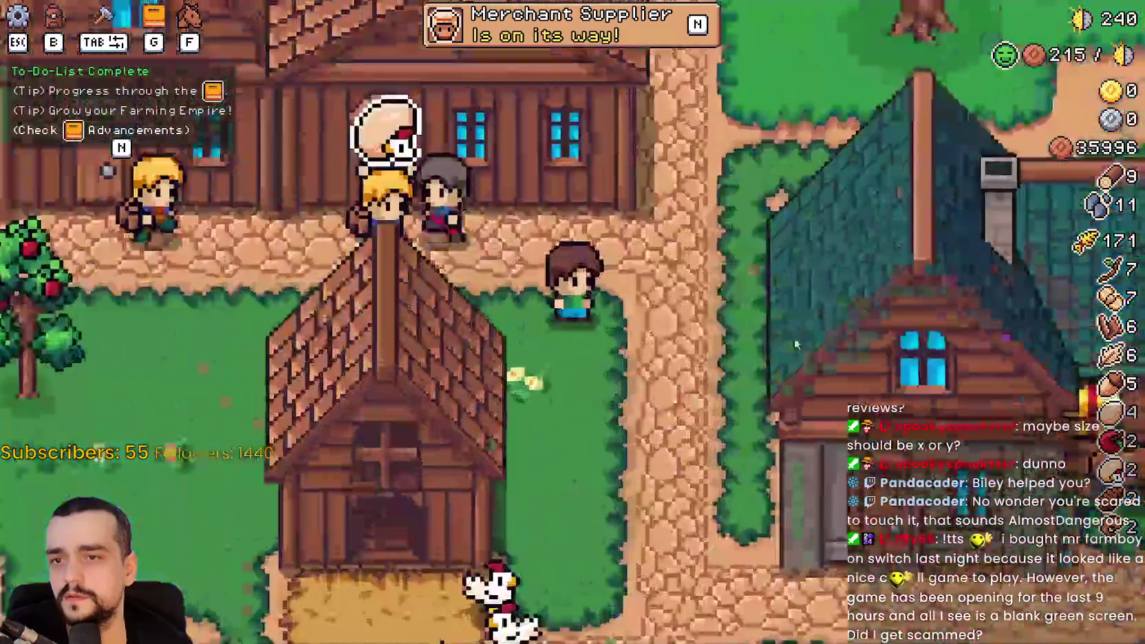
pyautogui.scroll(-5, 709, 324)
pyautogui.scroll(5, 707, 324)
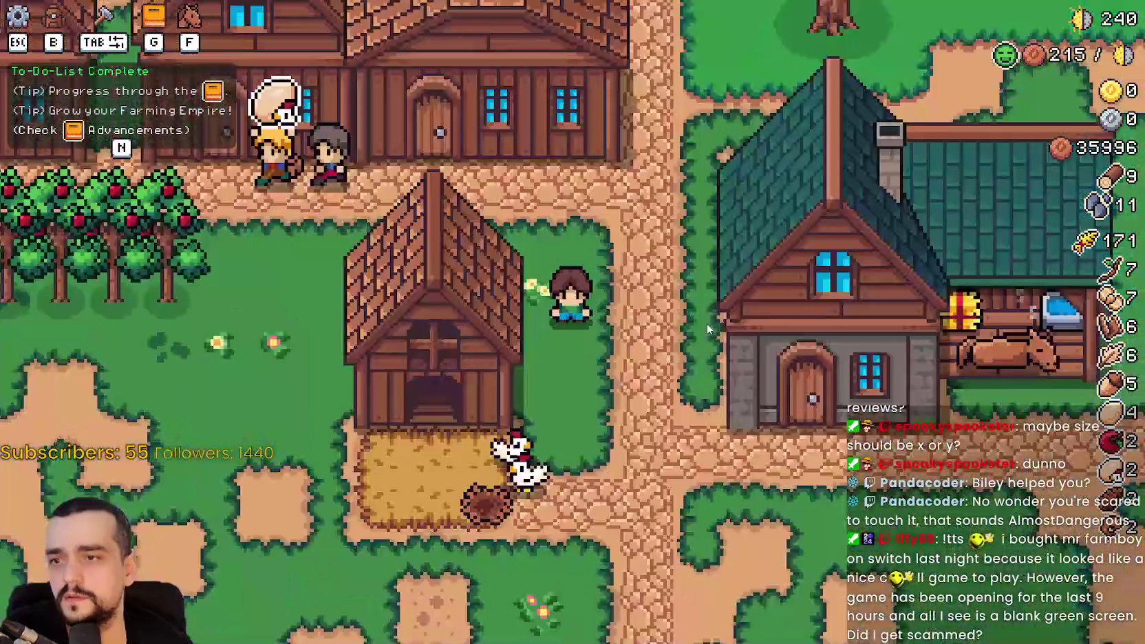
pyautogui.scroll(3, 707, 324)
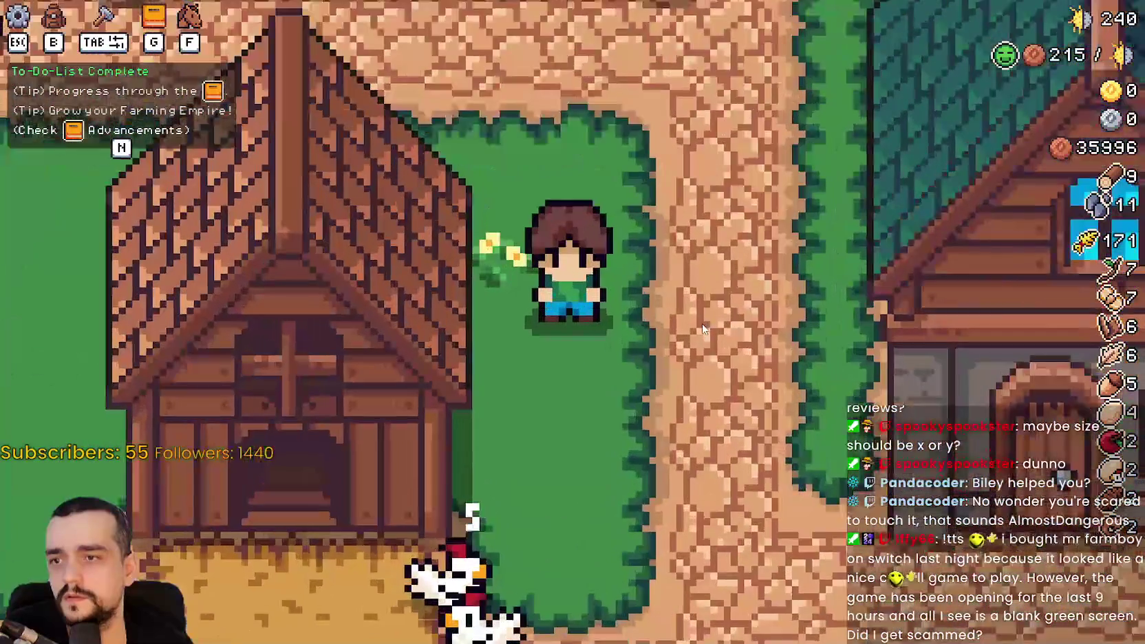
pyautogui.scroll(-5, 702, 324)
pyautogui.scroll(4, 702, 325)
pyautogui.scroll(-4, 702, 330)
pyautogui.scroll(2, 700, 329)
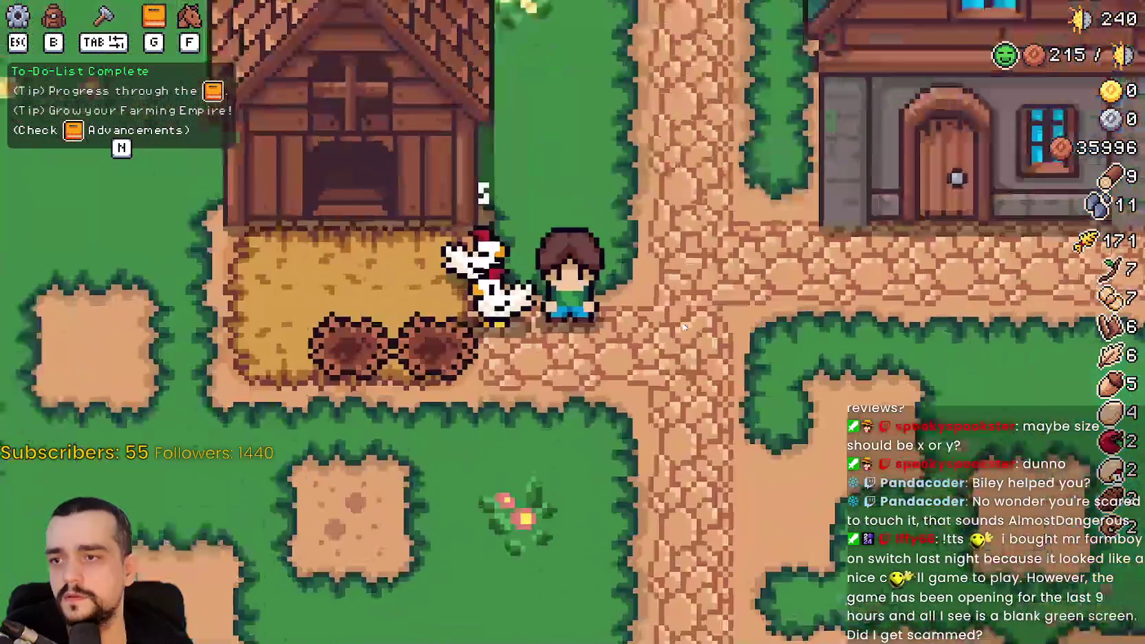
pyautogui.scroll(-6, 685, 328)
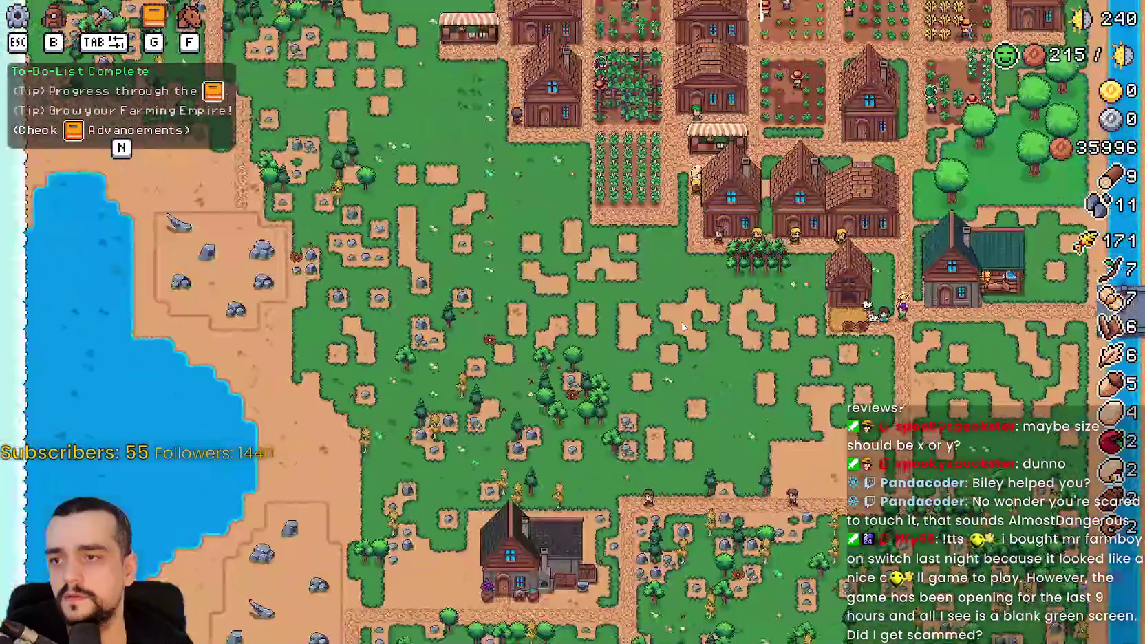
pyautogui.scroll(5, 683, 327)
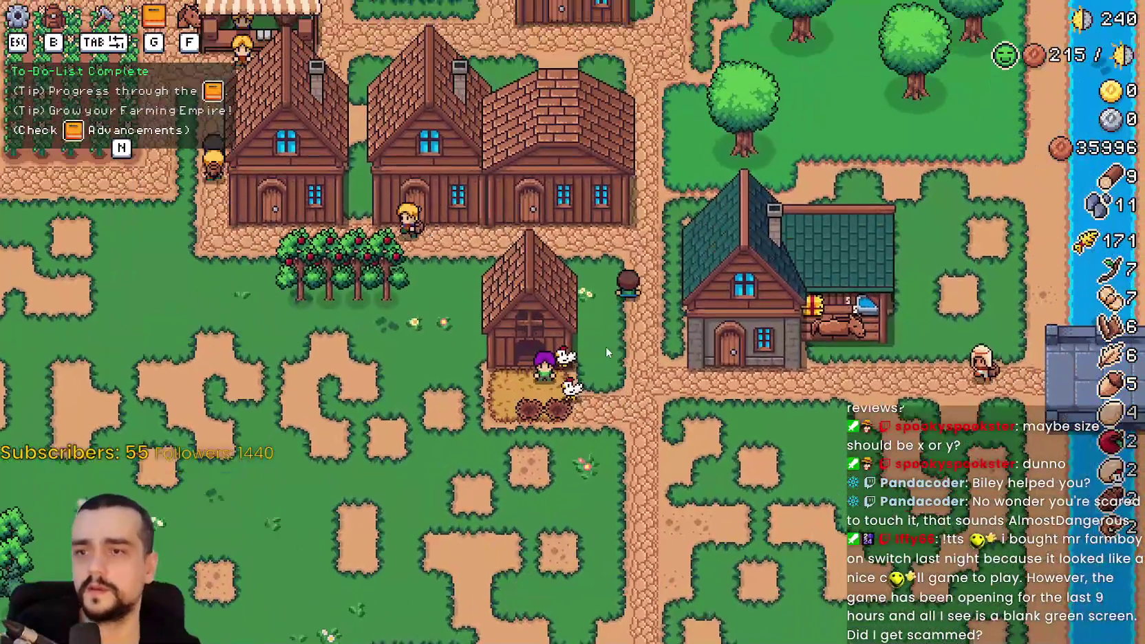
pyautogui.press('w')
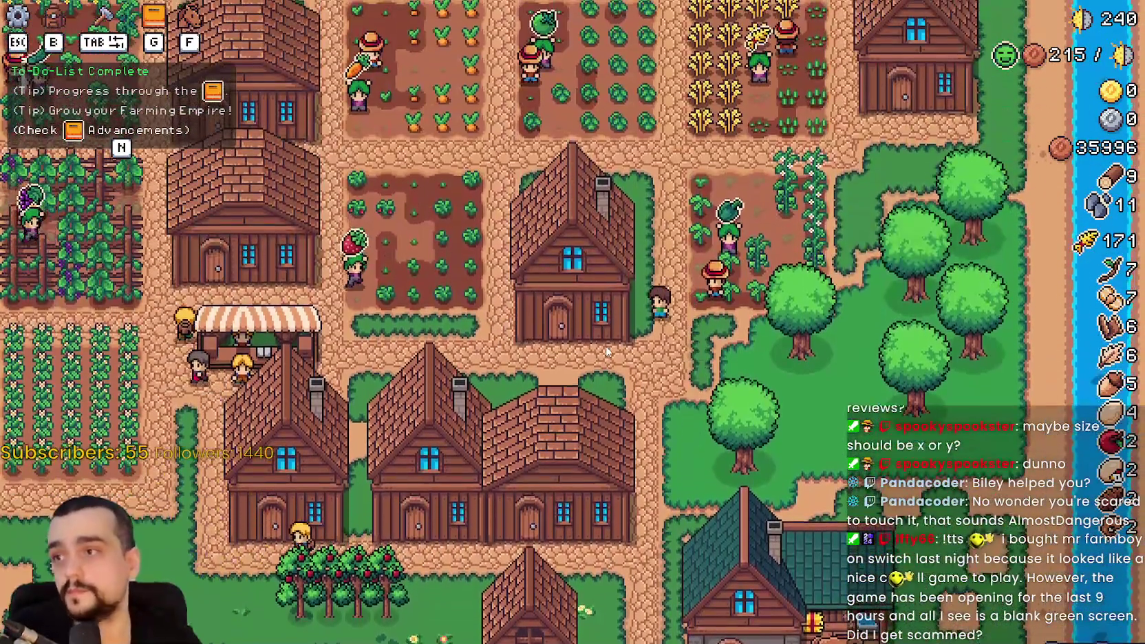
pyautogui.press('w')
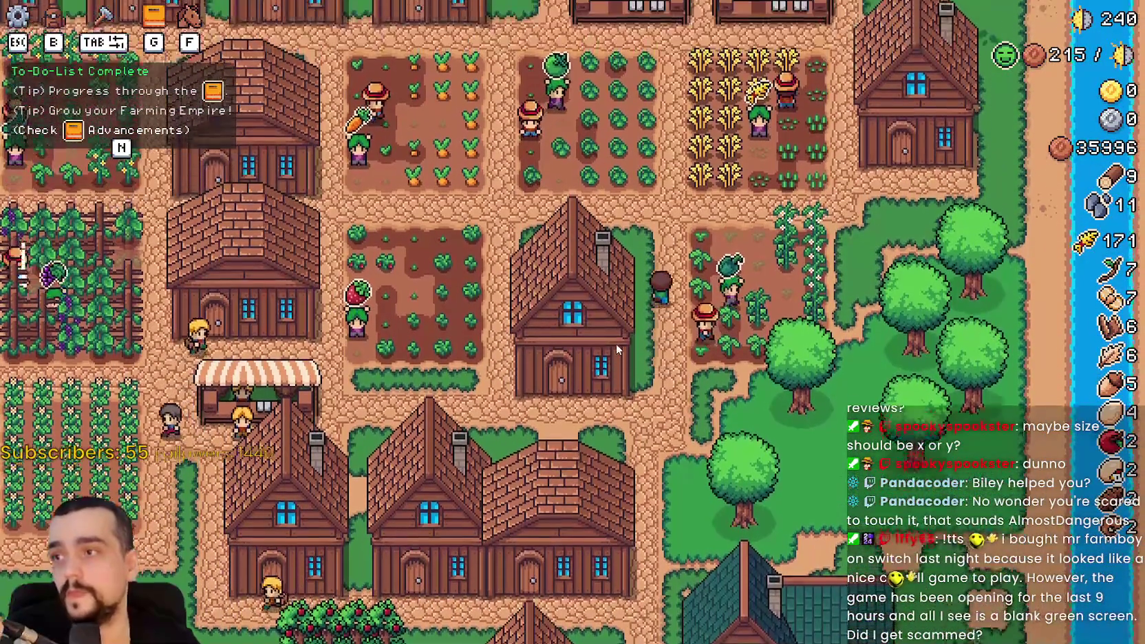
pyautogui.press('s')
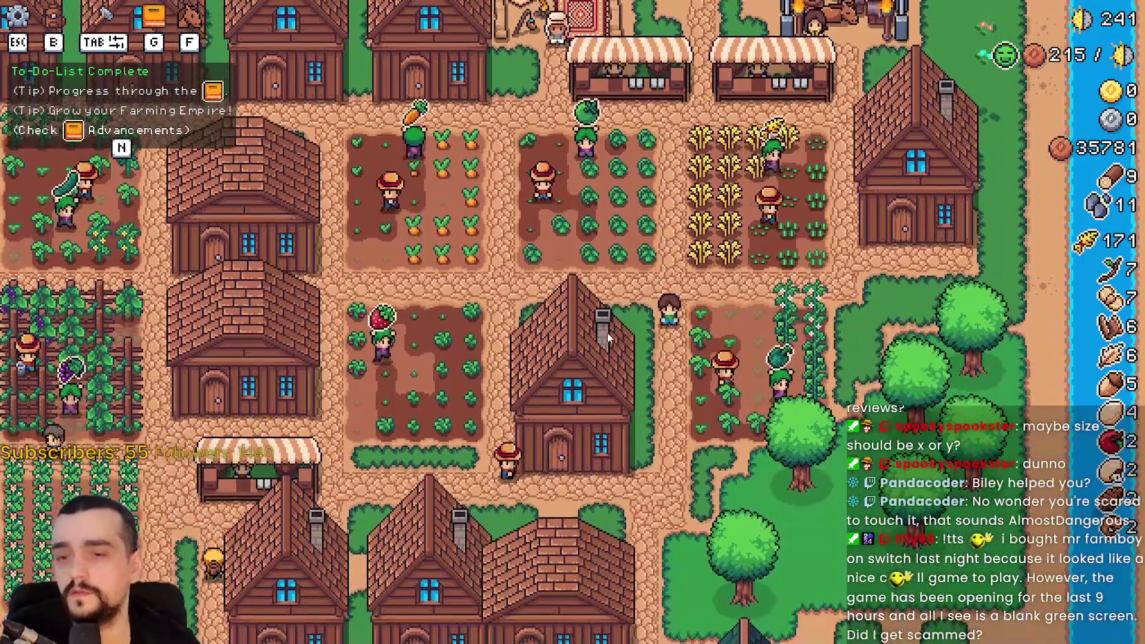
pyautogui.press('n')
pyautogui.press('n')
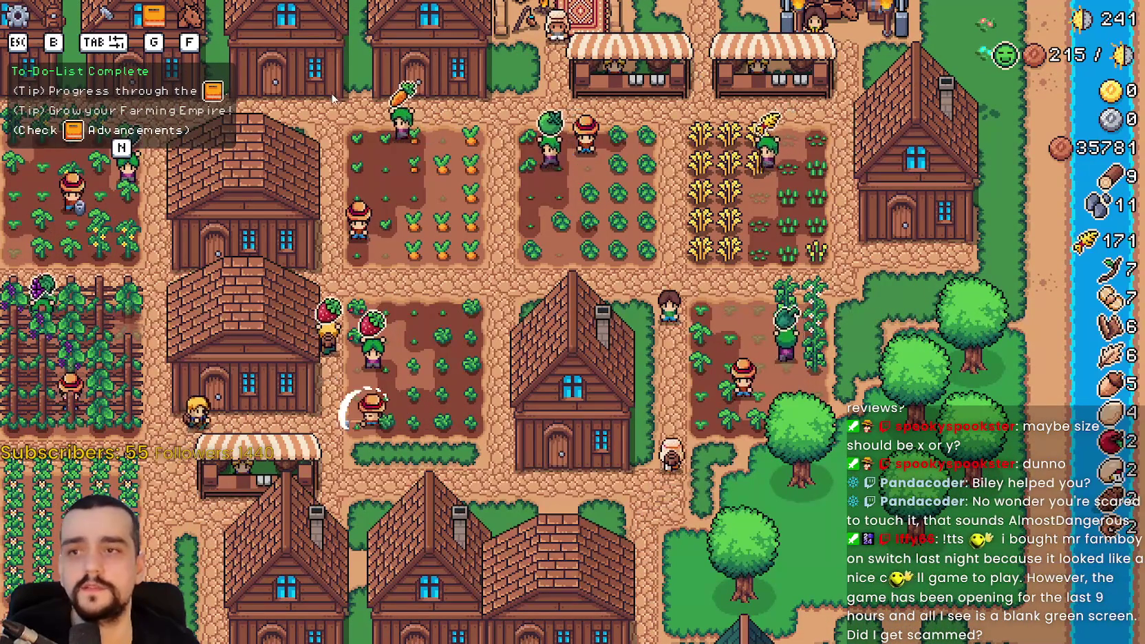
pyautogui.press('h')
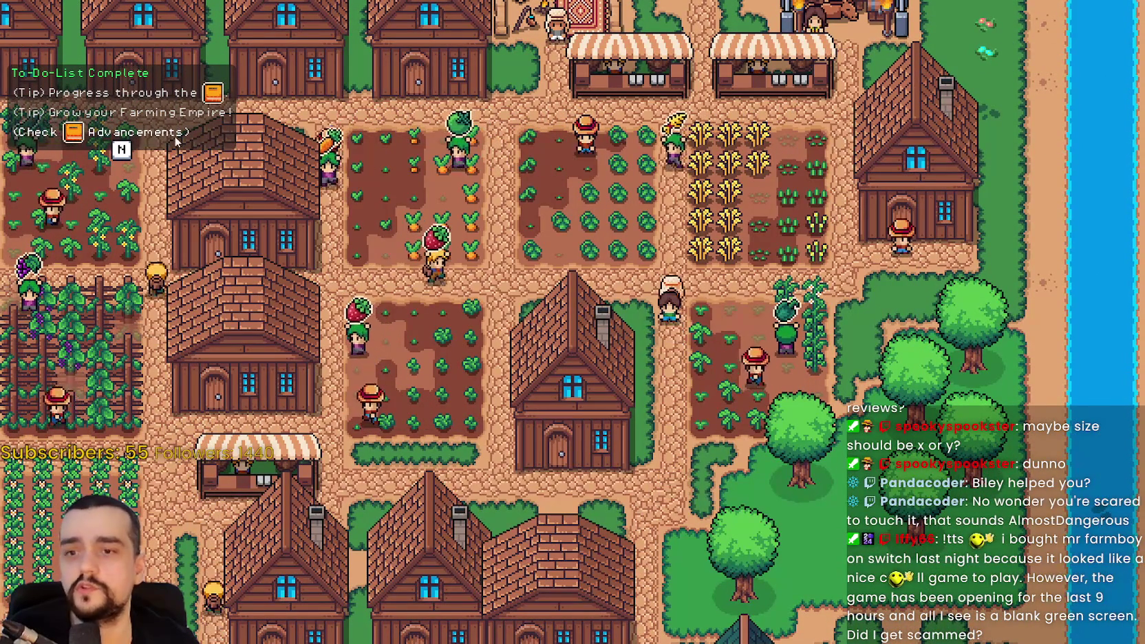
pyautogui.press('h')
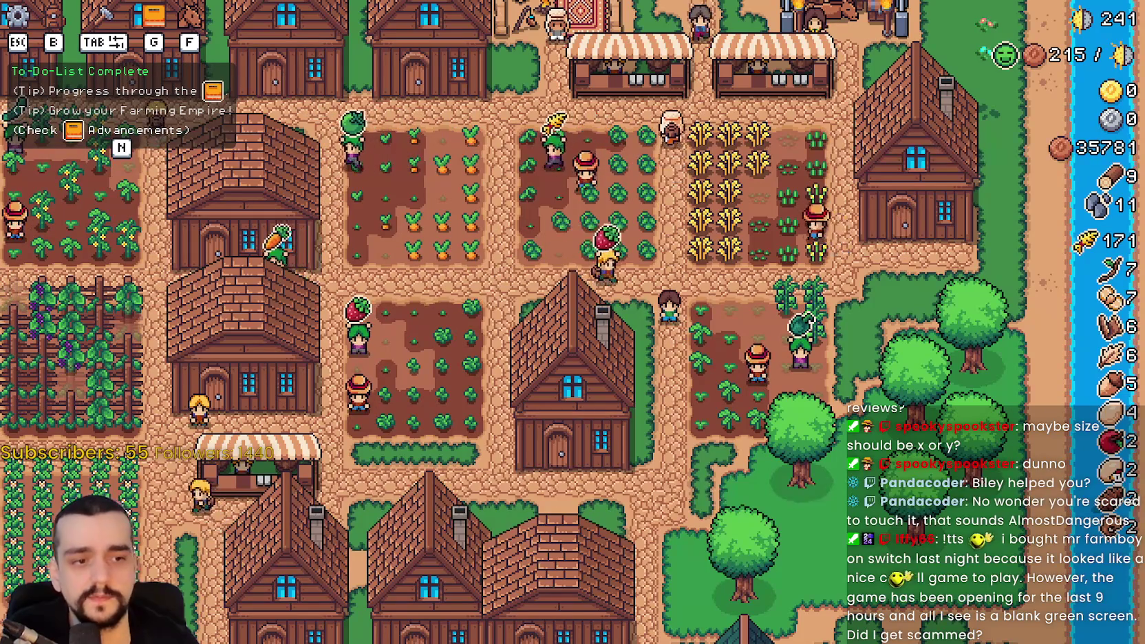
pyautogui.hotkey('alt', 'Tab')
pyautogui.scroll(10, 103, 468)
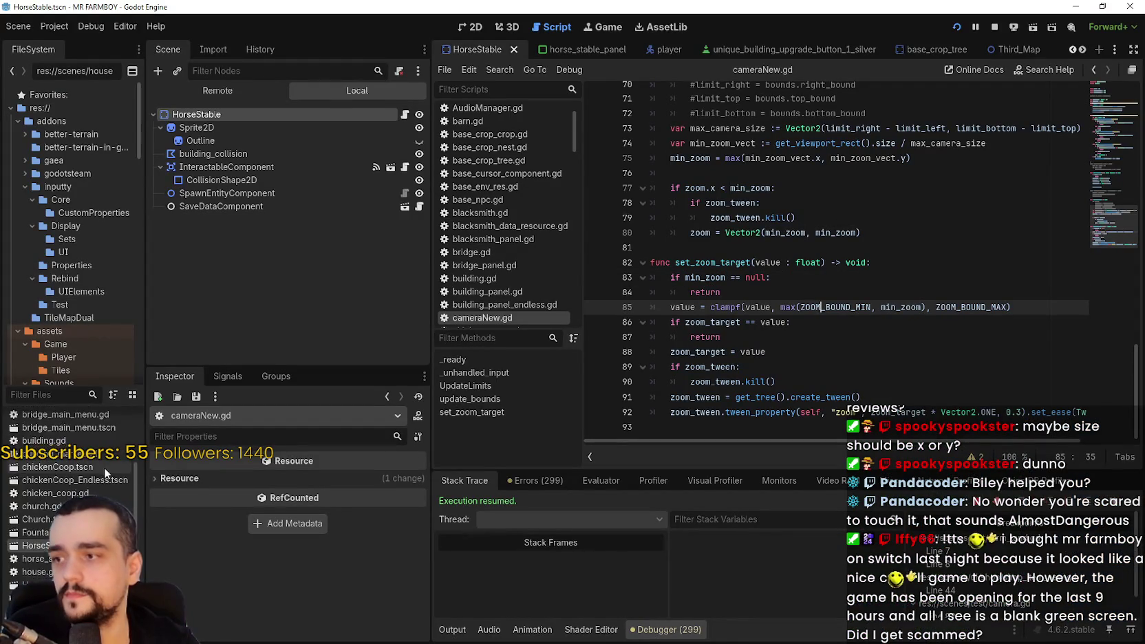
# - Filter FileSystem for 'game_s' and open game_screen.tscn in the 2D view
pyautogui.write('game_s')
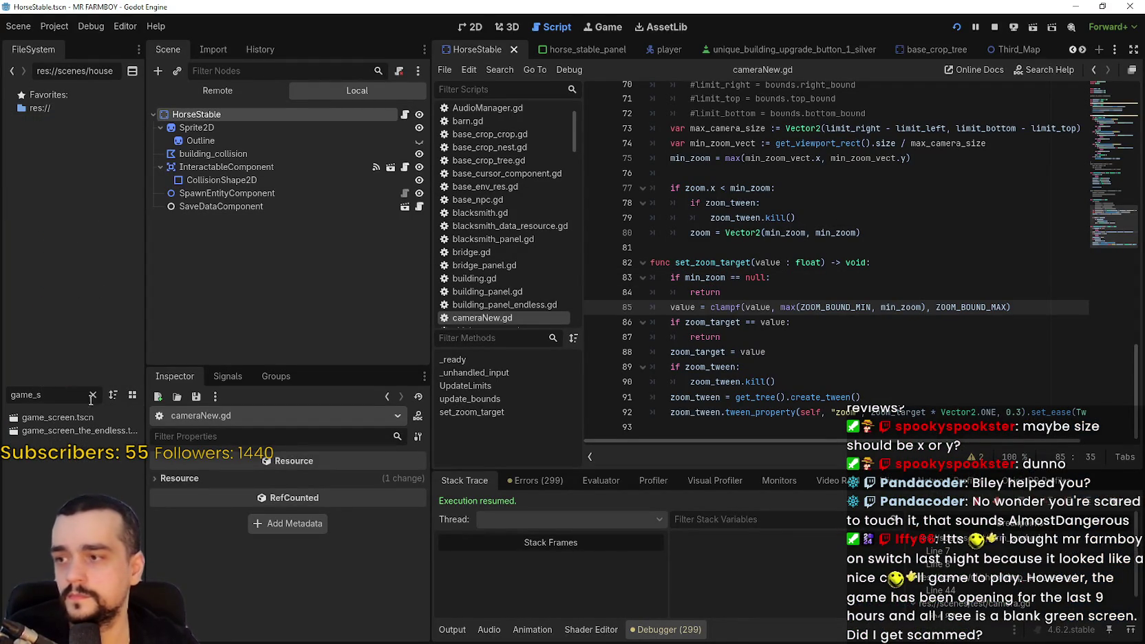
pyautogui.doubleClick(73, 418)
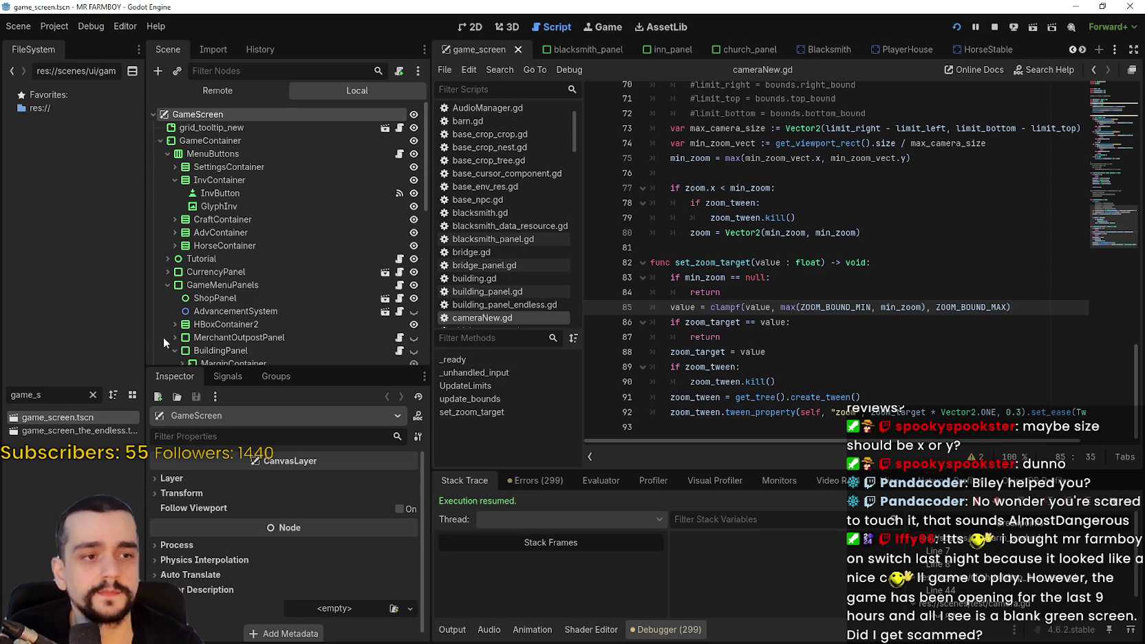
pyautogui.click(471, 27)
pyautogui.scroll(-4, 672, 301)
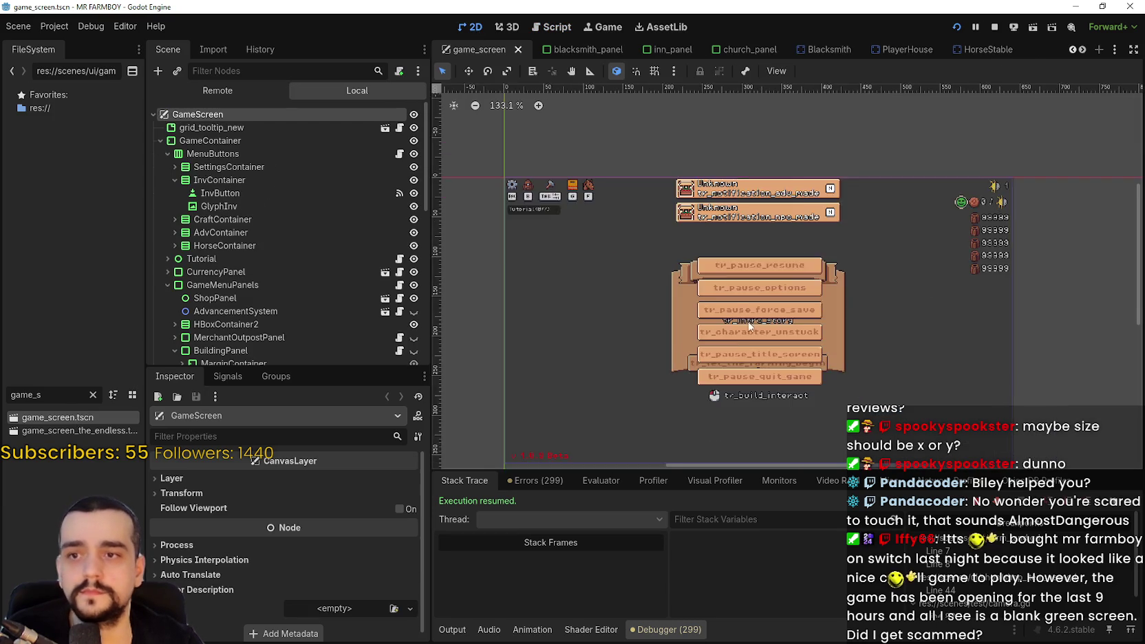
pyautogui.scroll(4, 555, 229)
pyautogui.scroll(-4, 566, 229)
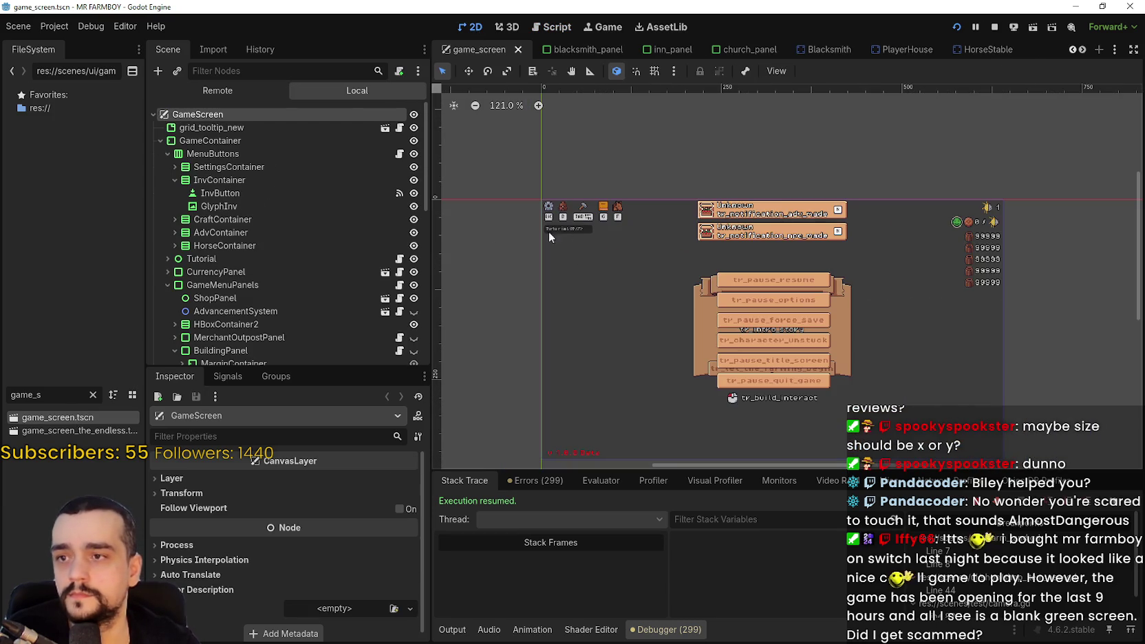
pyautogui.scroll(-3, 257, 184)
pyautogui.scroll(-3, 260, 183)
# - Select the Tutorial node and bring up its tutorial.gd script
pyautogui.click(203, 135)
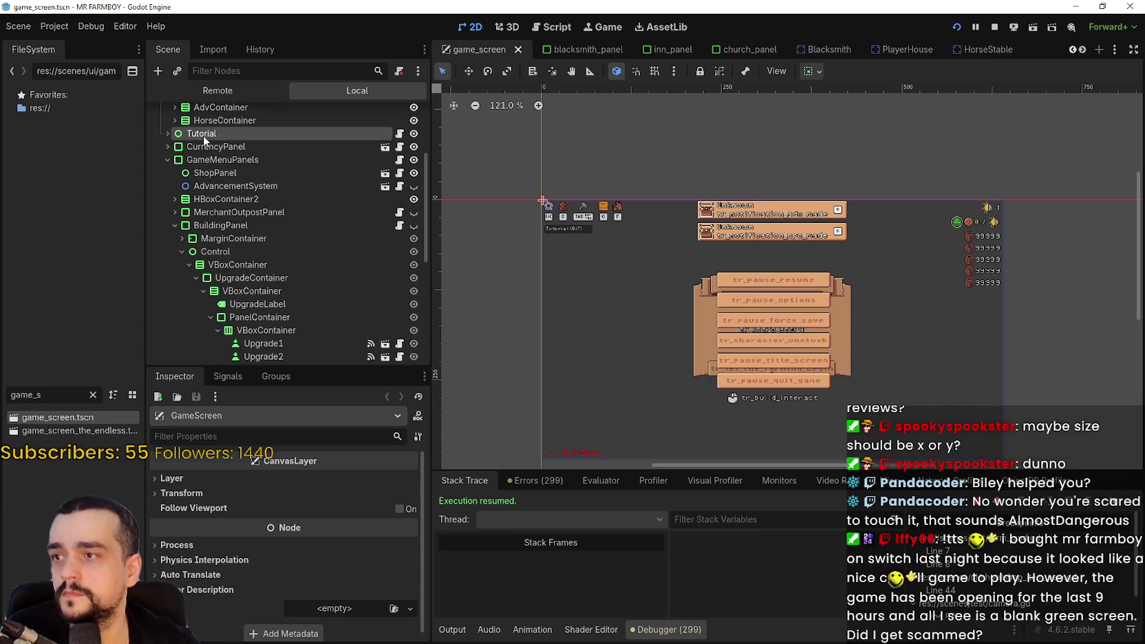
pyautogui.click(414, 133)
pyautogui.click(414, 133)
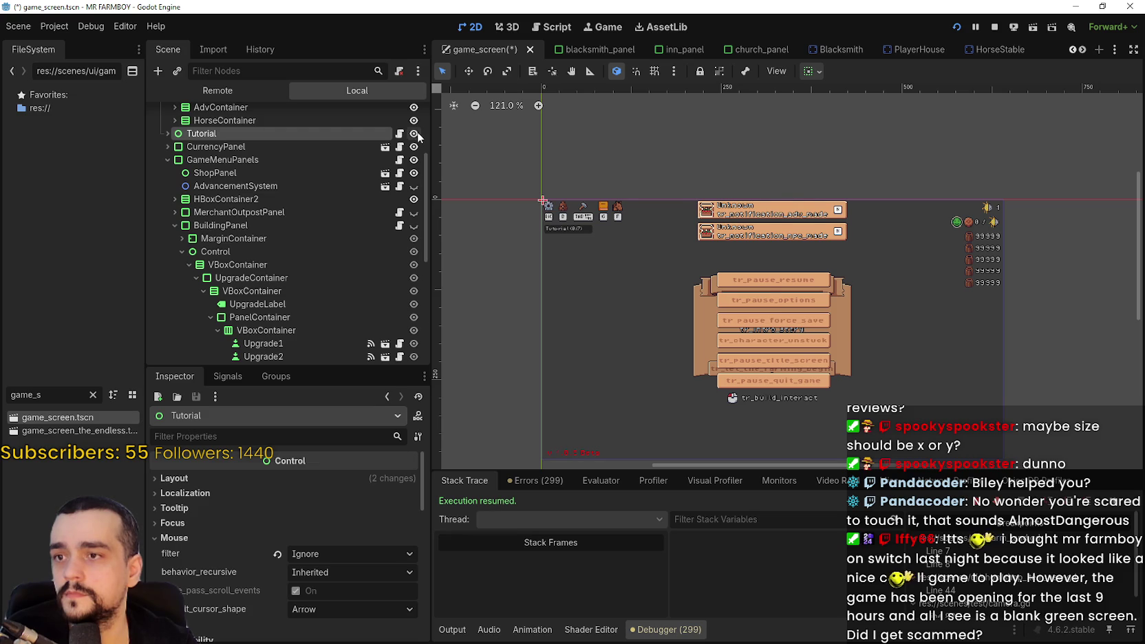
pyautogui.scroll(1, 622, 224)
pyautogui.hotkey('ctrl', 'F3')
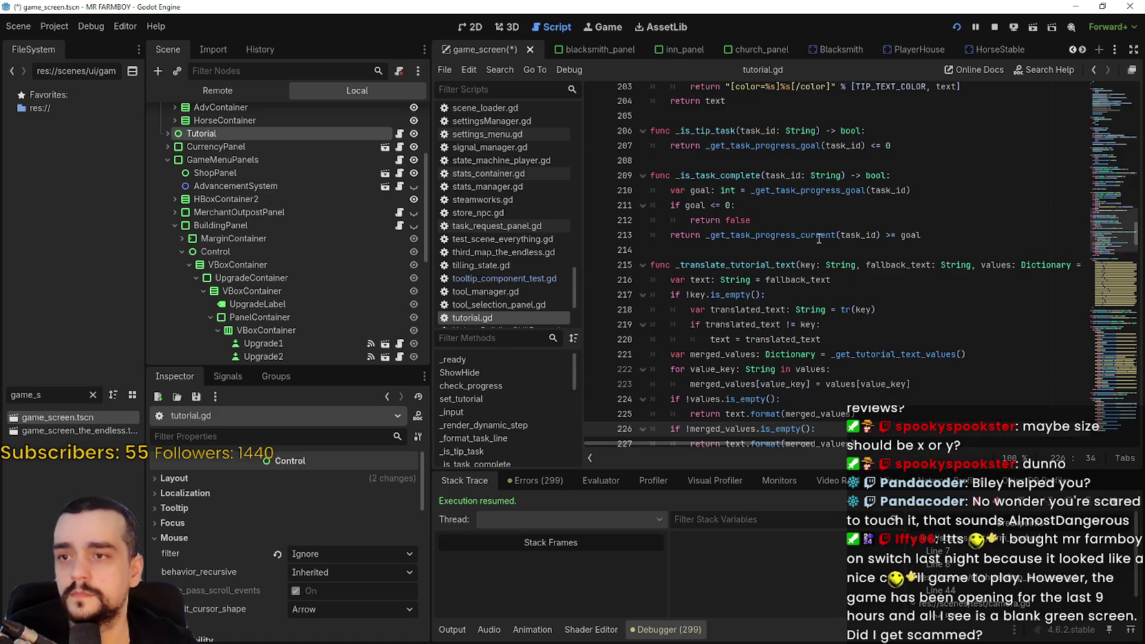
# - Search tutorial.gd for ShowHide and jump to its other use
pyautogui.moveTo(1106, 210)
pyautogui.mouseDown()
pyautogui.moveTo(1105, 78)
pyautogui.moveTo(1107, 255)
pyautogui.moveTo(1107, 172)
pyautogui.moveTo(1103, 204)
pyautogui.mouseUp()
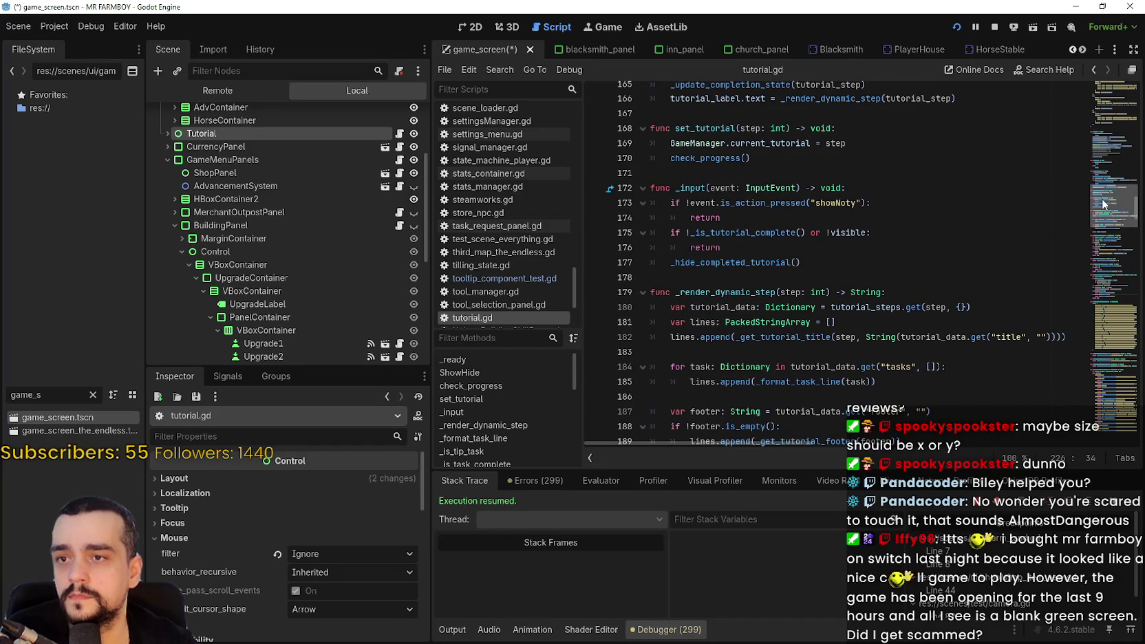
pyautogui.moveTo(1103, 204); pyautogui.dragTo(1101, 185)
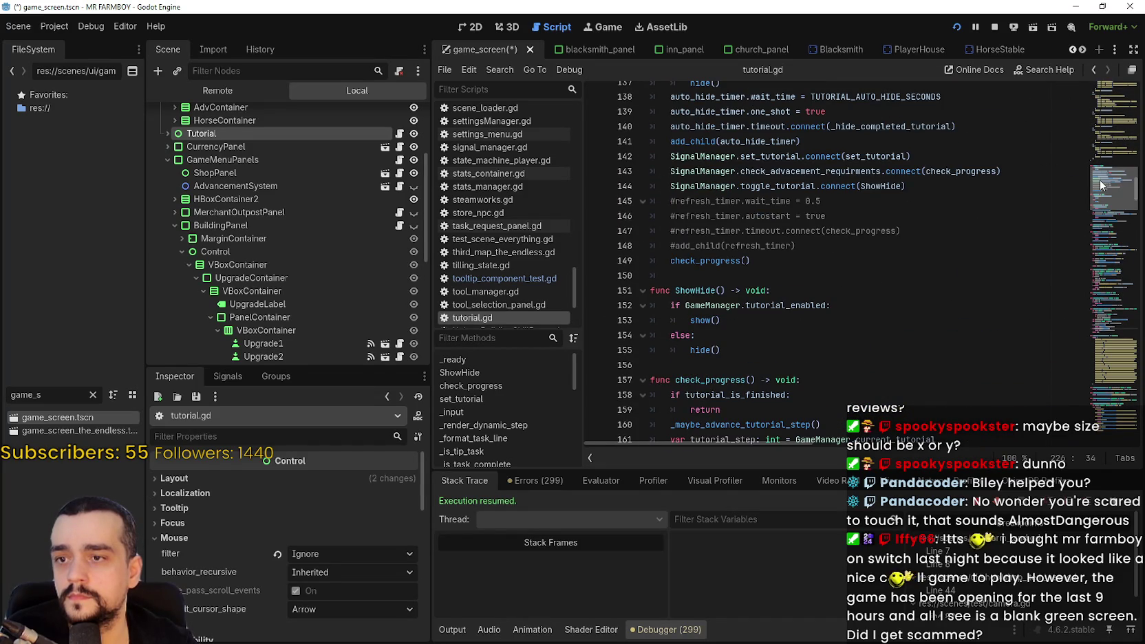
pyautogui.doubleClick(700, 295)
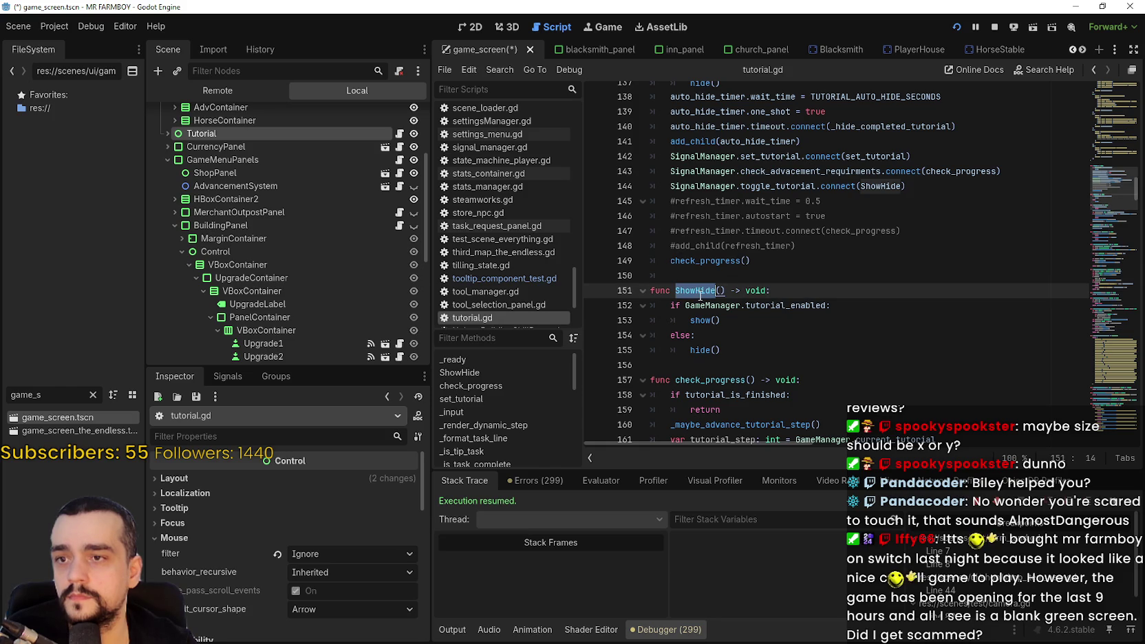
pyautogui.hotkey('ctrl', 'f')
pyautogui.click(946, 457)
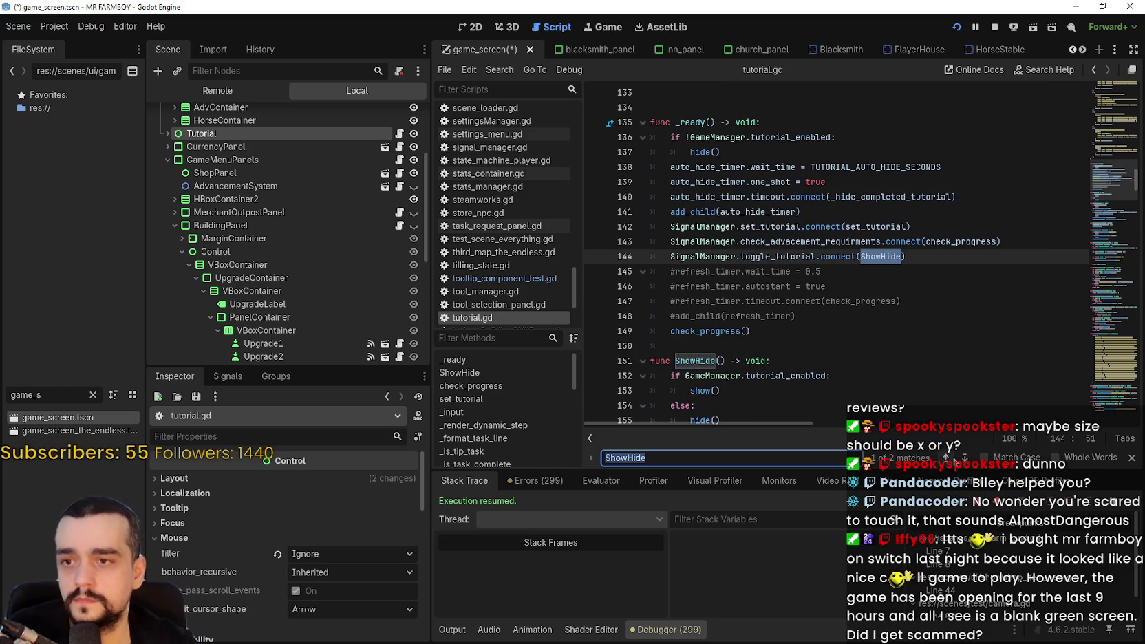
# - Select the SignalManager.toggle_tutorial connection line that calls ShowHide in _ready
pyautogui.click(778, 256)
pyautogui.doubleClick(713, 263)
pyautogui.moveTo(714, 263); pyautogui.dragTo(918, 252)
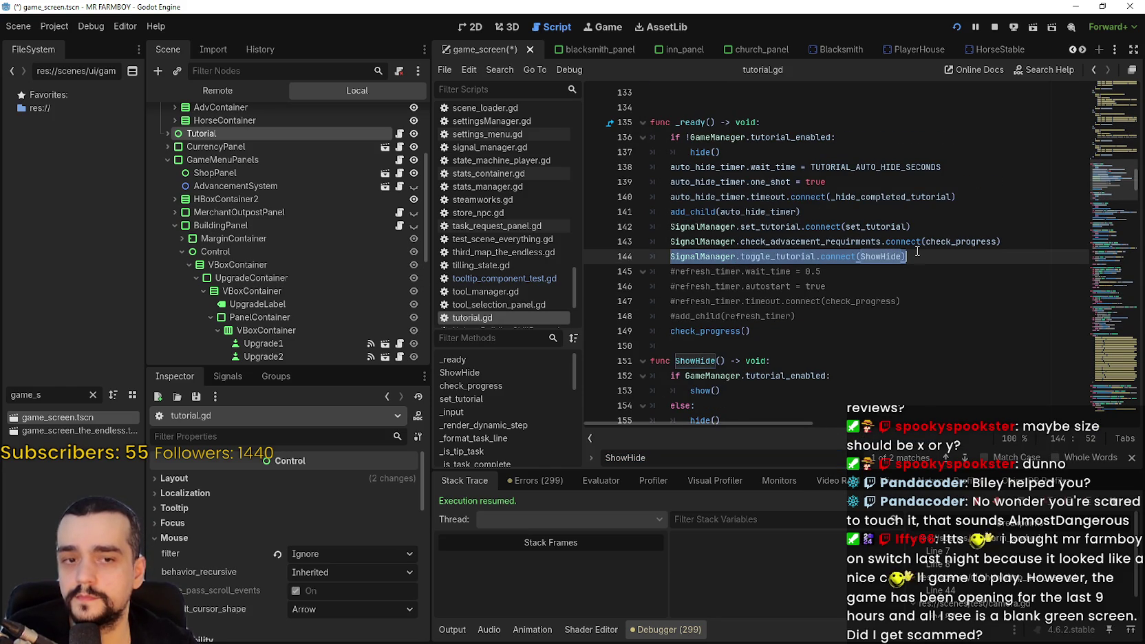
pyautogui.scroll(-2, 862, 286)
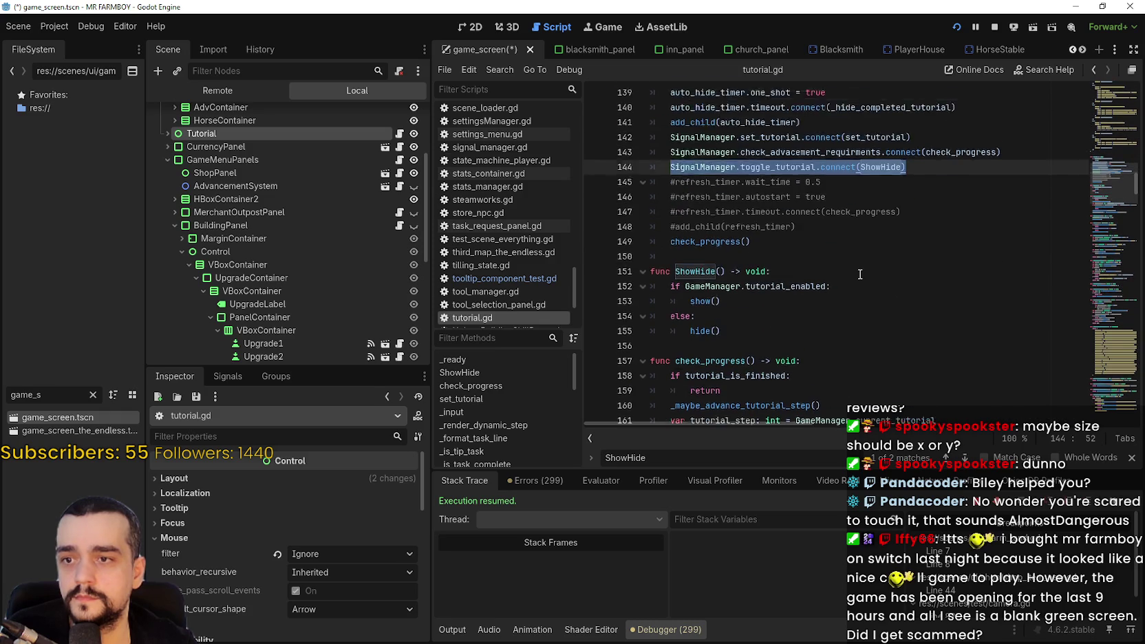
pyautogui.scroll(2, 807, 265)
pyautogui.scroll(-3, 728, 272)
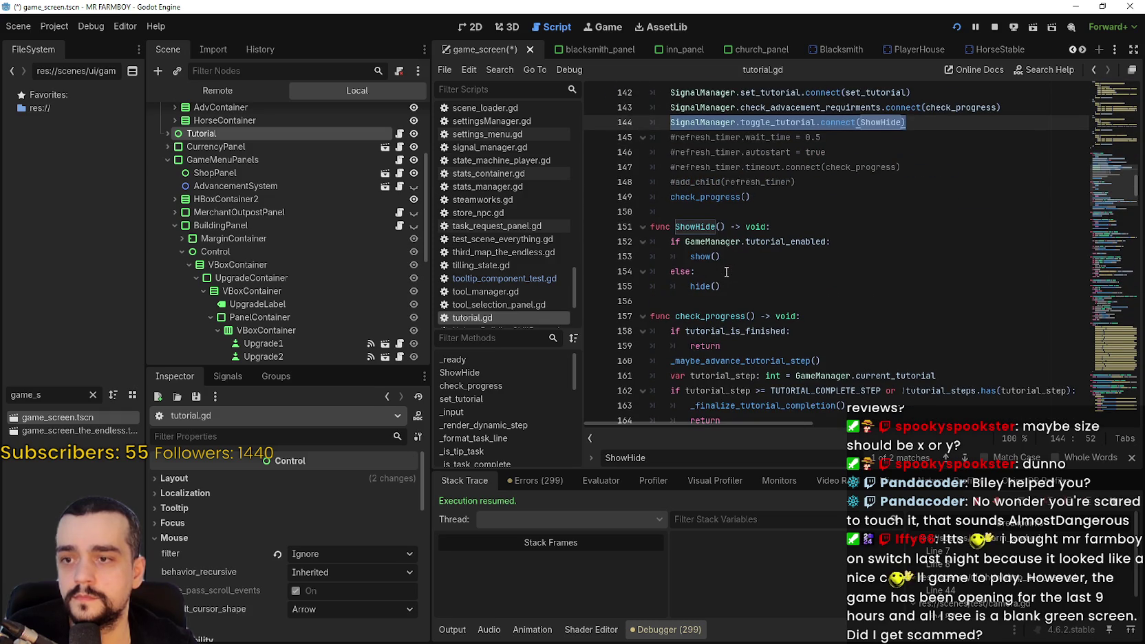
# - Review ShowHide's show() and else branches, then bring up the Tutorial node's context menu
pyautogui.click(965, 458)
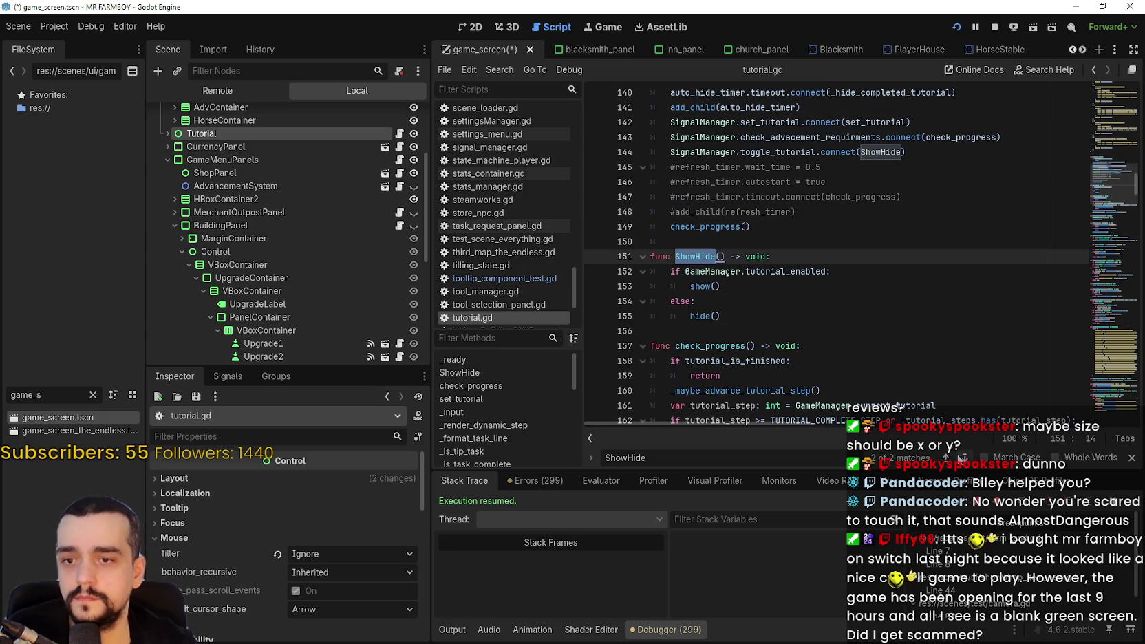
pyautogui.moveTo(744, 286); pyautogui.dragTo(703, 284)
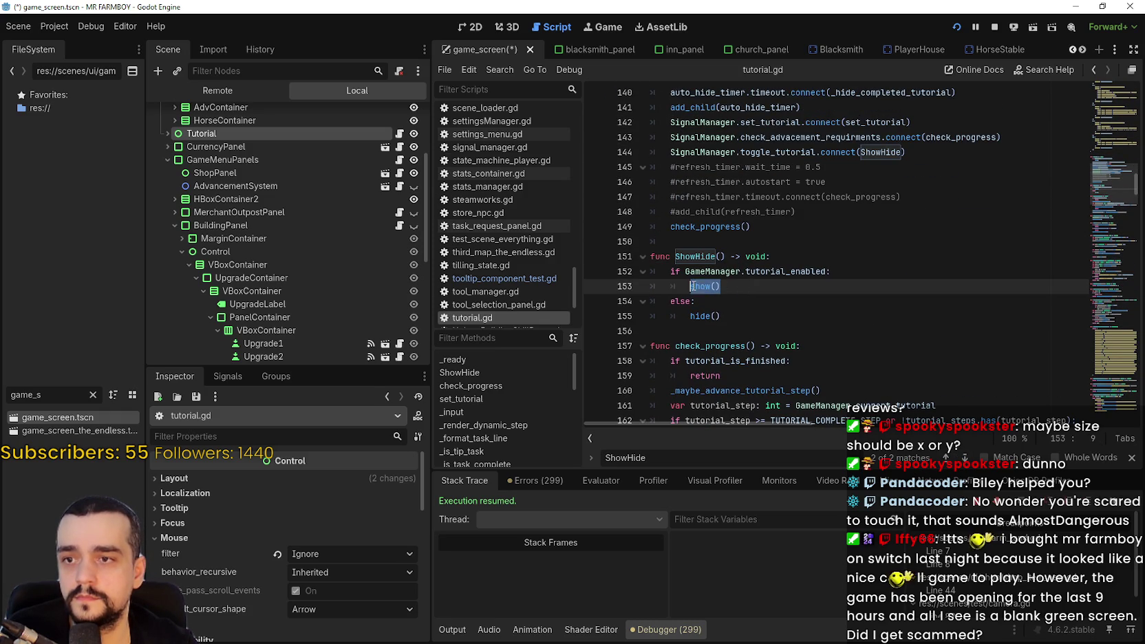
pyautogui.click(800, 301)
pyautogui.rightClick(327, 128)
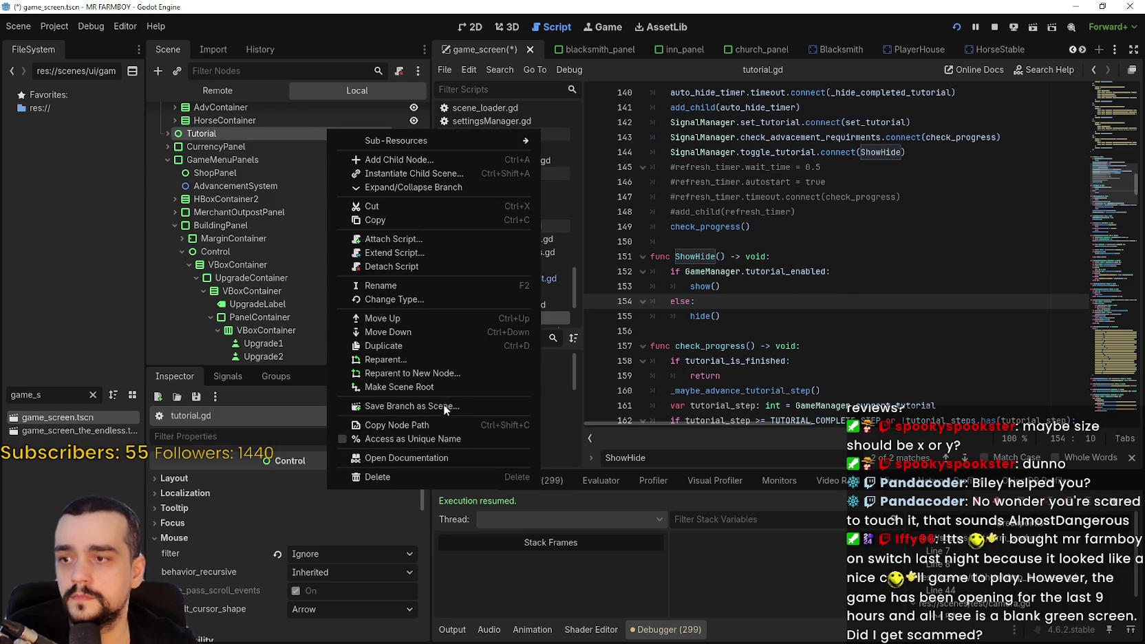
# - Enable Access as Unique Name on the Tutorial node and save game_screen
pyautogui.click(428, 444)
pyautogui.hotkey('ctrl', 's')
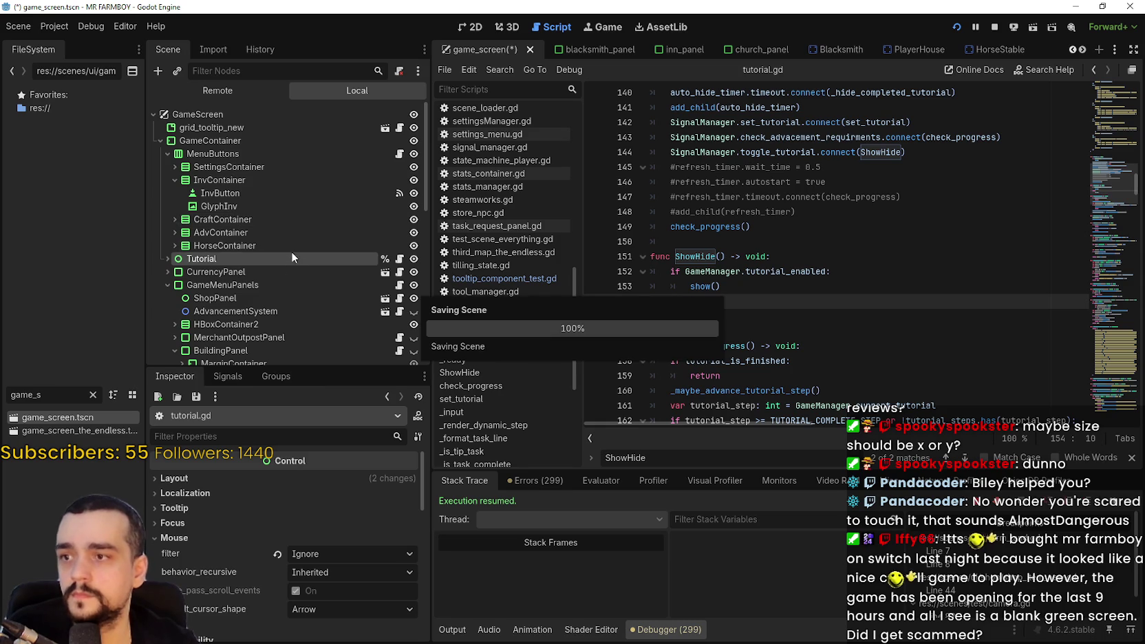
pyautogui.rightClick(291, 247)
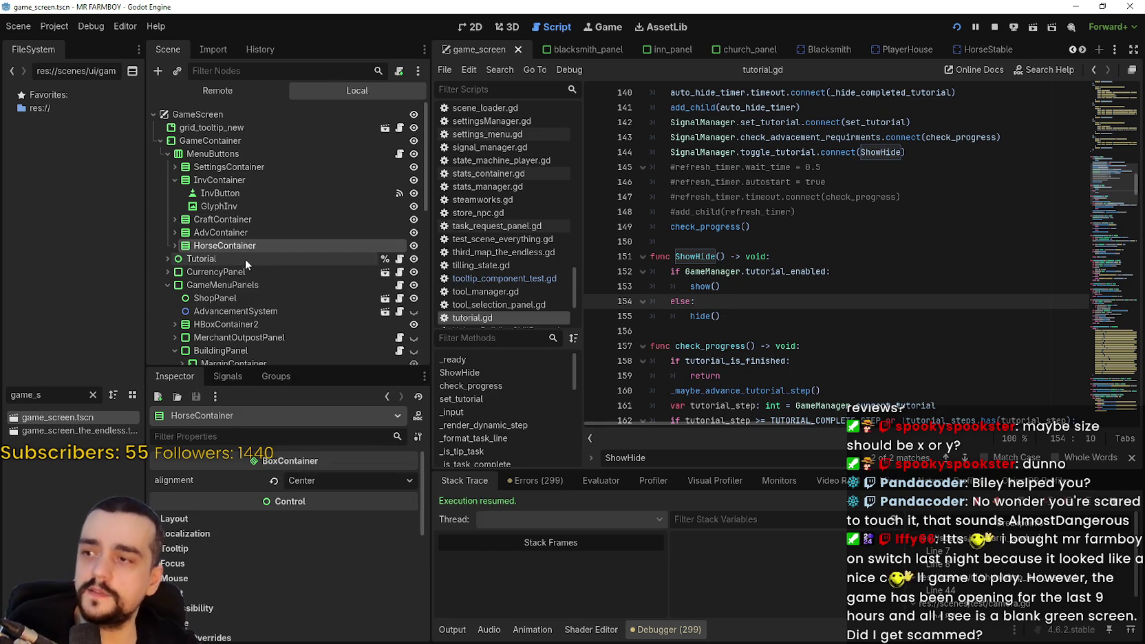
pyautogui.rightClick(245, 260)
pyautogui.click(189, 274)
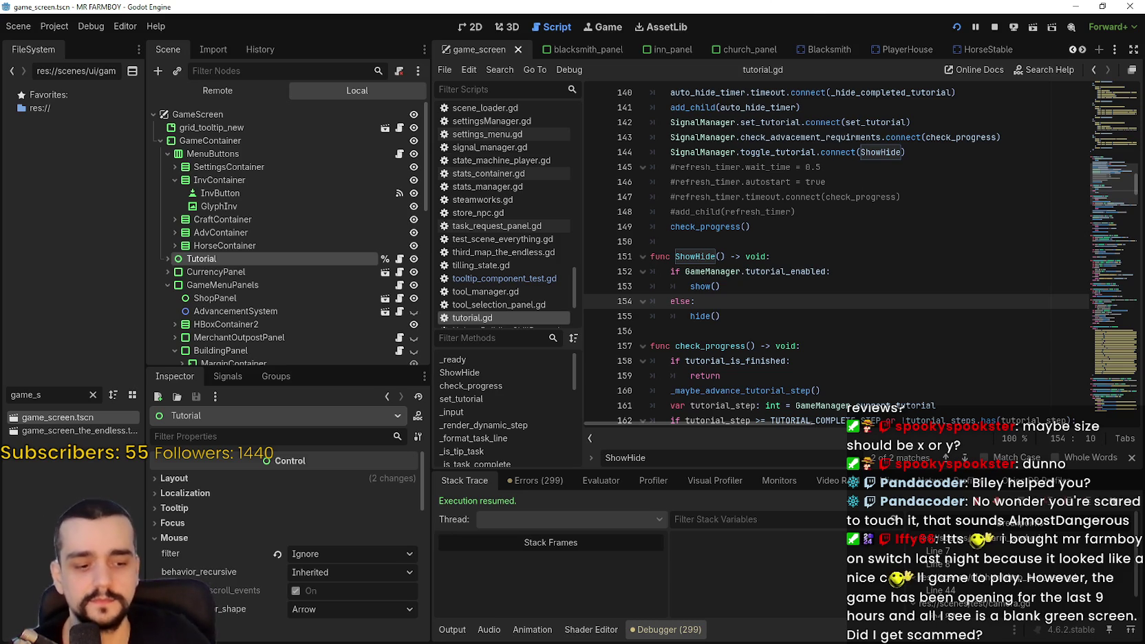
# - Scroll through tutorial.gd's ShowHide code, leaving the caret at the end of line 149
pyautogui.scroll(-3, 227, 311)
pyautogui.scroll(3, 267, 155)
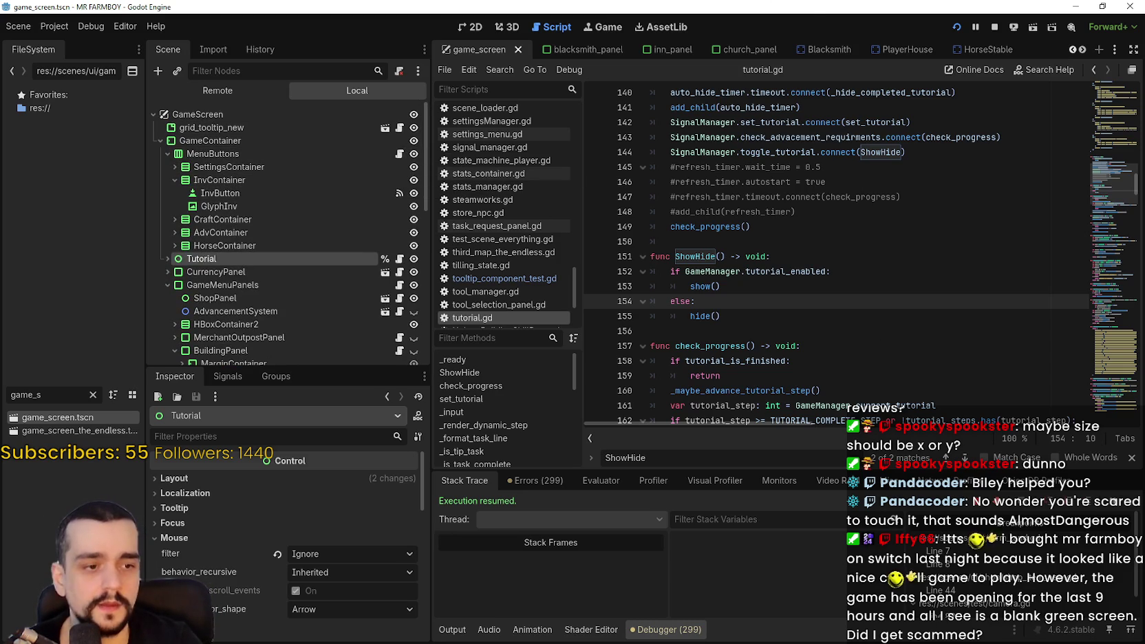
pyautogui.scroll(-2, 377, 230)
pyautogui.scroll(2, 378, 231)
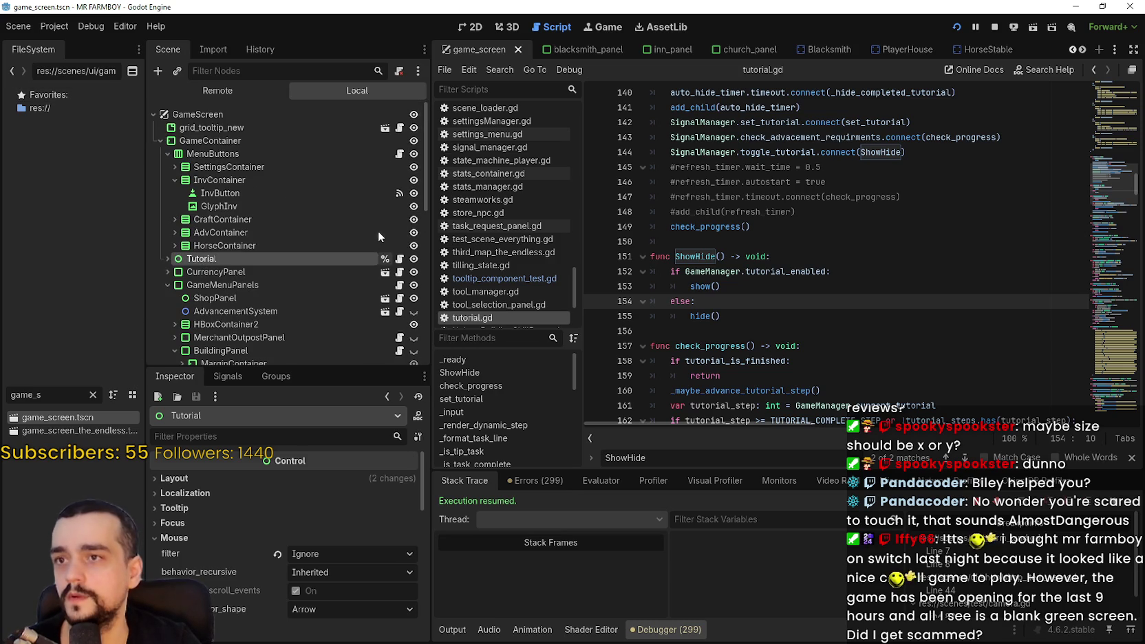
pyautogui.click(785, 221)
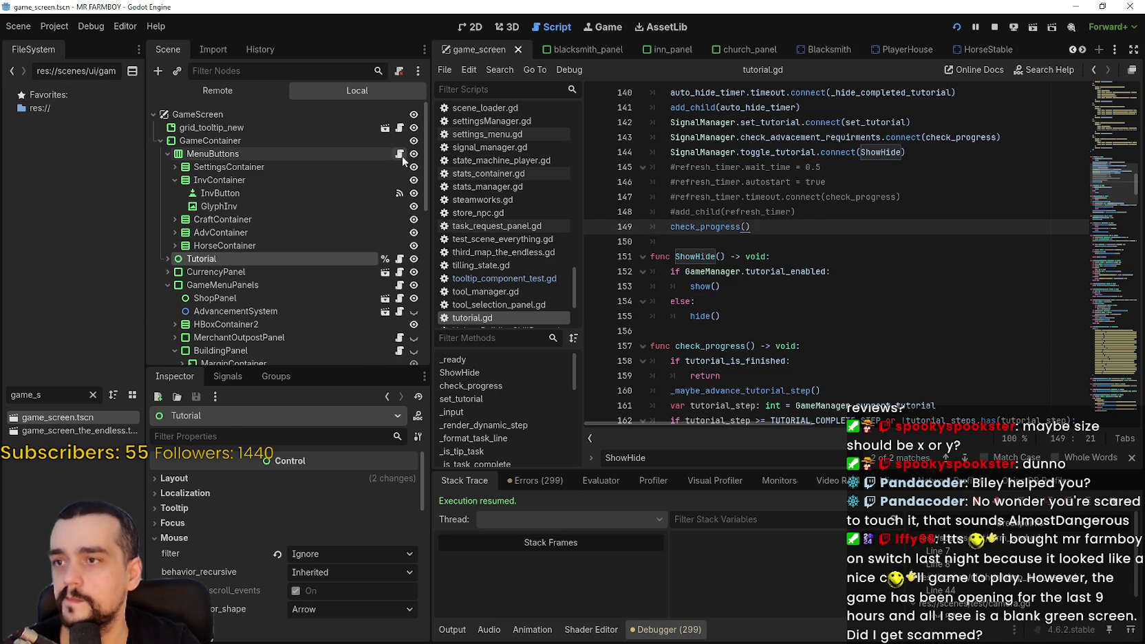
# - In MenuButtons' menu_buttons.gd, add %Tutorial.hide() after line 70
pyautogui.click(399, 154)
pyautogui.scroll(-5, 871, 317)
pyautogui.scroll(-10, 871, 317)
pyautogui.click(884, 289)
pyautogui.click(876, 262)
pyautogui.click(899, 303)
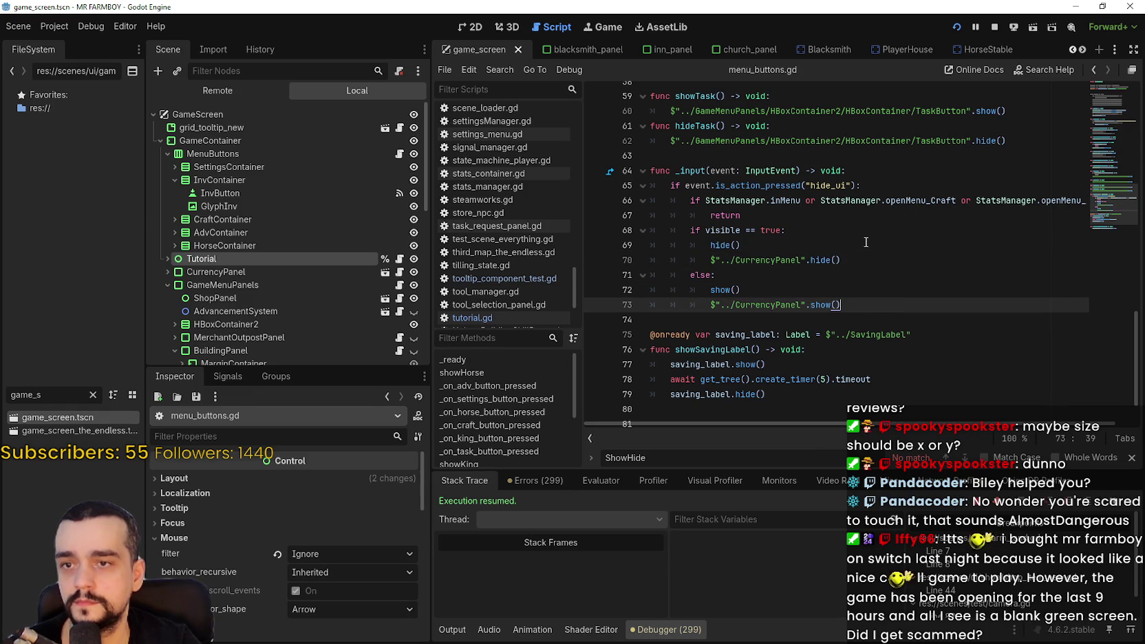
pyautogui.click(871, 265)
pyautogui.press('Return')
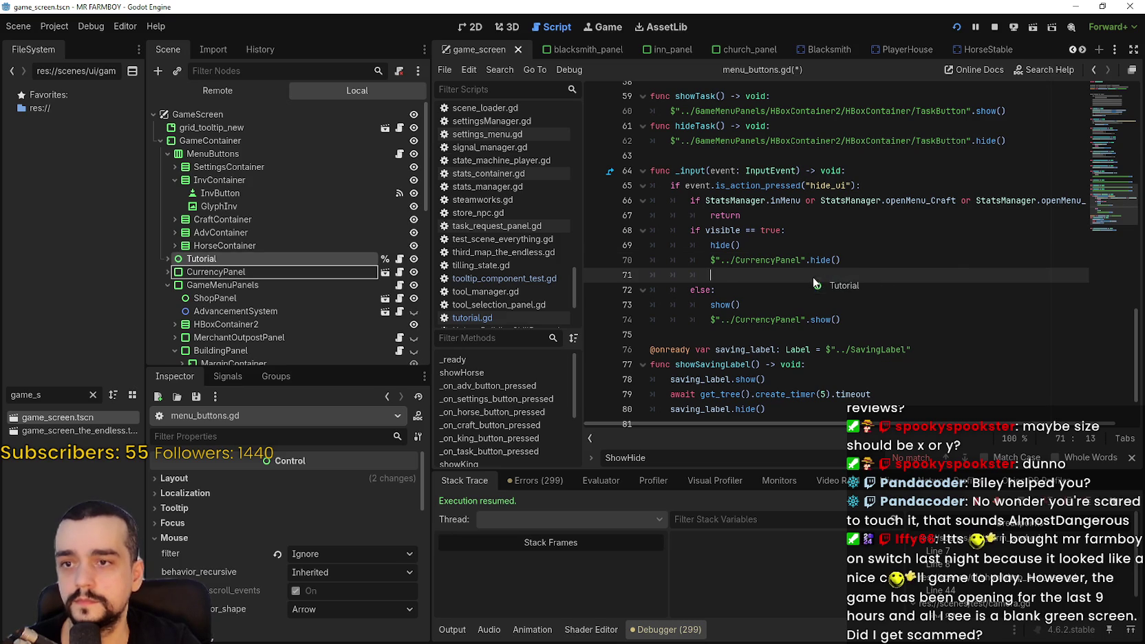
pyautogui.moveTo(814, 280); pyautogui.dragTo(819, 277)
pyautogui.write('.hid')
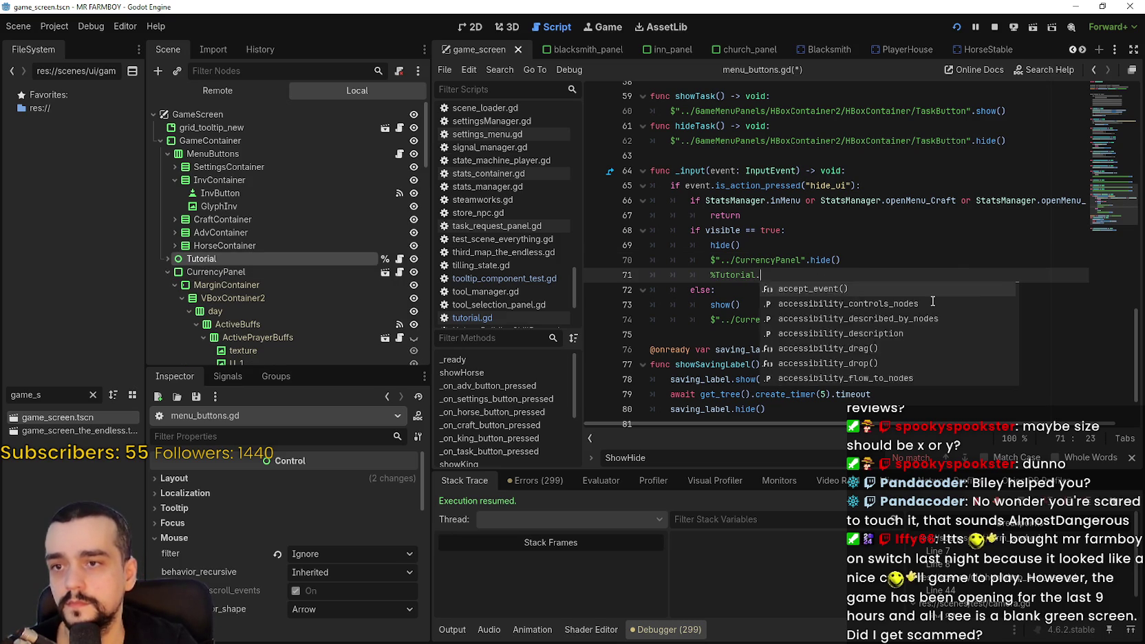
pyautogui.press('Return')
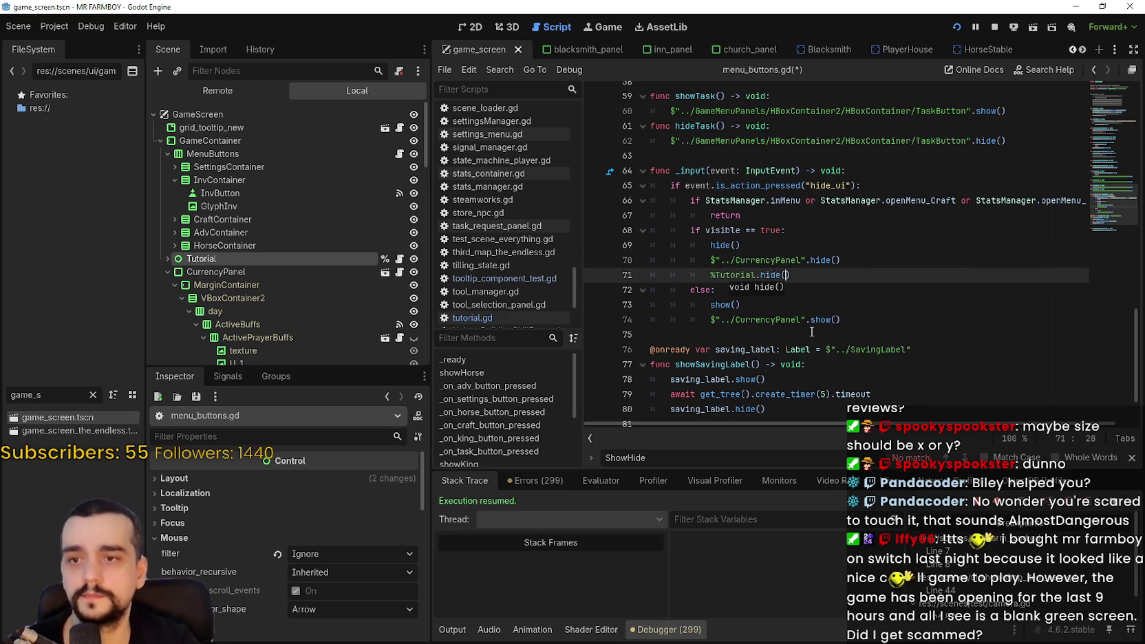
# - Add %Tutorial.show() after line 74, save, and switch to the running game
pyautogui.click(862, 321)
pyautogui.press('Return')
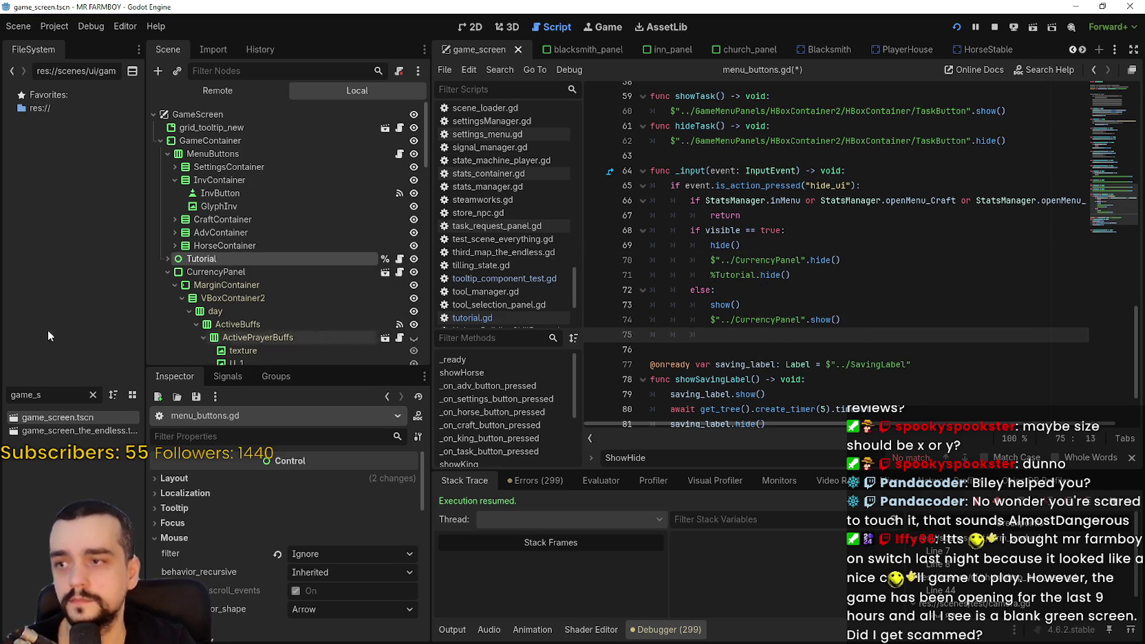
pyautogui.moveTo(217, 265)
pyautogui.mouseDown()
pyautogui.moveTo(660, 291)
pyautogui.moveTo(742, 339)
pyautogui.mouseUp()
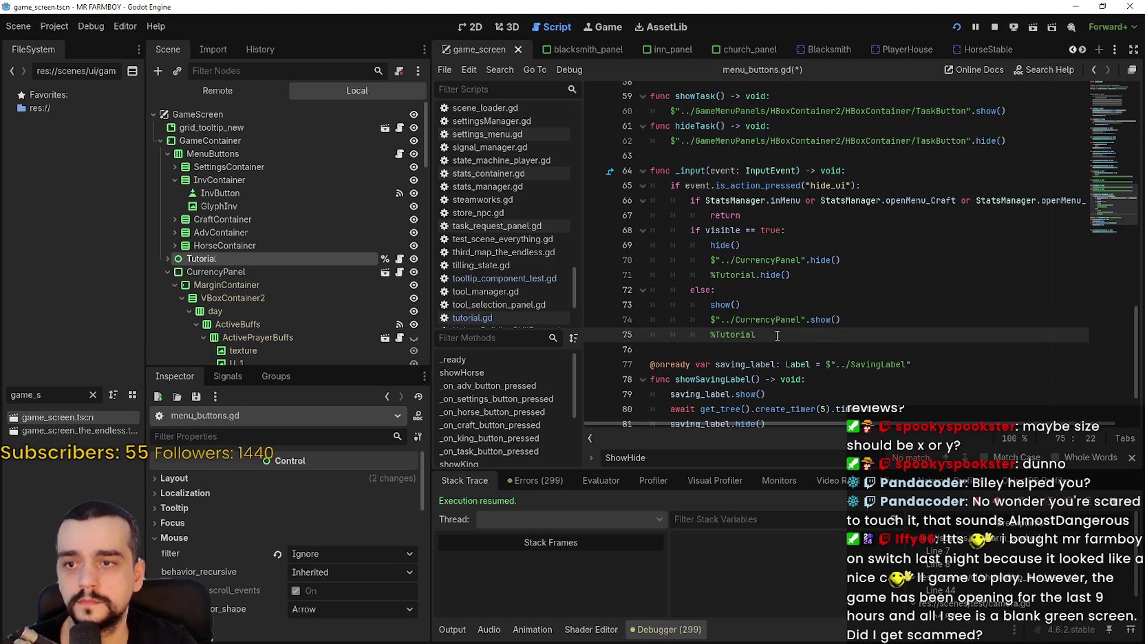
pyautogui.write('.show')
pyautogui.press('Return')
pyautogui.hotkey('ctrl', 's')
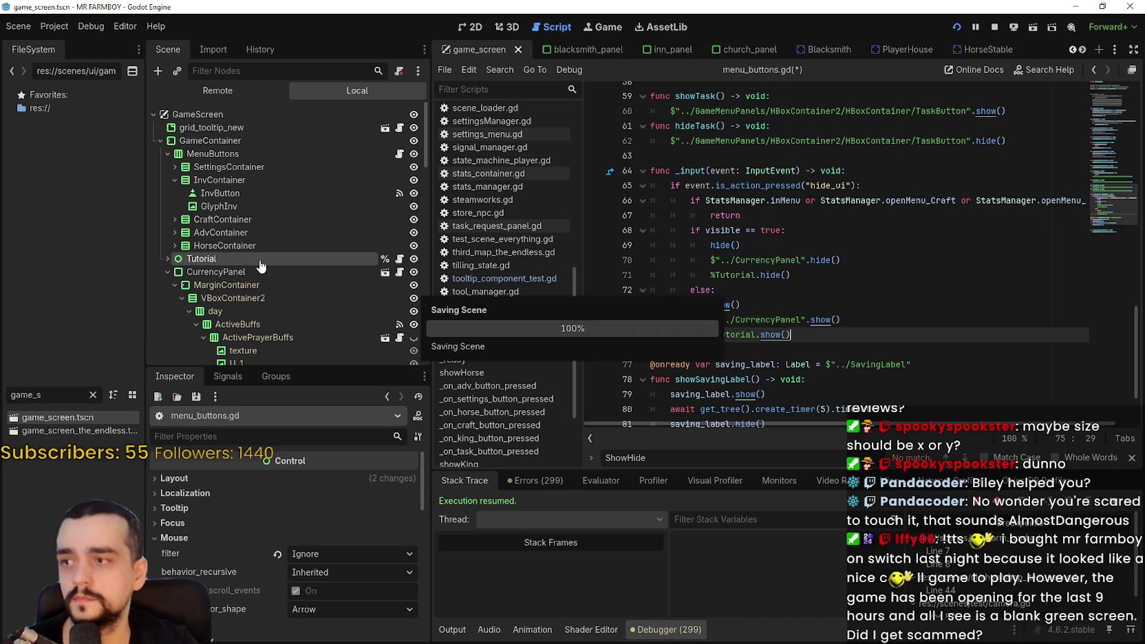
pyautogui.click(167, 272)
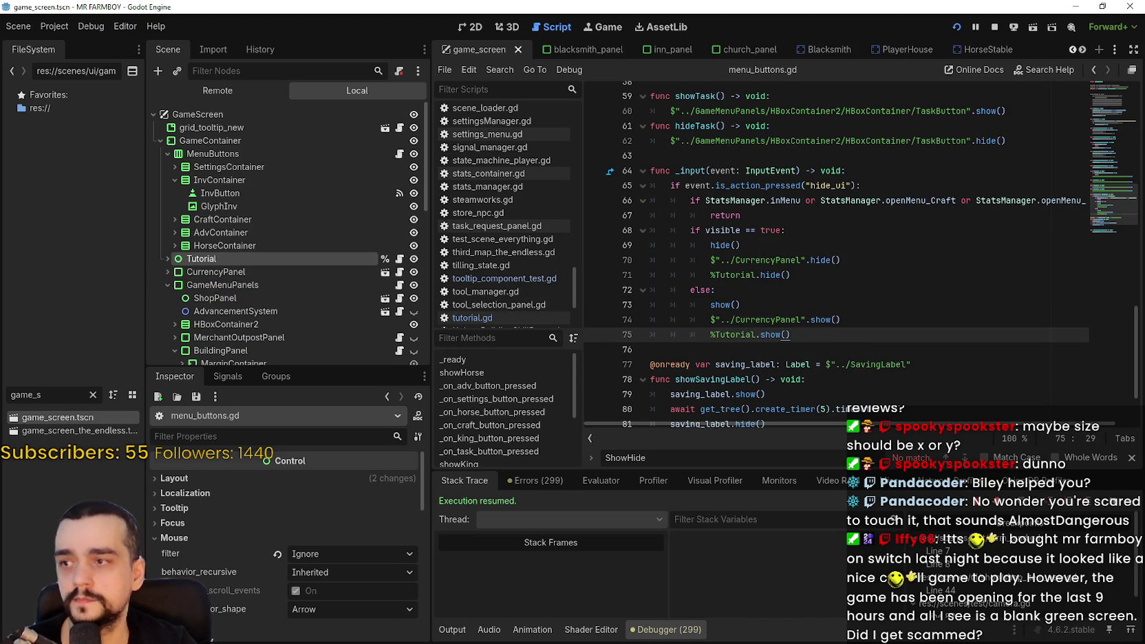
pyautogui.hotkey('alt', 'Tab')
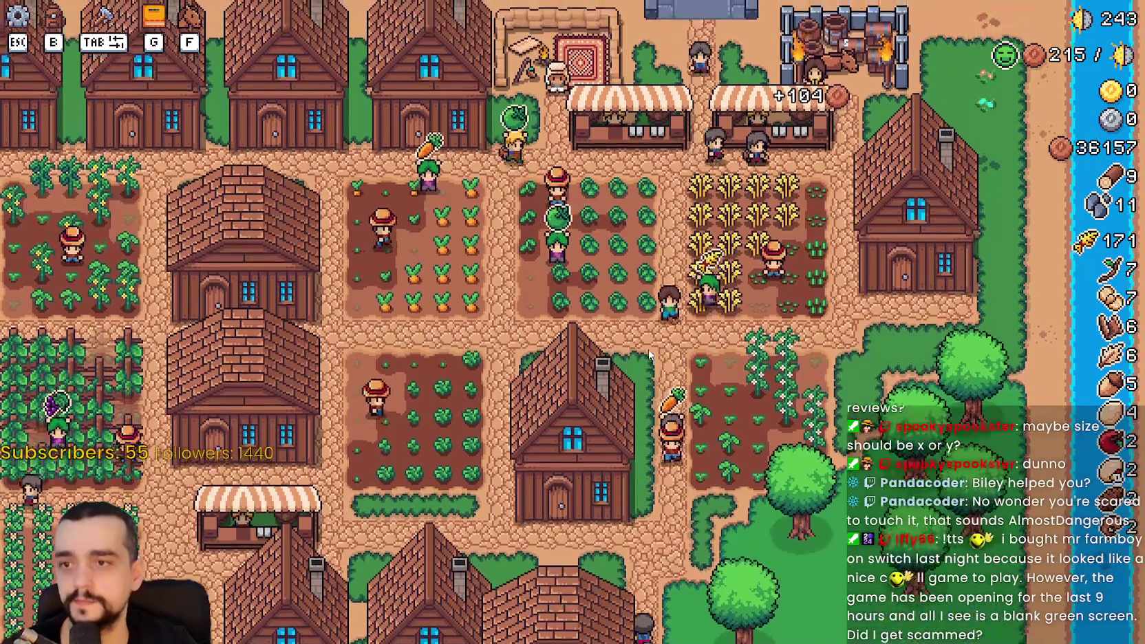
# - Quit to the title screen and load Save 4 from the saved games list
pyautogui.press('Escape')
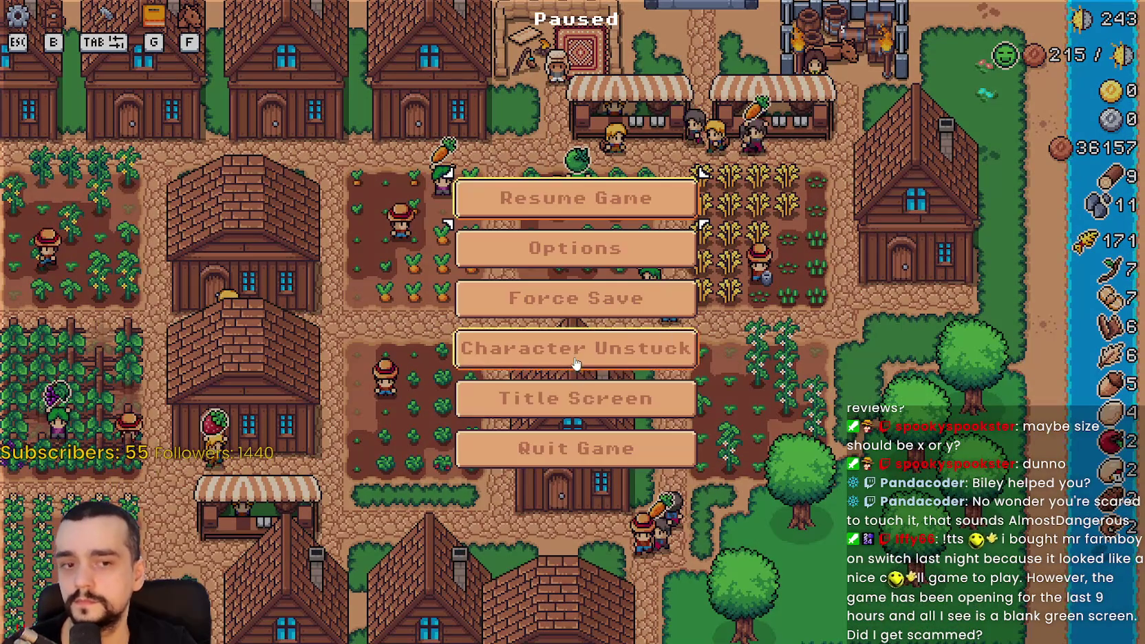
pyautogui.click(599, 403)
pyautogui.click(592, 270)
pyautogui.scroll(-2, 602, 340)
pyautogui.scroll(-3, 602, 340)
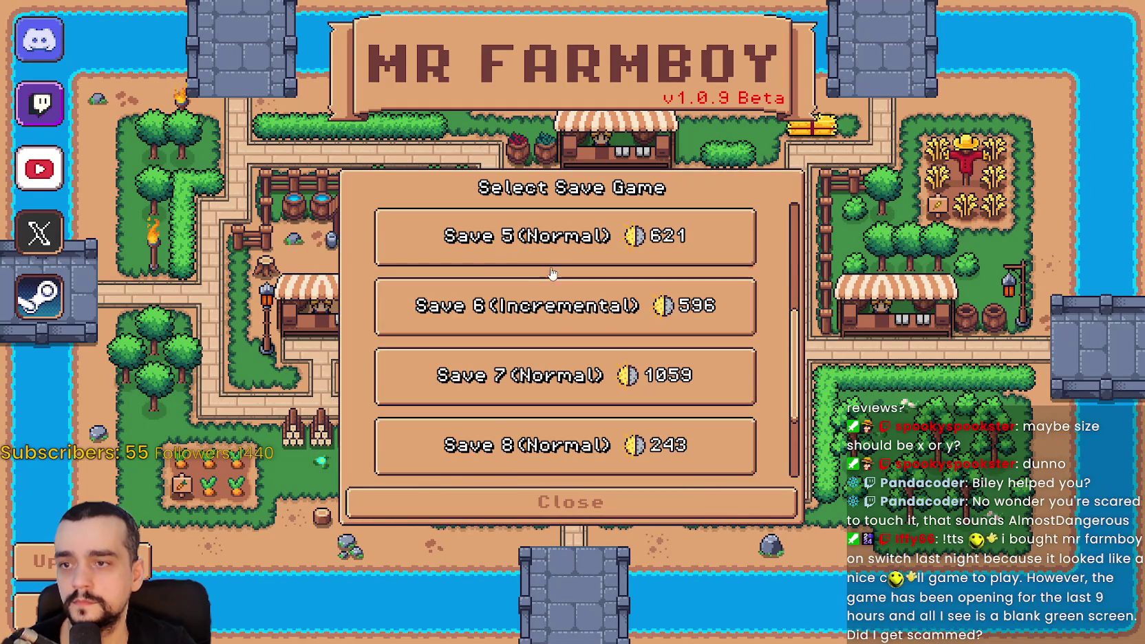
pyautogui.click(548, 254)
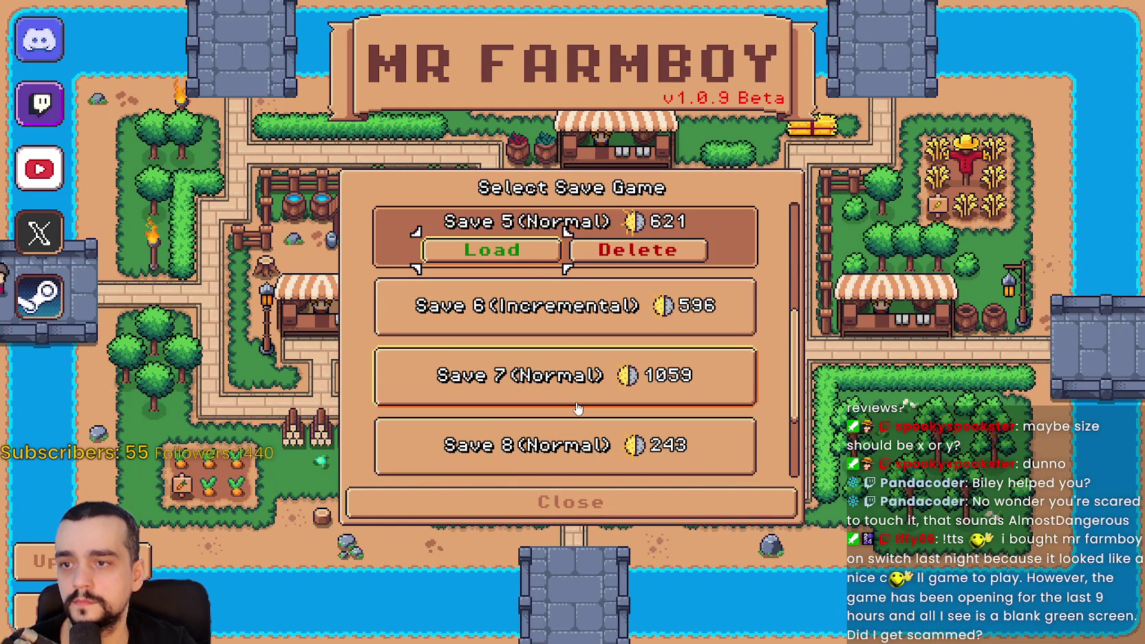
pyautogui.scroll(2, 575, 408)
pyautogui.click(507, 318)
pyautogui.click(507, 318)
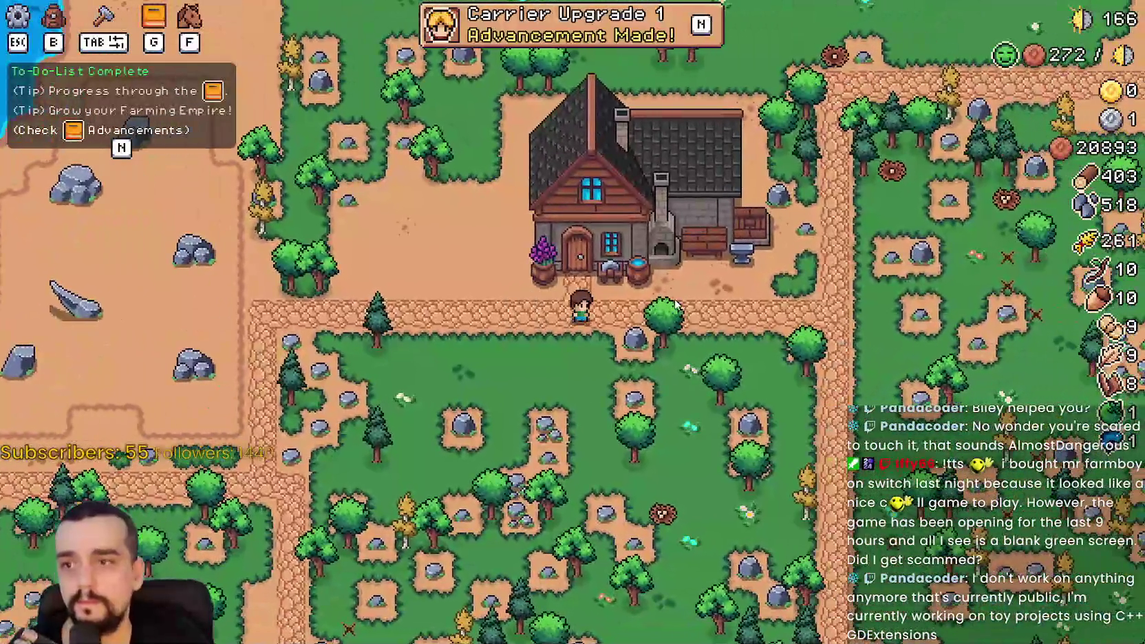
pyautogui.scroll(2, 707, 311)
pyautogui.scroll(-5, 684, 304)
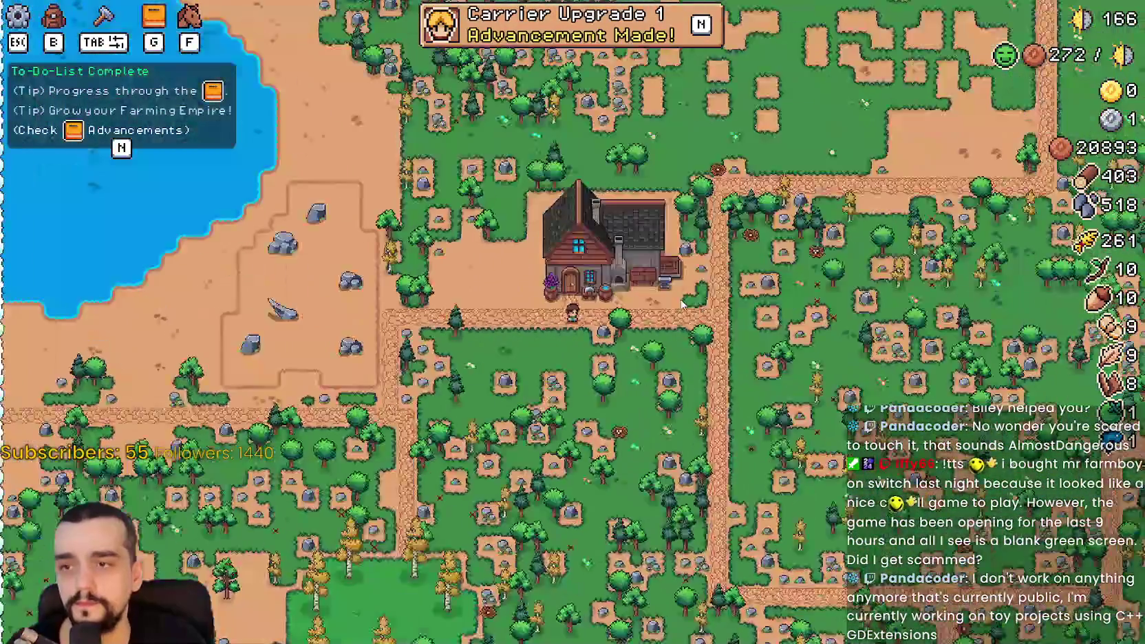
pyautogui.scroll(3, 681, 305)
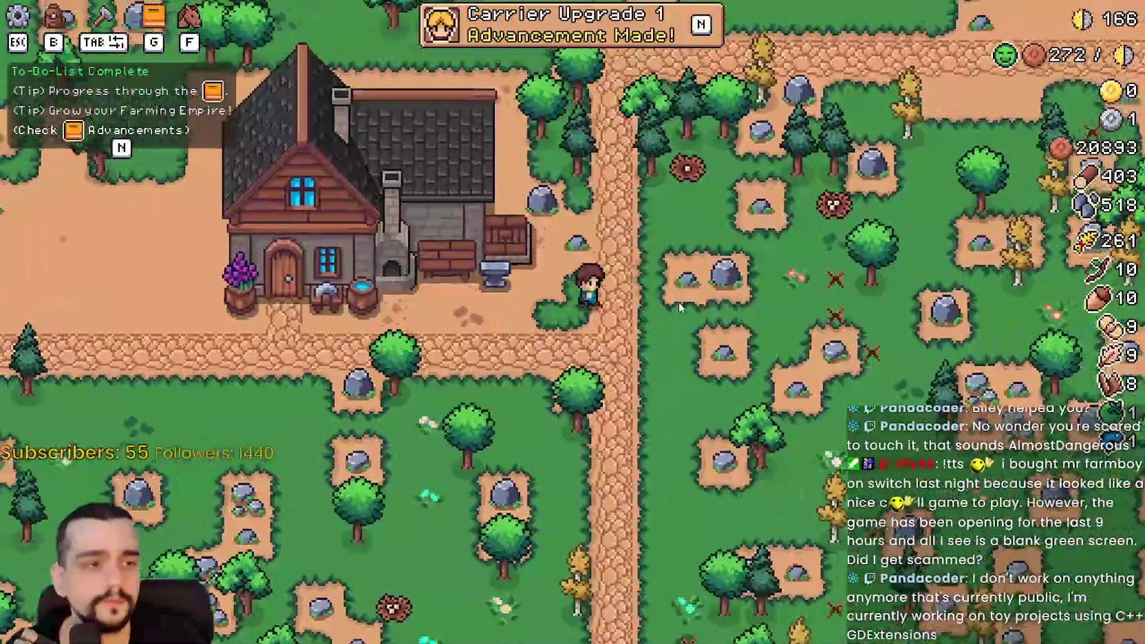
# - Walk the farmer up-right from the farmhouse to the chicken pen, then bring up the Sky3D GitHub page
pyautogui.press('w')
pyautogui.press('d')
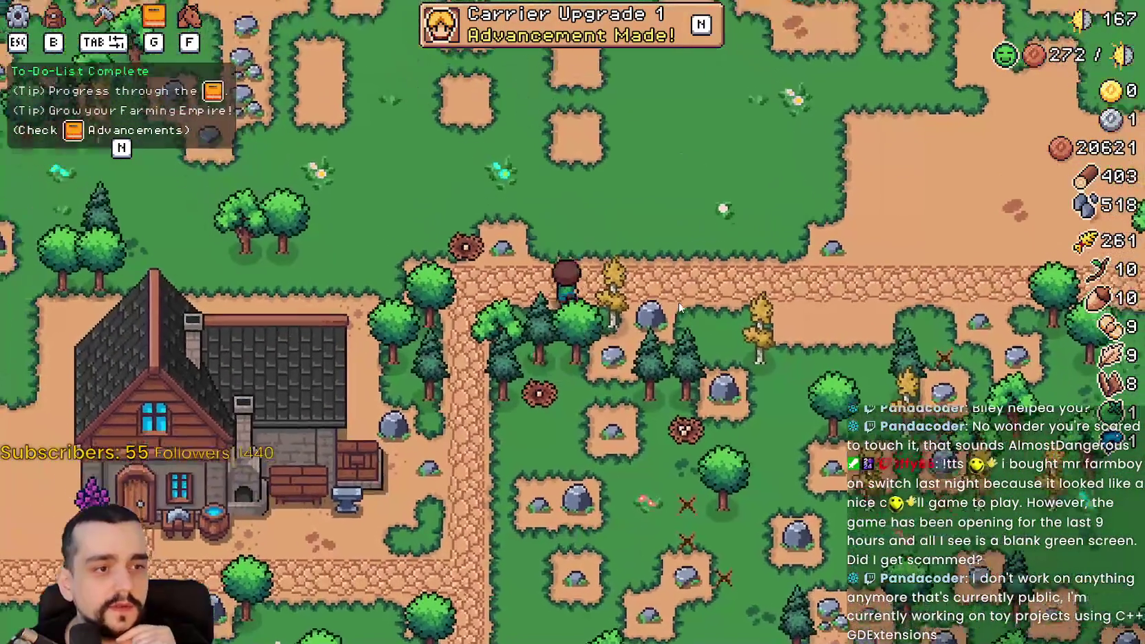
pyautogui.press('w')
pyautogui.press('d')
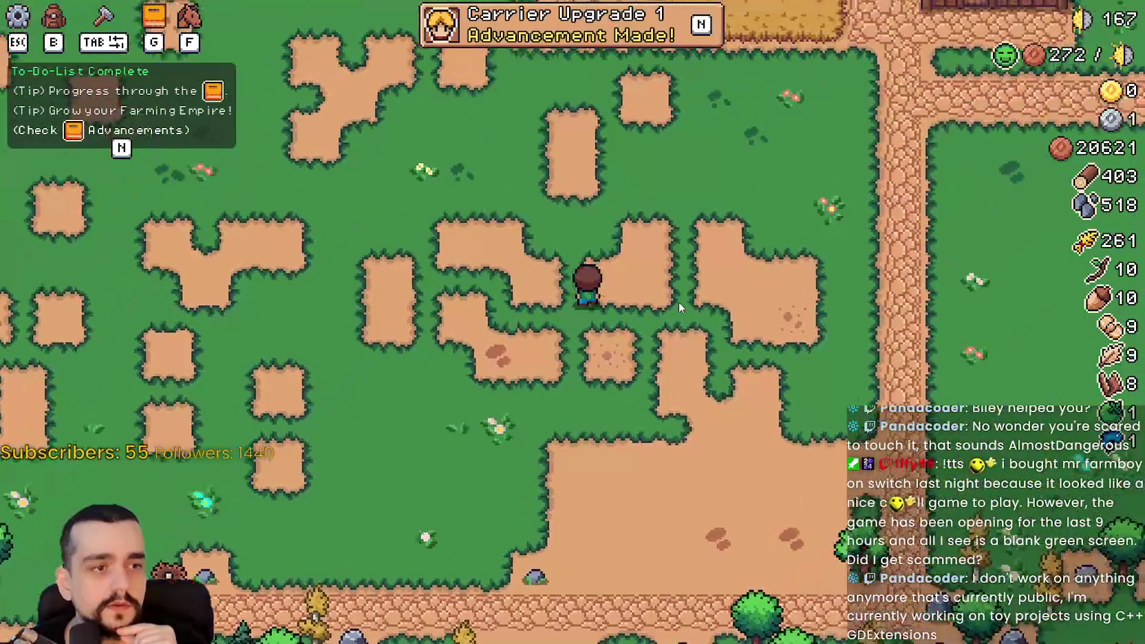
pyautogui.press('w')
pyautogui.press('a')
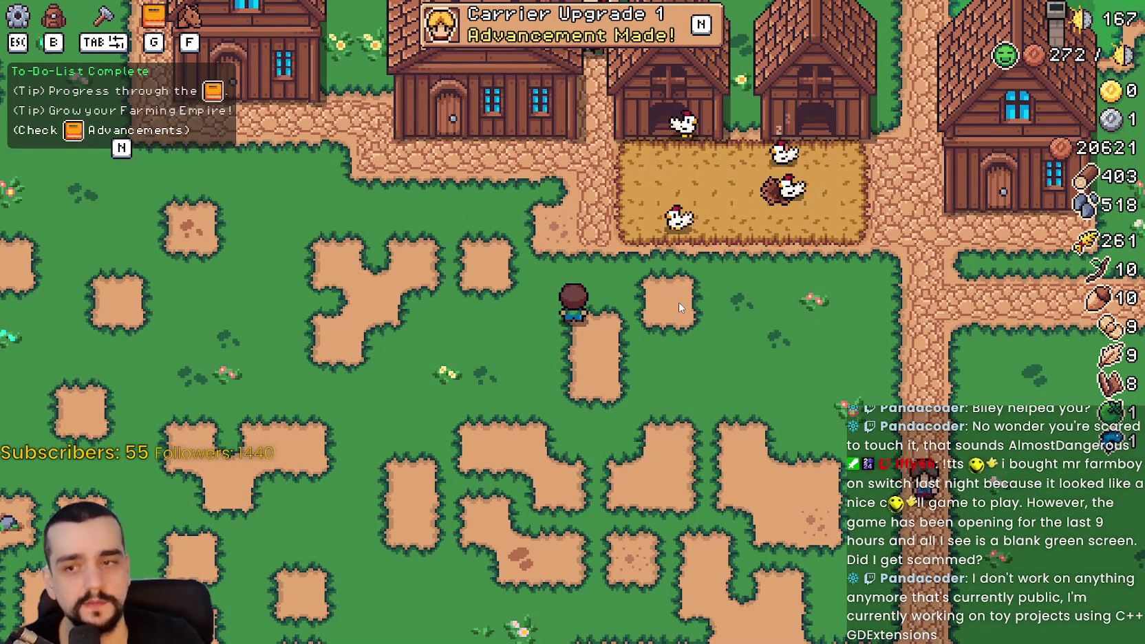
pyautogui.press('w')
pyautogui.press('d')
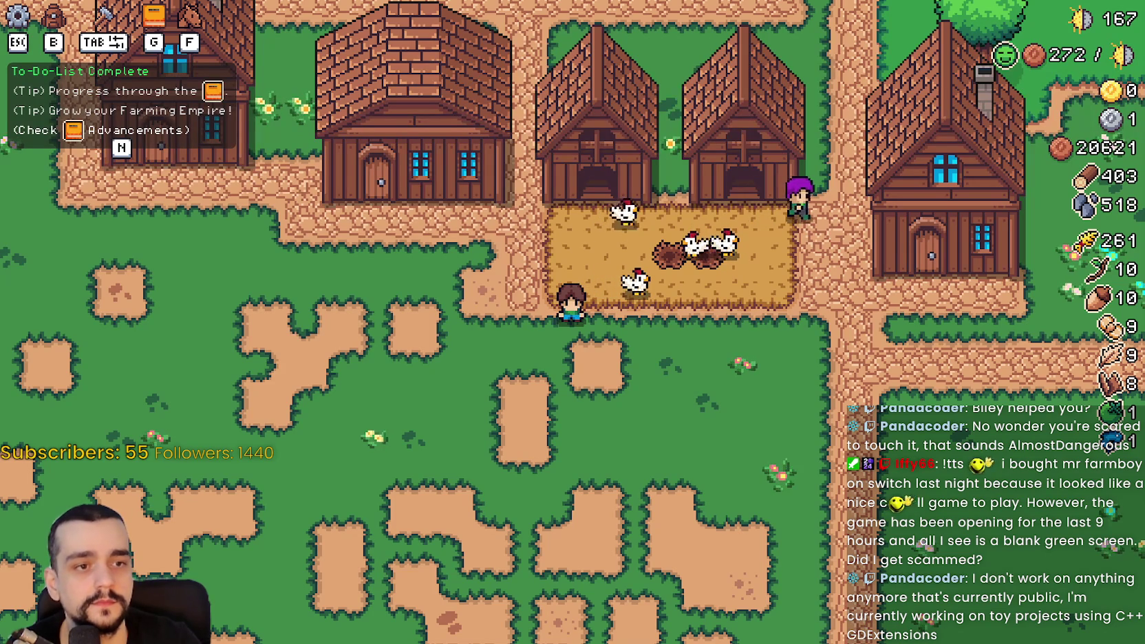
pyautogui.hotkey('alt', 'Tab')
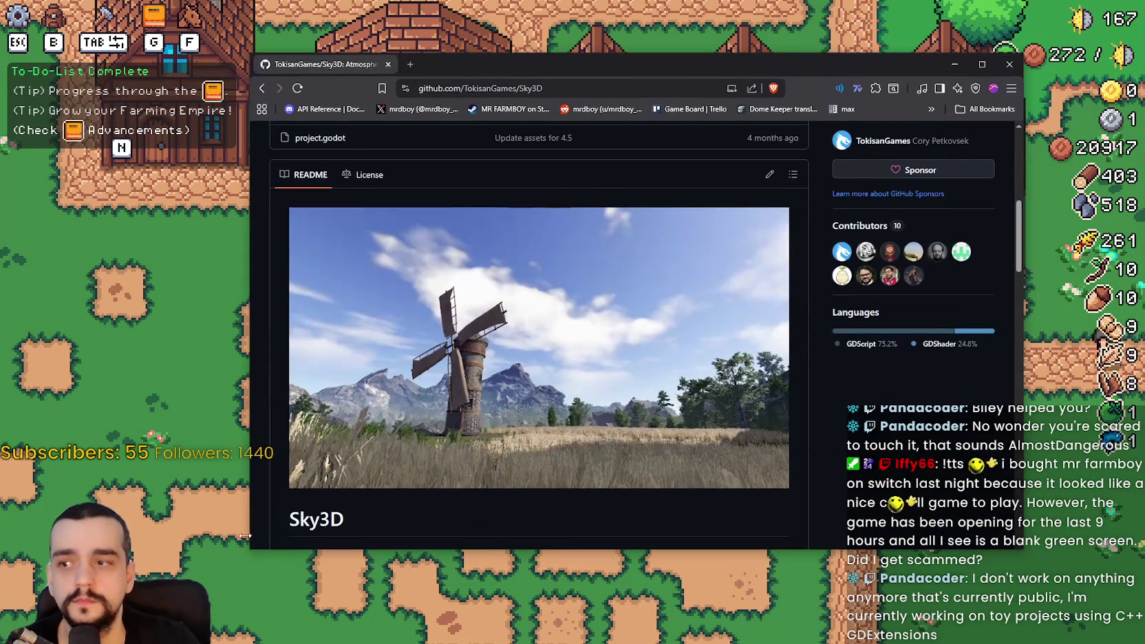
# - Scroll the Sky3D README to Screenshots and open the forest screenshot's file page
pyautogui.scroll(-2, 339, 409)
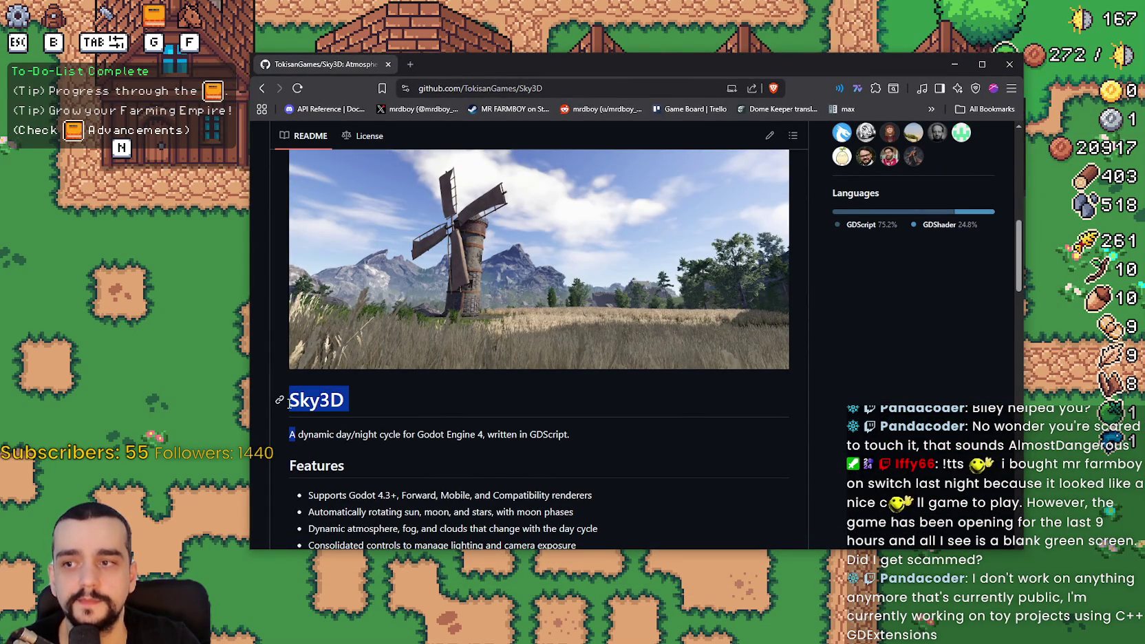
pyautogui.scroll(2, 540, 418)
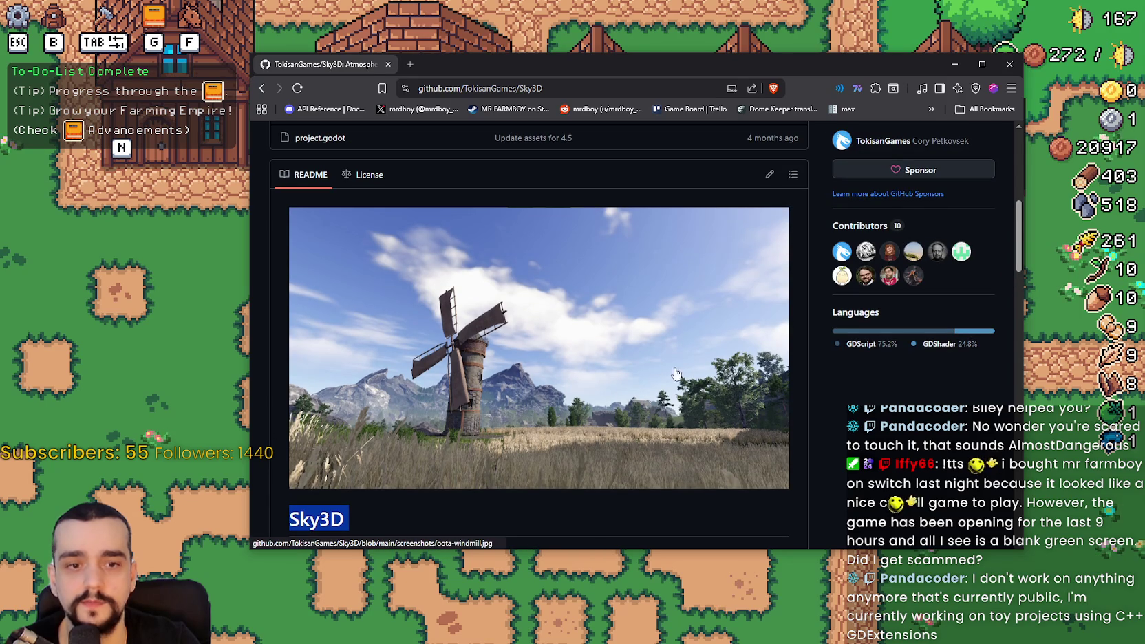
pyautogui.scroll(-1, 640, 399)
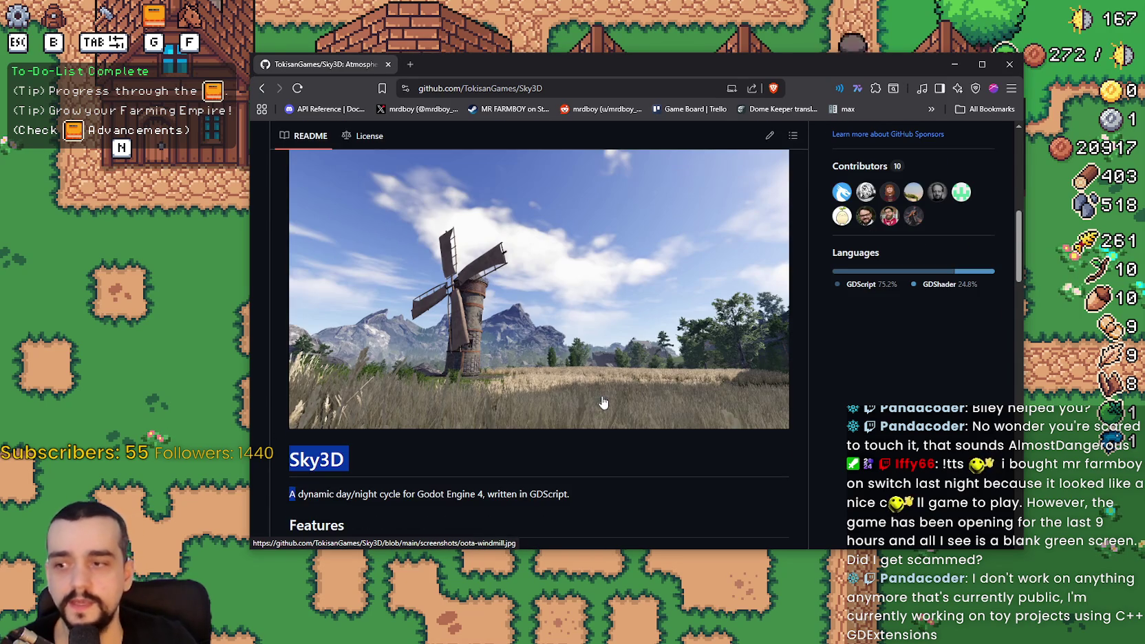
pyautogui.click(444, 462)
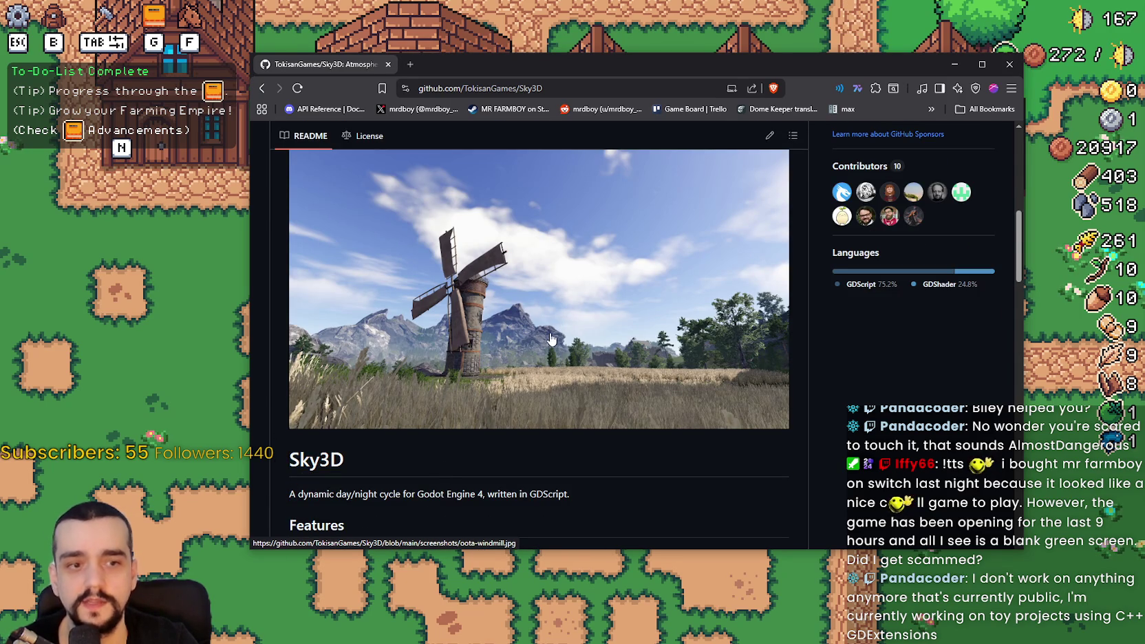
pyautogui.scroll(-10, 620, 344)
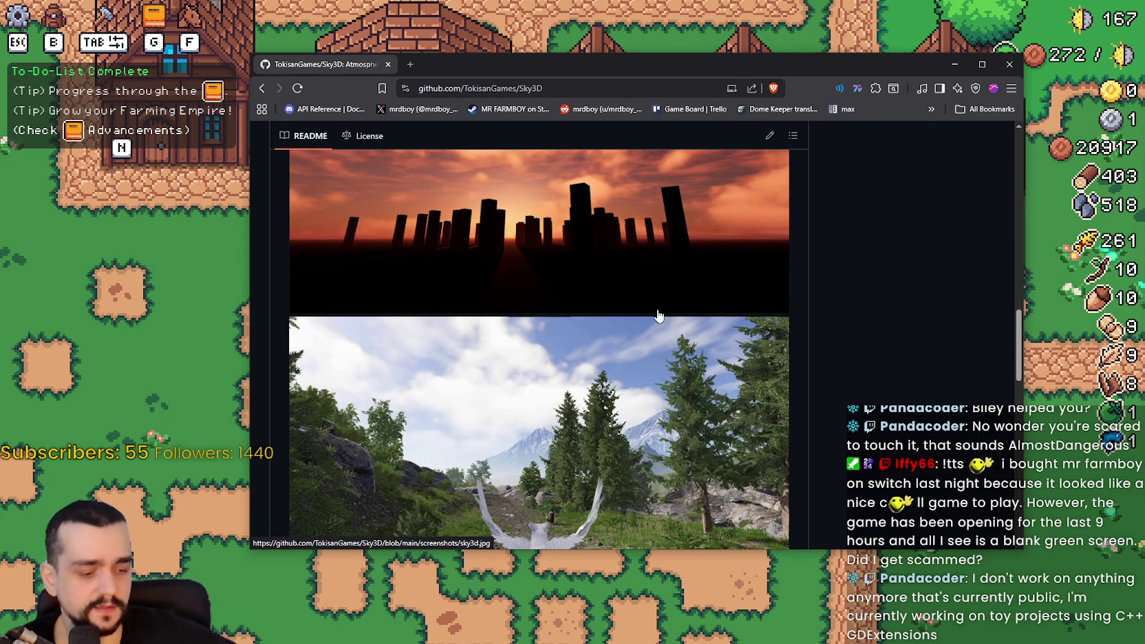
pyautogui.scroll(-2, 634, 324)
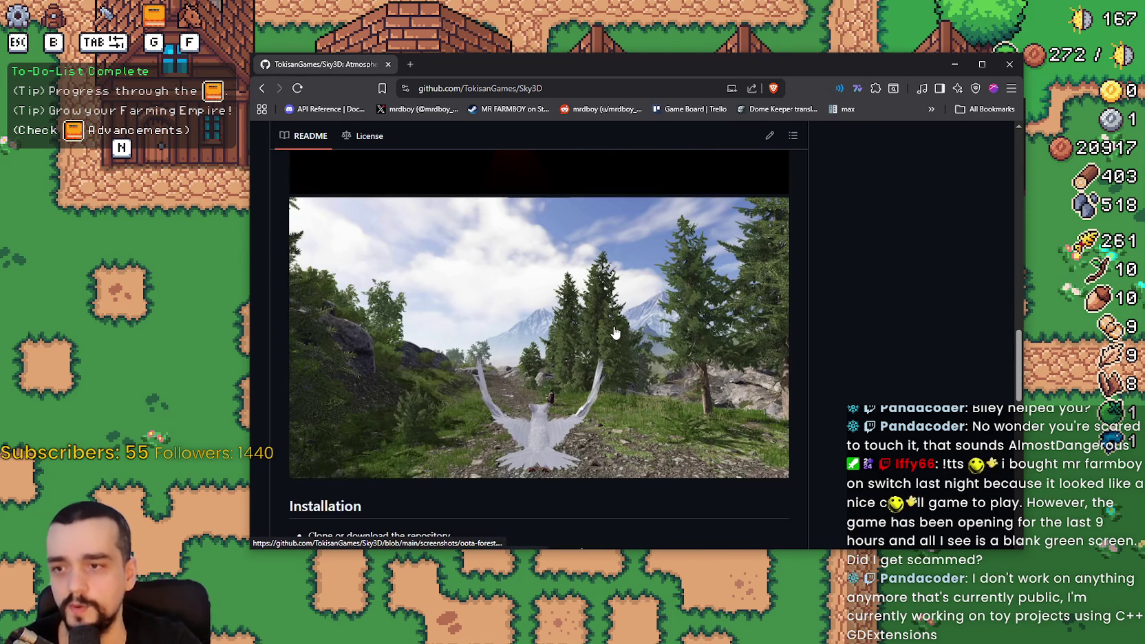
pyautogui.click(617, 332)
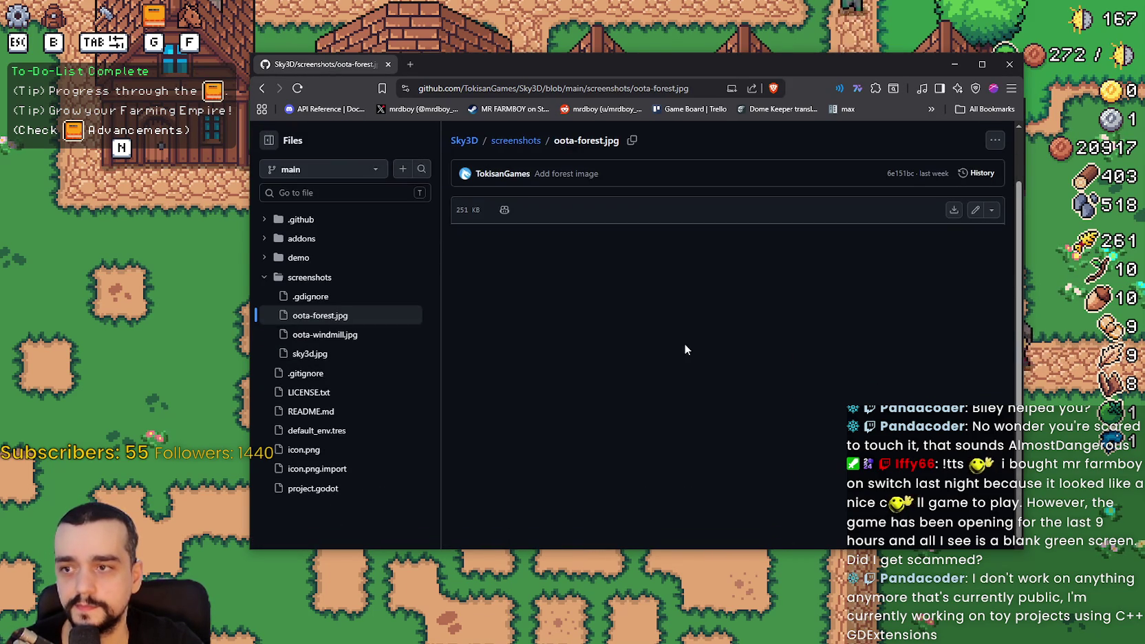
# - Open the forest image in a new tab, view it at full size, then fit it to the window
pyautogui.rightClick(752, 358)
pyautogui.click(768, 351)
pyautogui.click(466, 65)
pyautogui.click(711, 425)
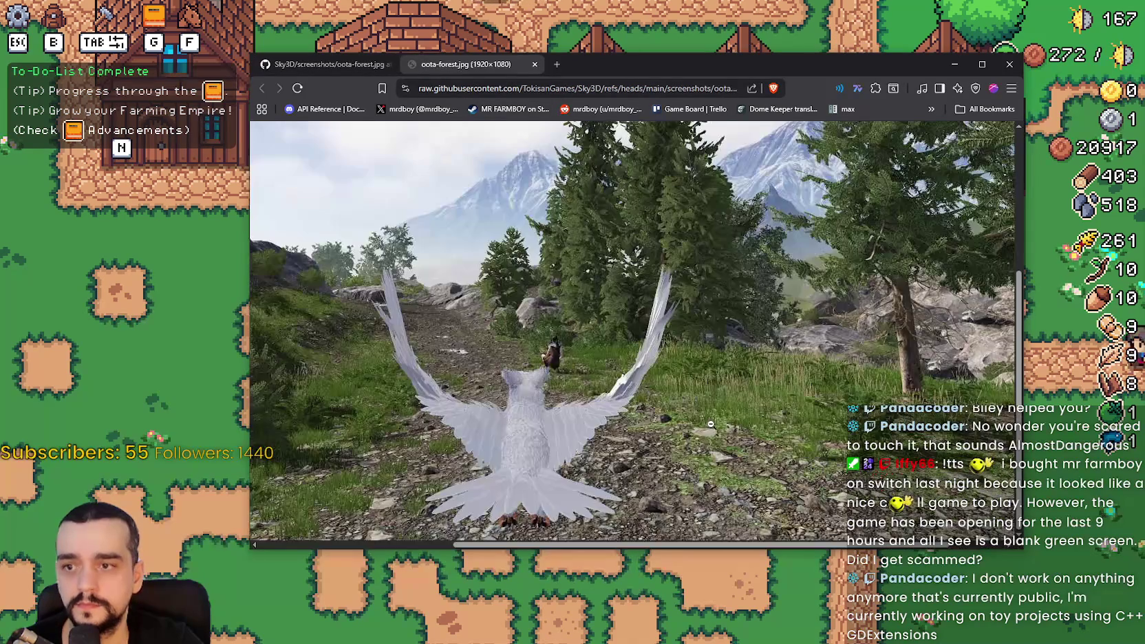
pyautogui.scroll(5, 705, 430)
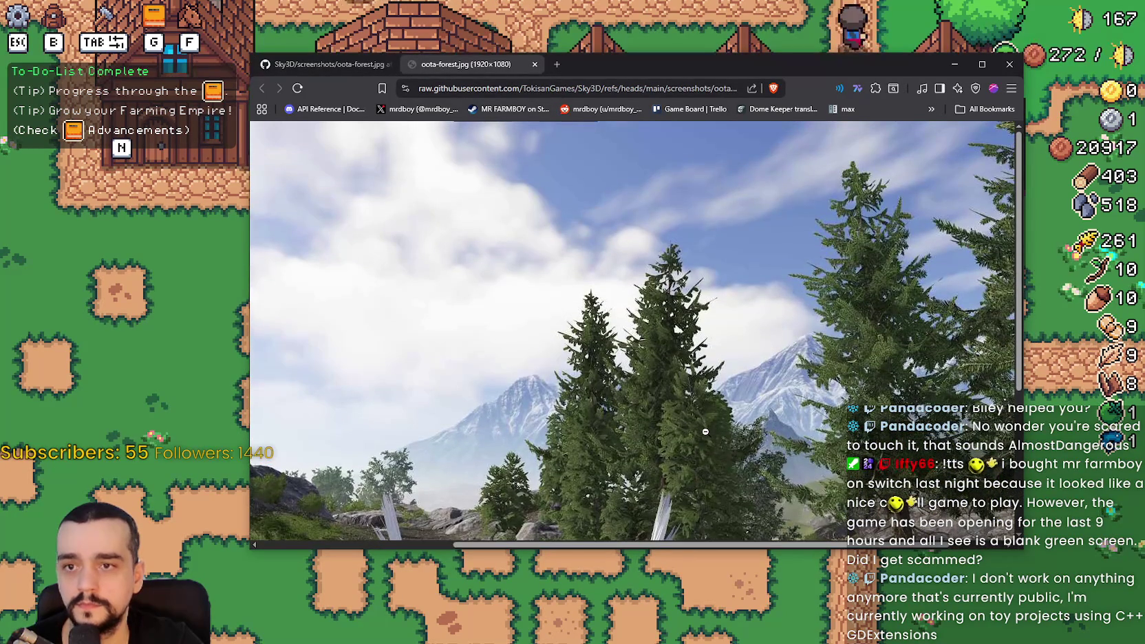
pyautogui.moveTo(852, 546); pyautogui.dragTo(659, 546)
pyautogui.scroll(-5, 570, 426)
pyautogui.scroll(2, 570, 426)
pyautogui.scroll(-4, 570, 427)
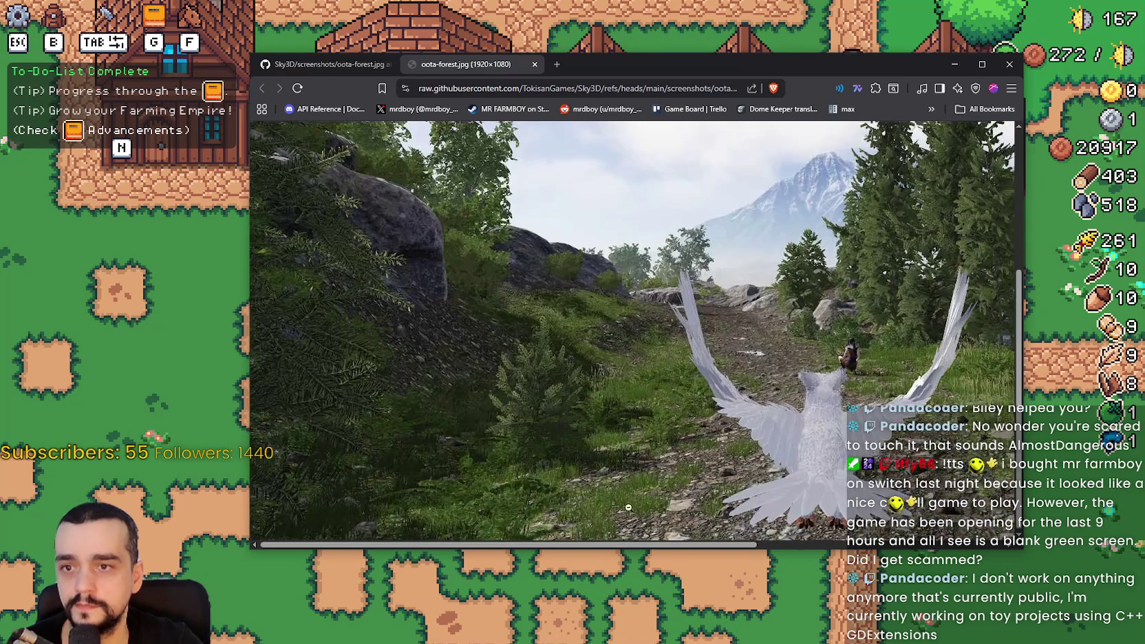
pyautogui.moveTo(625, 546); pyautogui.dragTo(870, 552)
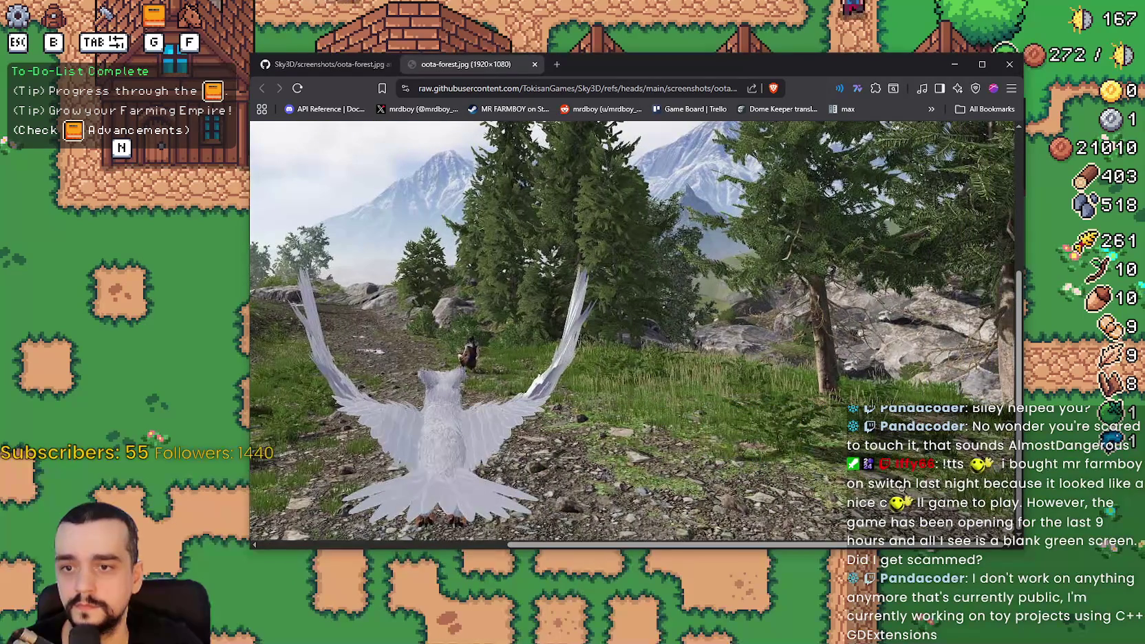
pyautogui.click(832, 436)
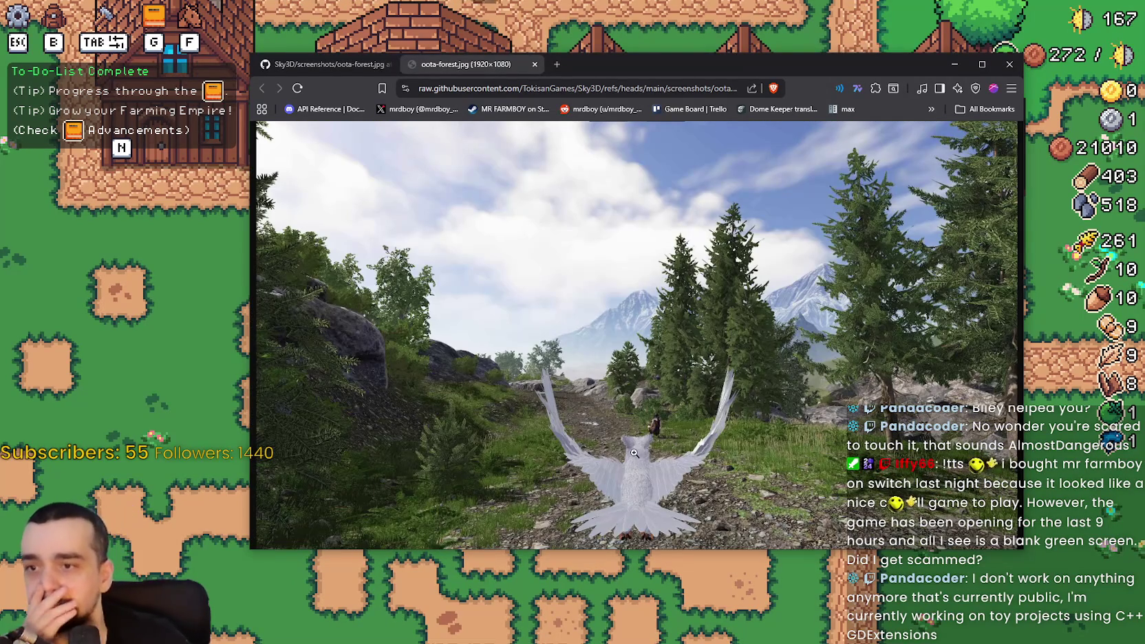
# - Close the full-size forest image tab and open a fresh browser tab
pyautogui.click(535, 64)
pyautogui.scroll(2, 730, 386)
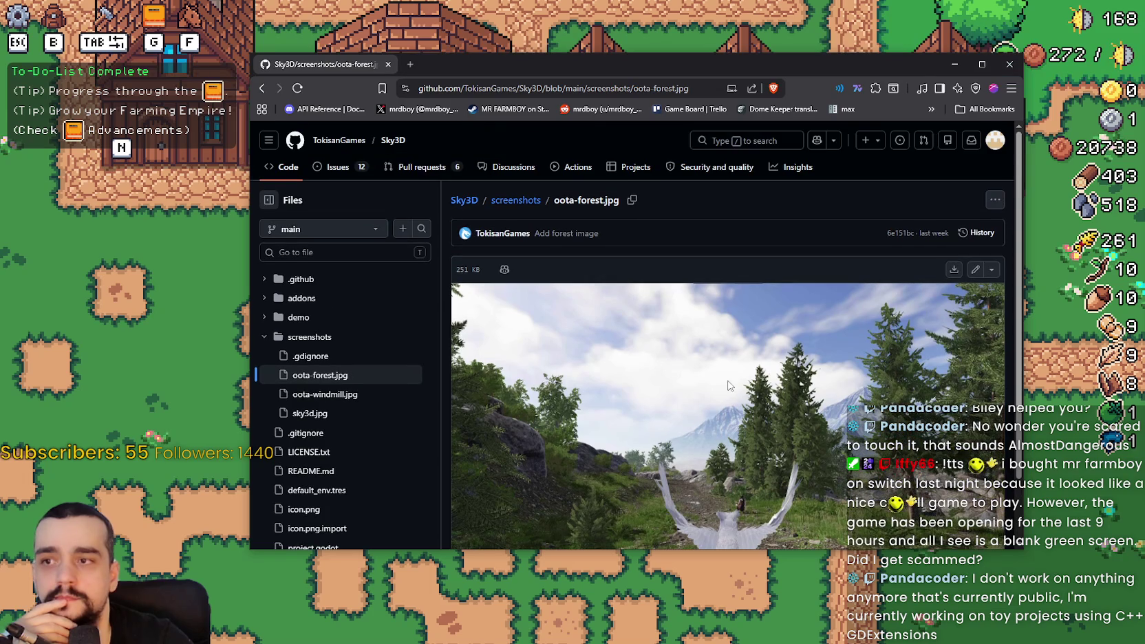
pyautogui.hotkey('ctrl', 't')
# - Go to the Terrain3D commits page via the address bar suggestion
pyautogui.write('errain')
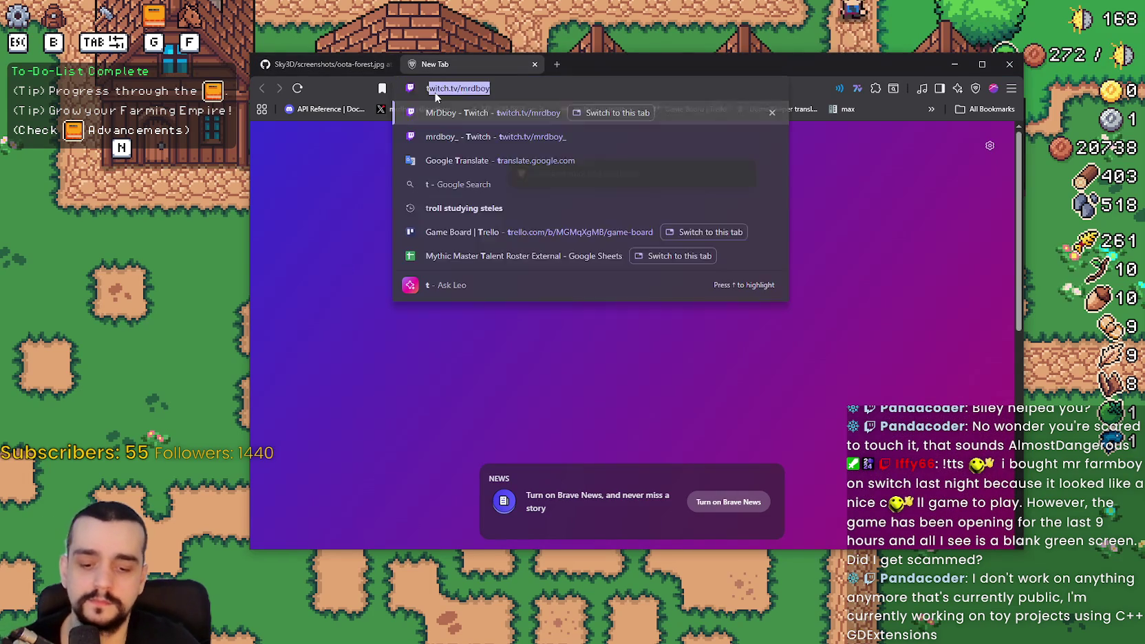
pyautogui.write('3d')
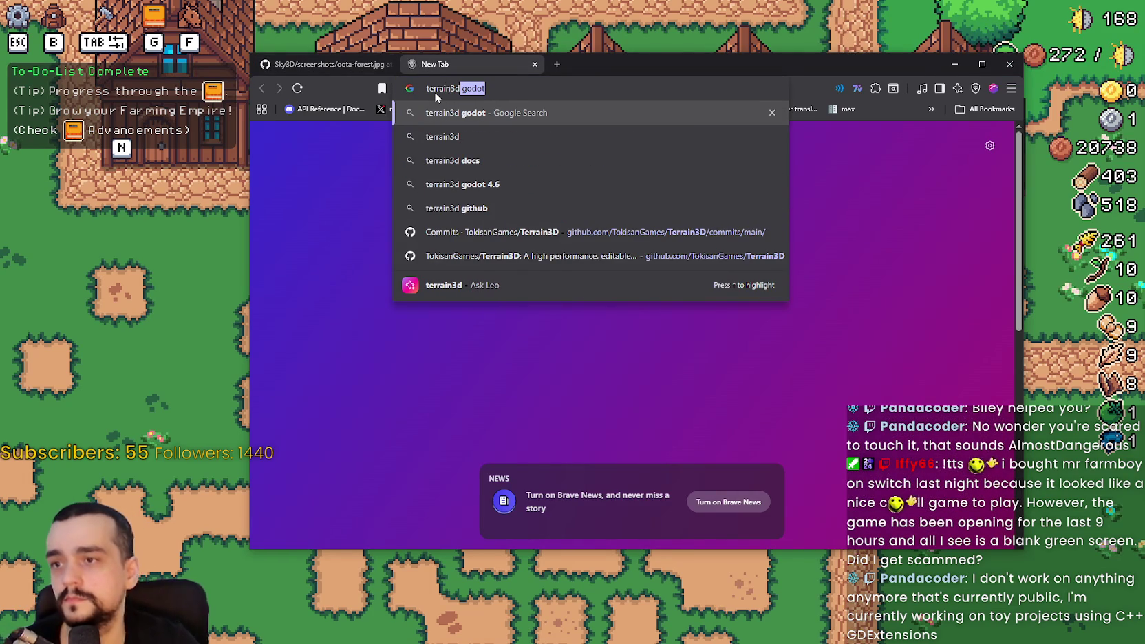
pyautogui.press('Down')
pyautogui.press('Down')
pyautogui.press('Down')
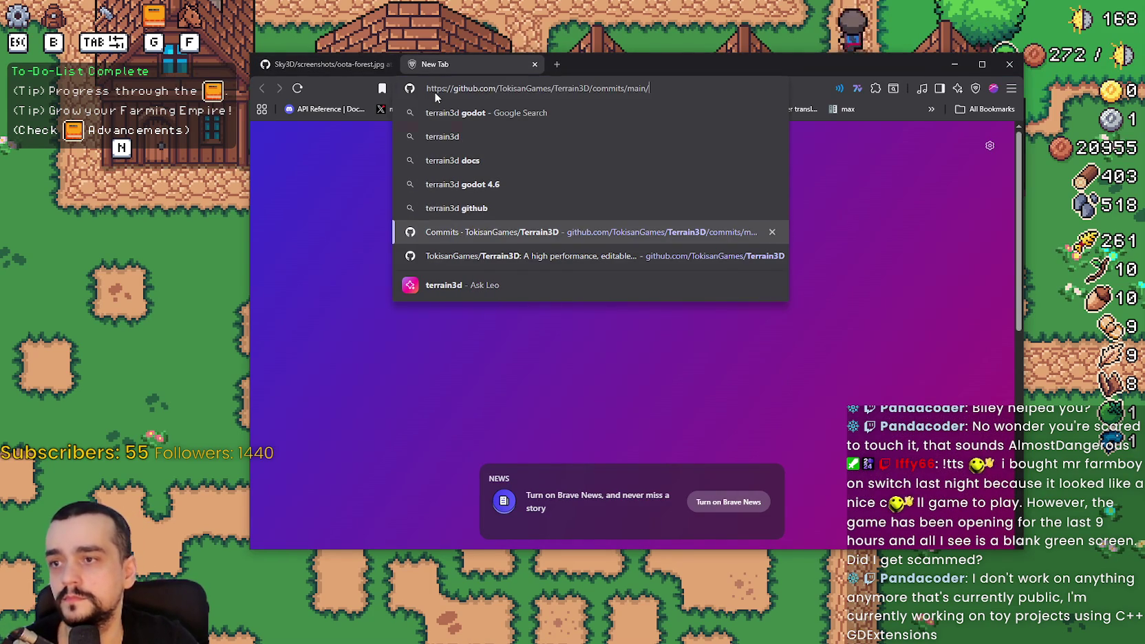
pyautogui.press('Return')
# - Return to the Sky3D forest image tab and scroll through it
pyautogui.click(364, 64)
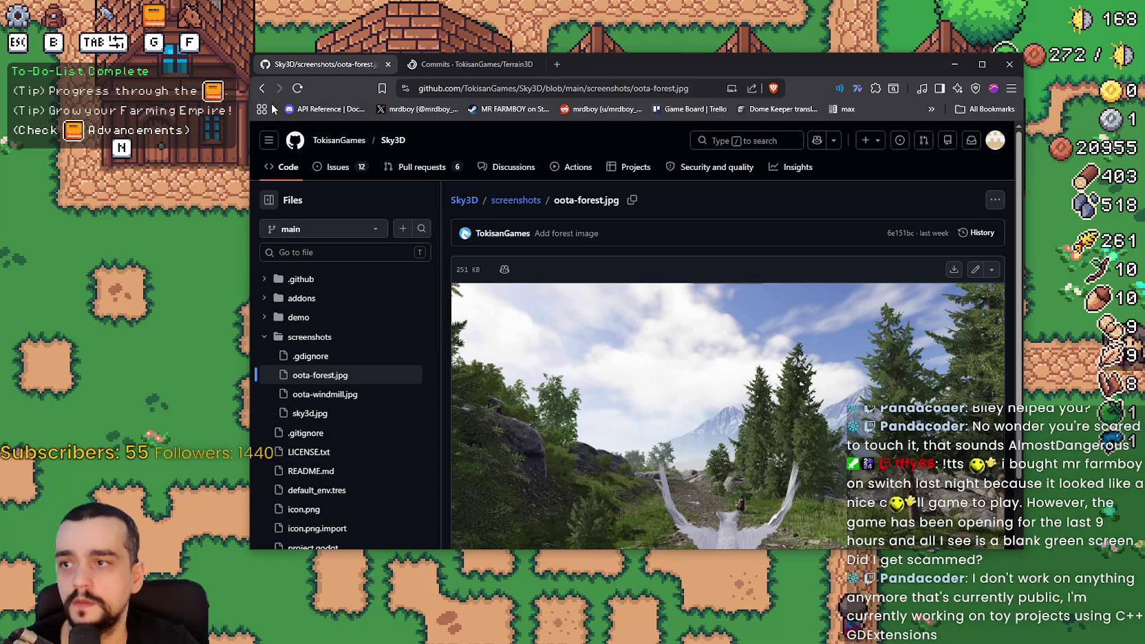
pyautogui.scroll(3, 673, 358)
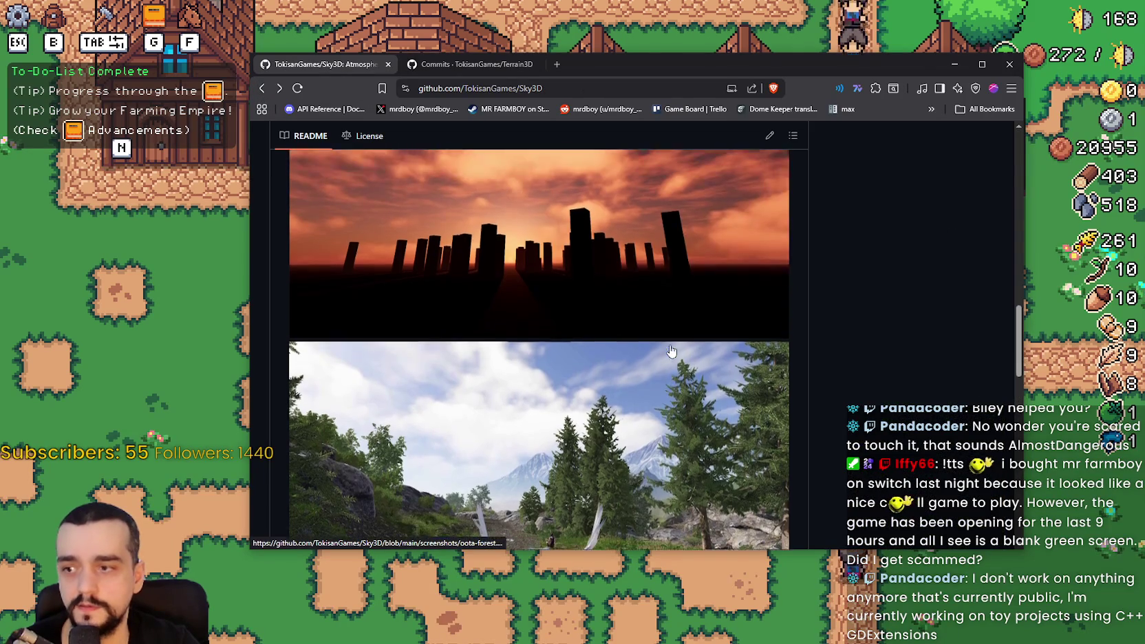
pyautogui.scroll(-8, 661, 344)
pyautogui.scroll(-3, 627, 334)
pyautogui.scroll(15, 614, 321)
pyautogui.scroll(3, 647, 346)
pyautogui.scroll(-2, 646, 346)
# - Open the Terrain3D repository's main page and scroll through it
pyautogui.hotkey('ctrl', 'Tab')
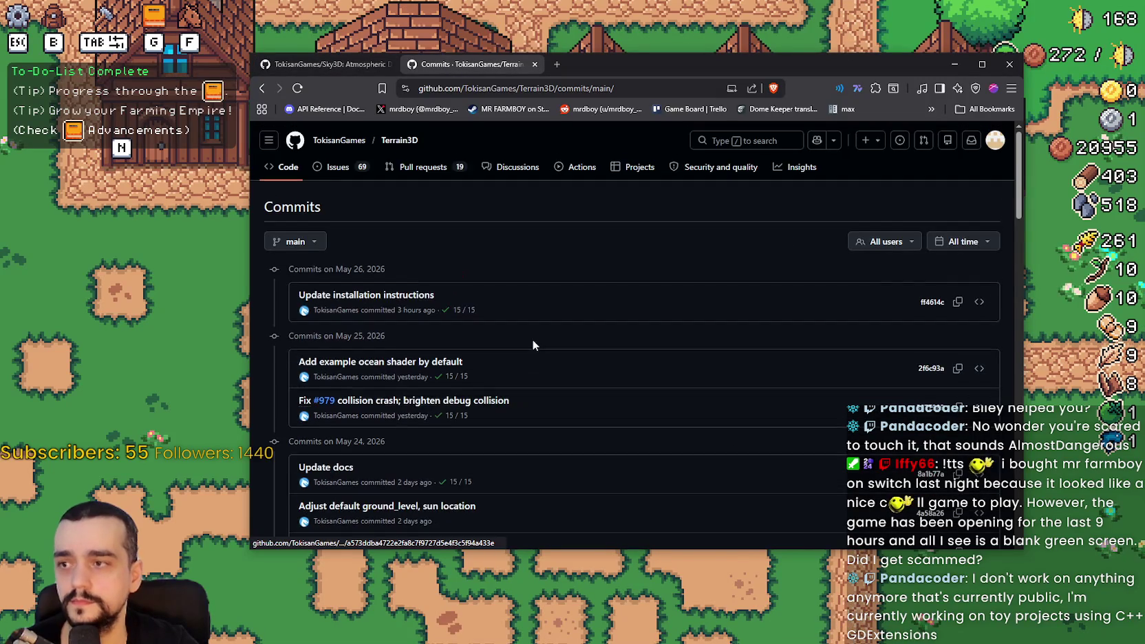
pyautogui.click(403, 142)
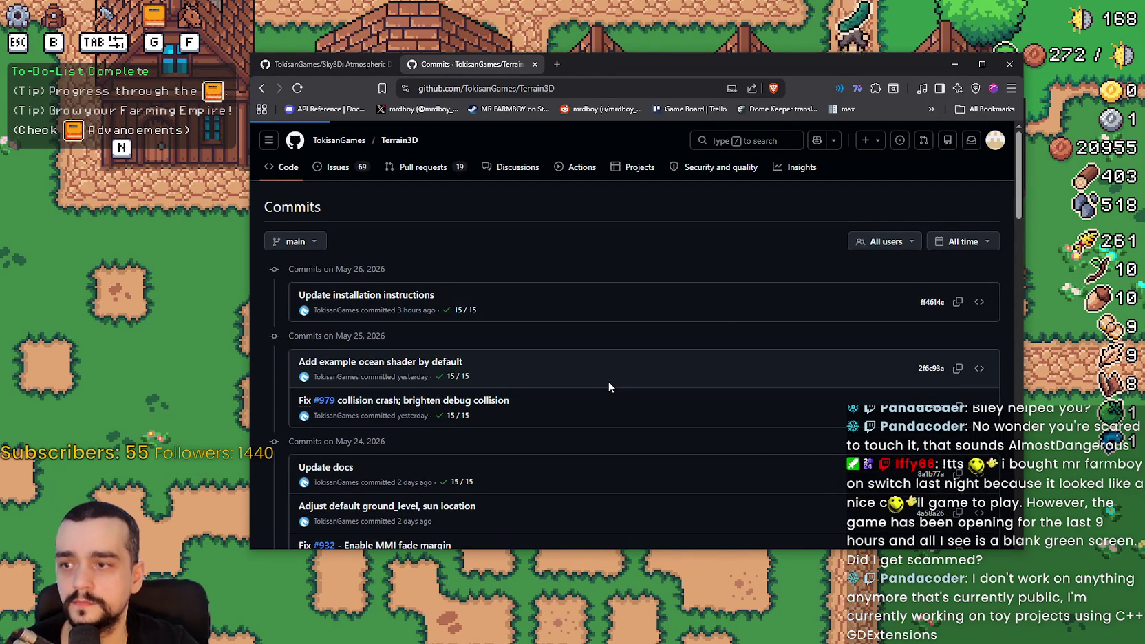
pyautogui.scroll(-3, 608, 380)
pyautogui.scroll(-10, 604, 381)
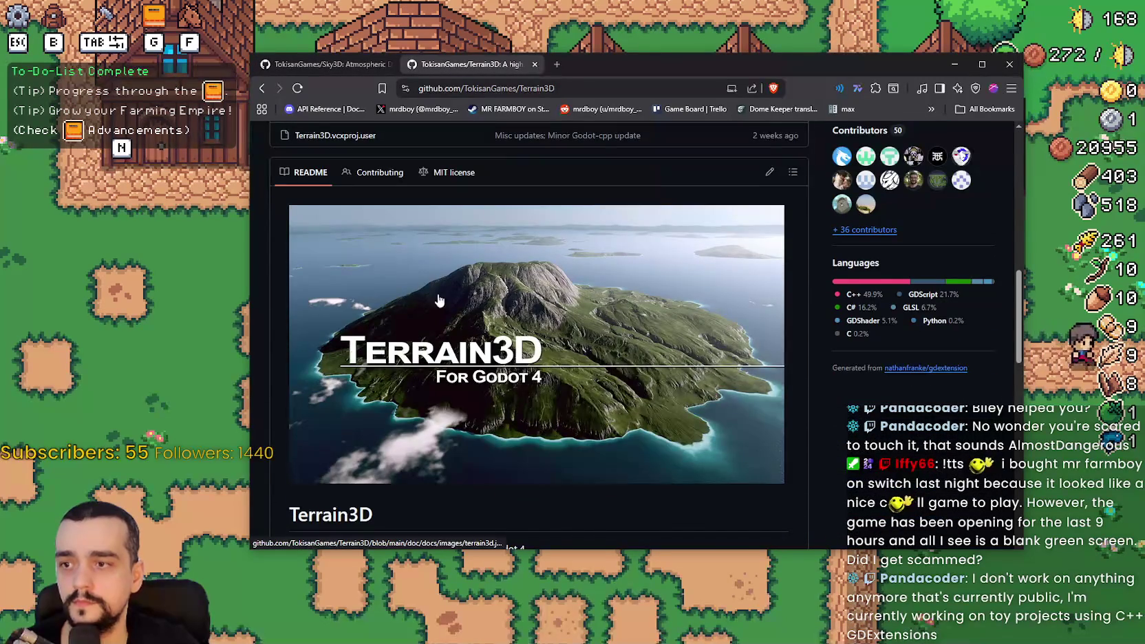
pyautogui.scroll(-3, 411, 288)
pyautogui.scroll(3, 612, 328)
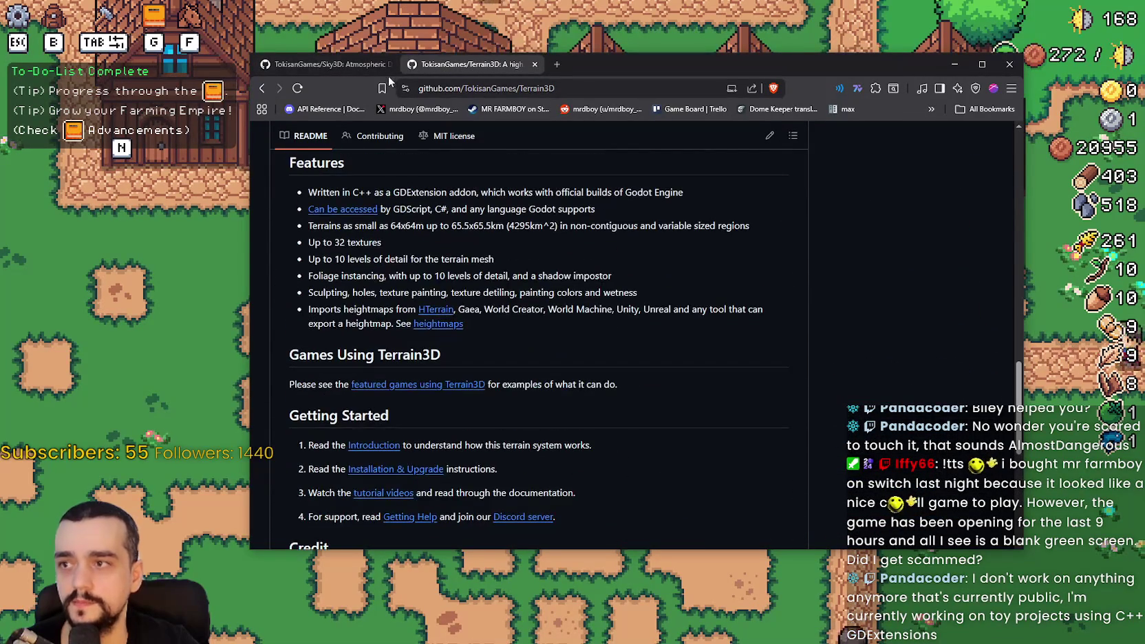
# - Flip back and forth between the Sky3D and Terrain3D tabs, then nudge the browser window right
pyautogui.click(361, 64)
pyautogui.click(454, 66)
pyautogui.click(363, 65)
pyautogui.click(441, 64)
pyautogui.click(358, 64)
pyautogui.click(461, 65)
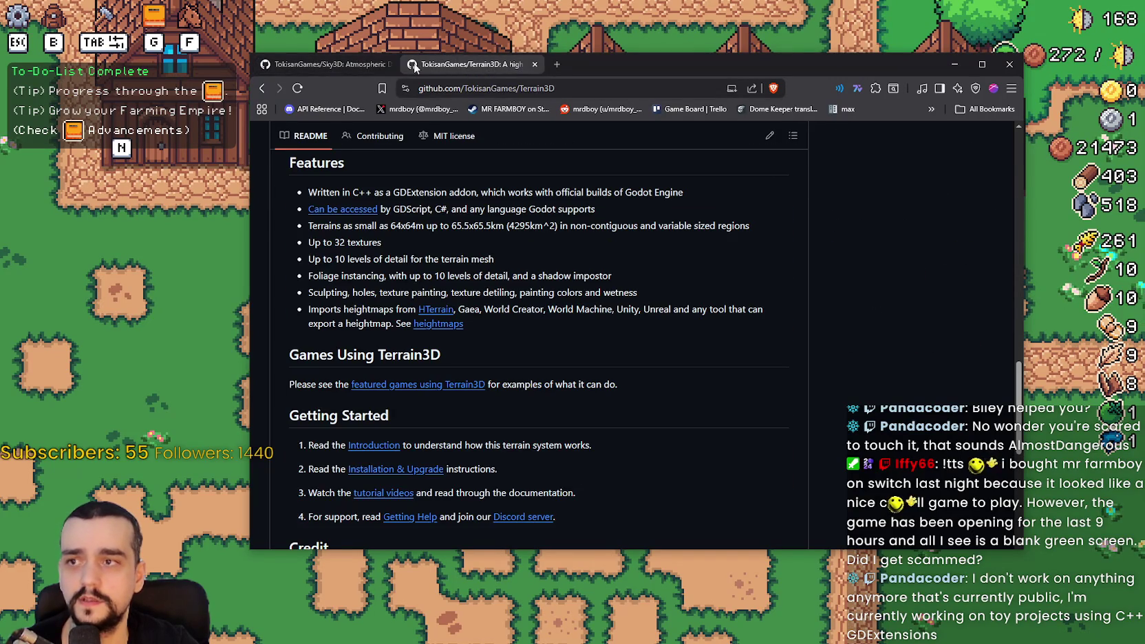
pyautogui.click(322, 63)
pyautogui.click(450, 65)
pyautogui.click(344, 64)
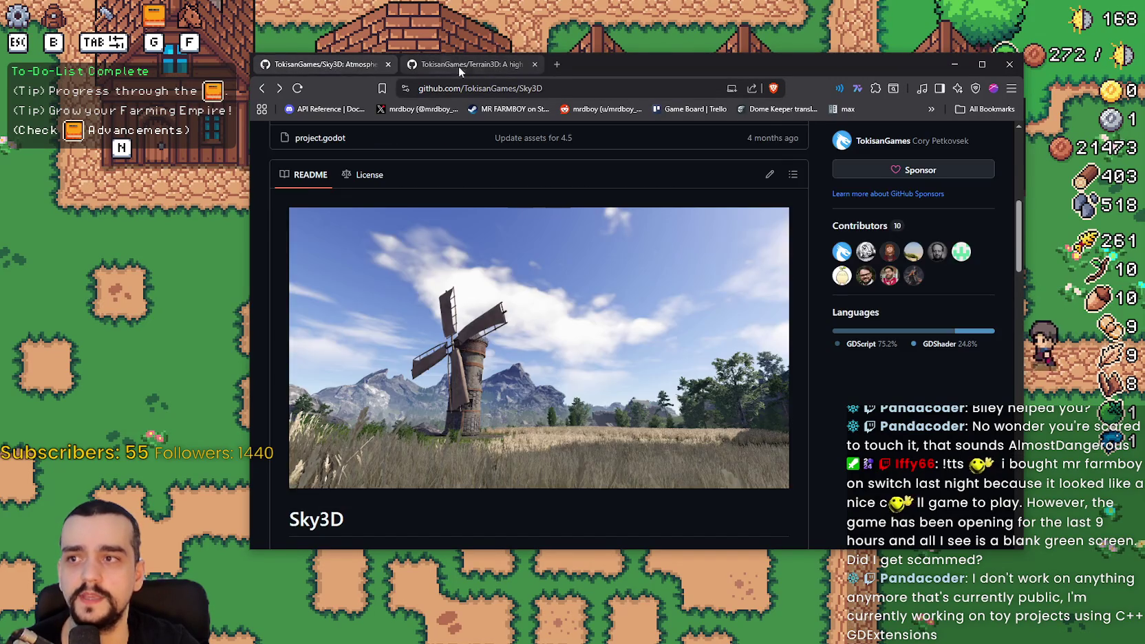
pyautogui.click(461, 67)
pyautogui.click(345, 65)
pyautogui.click(448, 65)
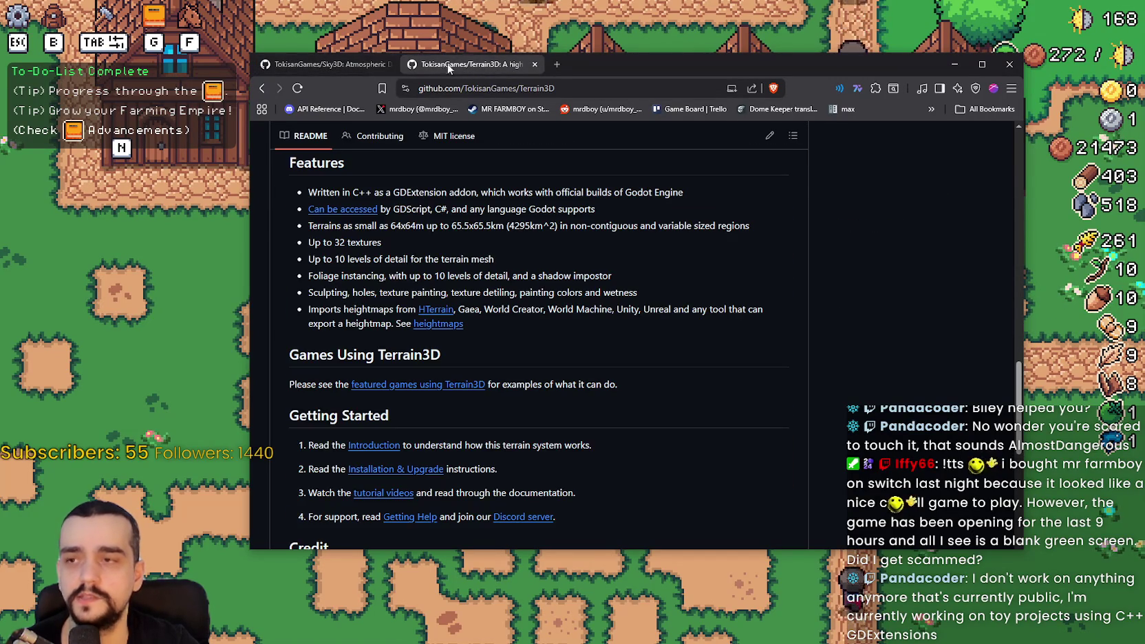
pyautogui.click(361, 65)
pyautogui.moveTo(616, 62); pyautogui.dragTo(726, 59)
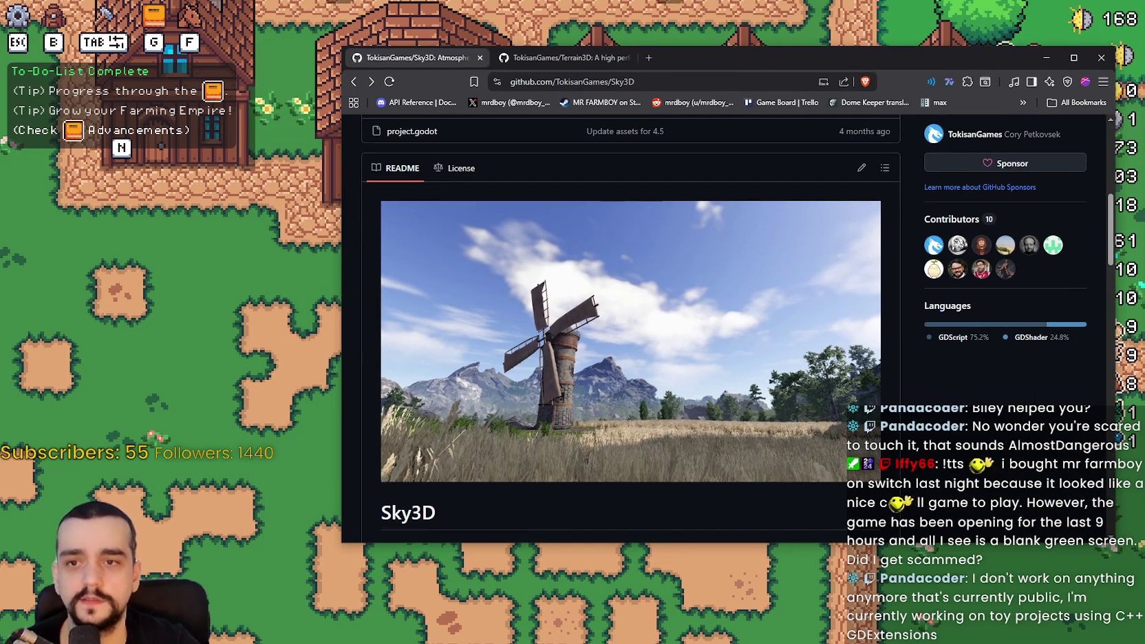
# - Scroll both repository tabs to the top and open the TokisanGames owner profile in a new tab
pyautogui.click(550, 58)
pyautogui.scroll(10, 688, 310)
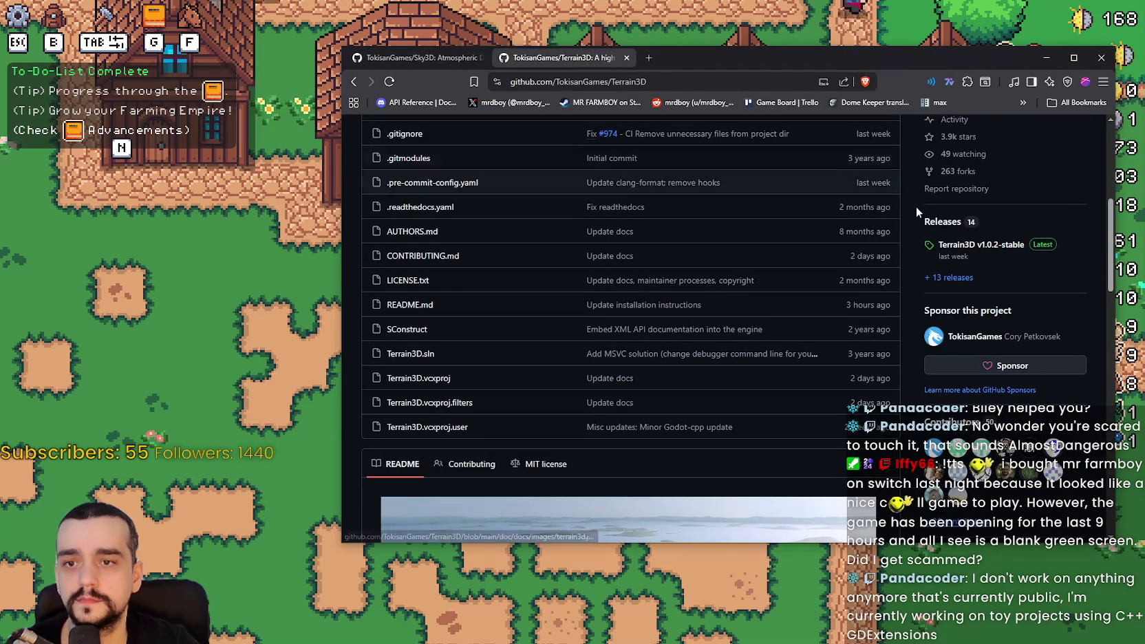
pyautogui.click(421, 56)
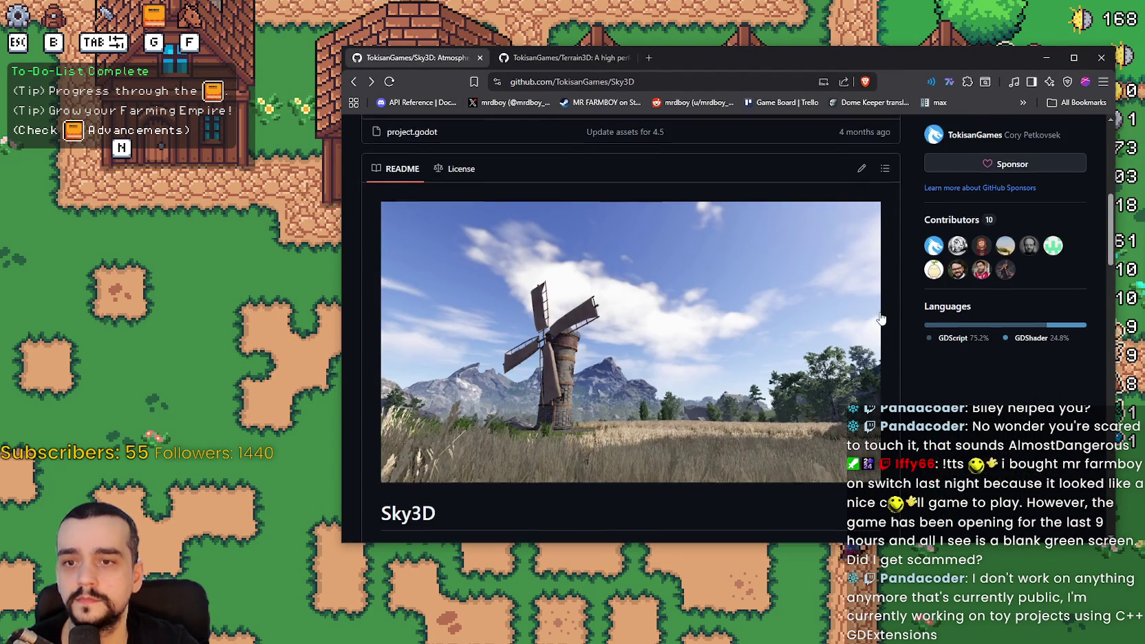
pyautogui.scroll(5, 875, 308)
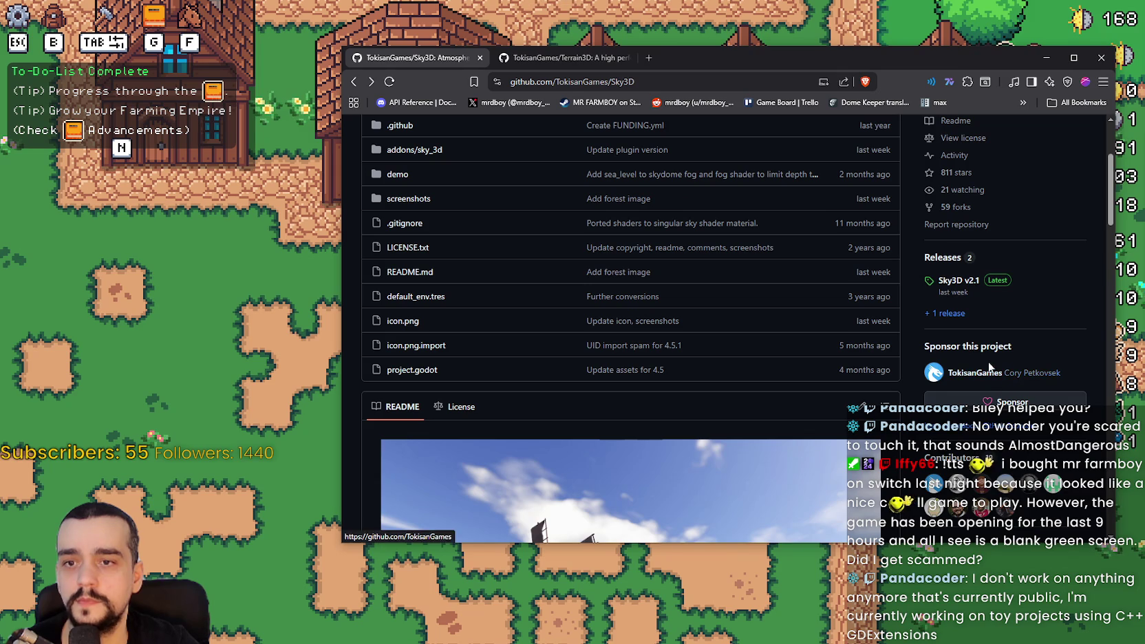
pyautogui.scroll(2, 945, 351)
pyautogui.scroll(2, 845, 283)
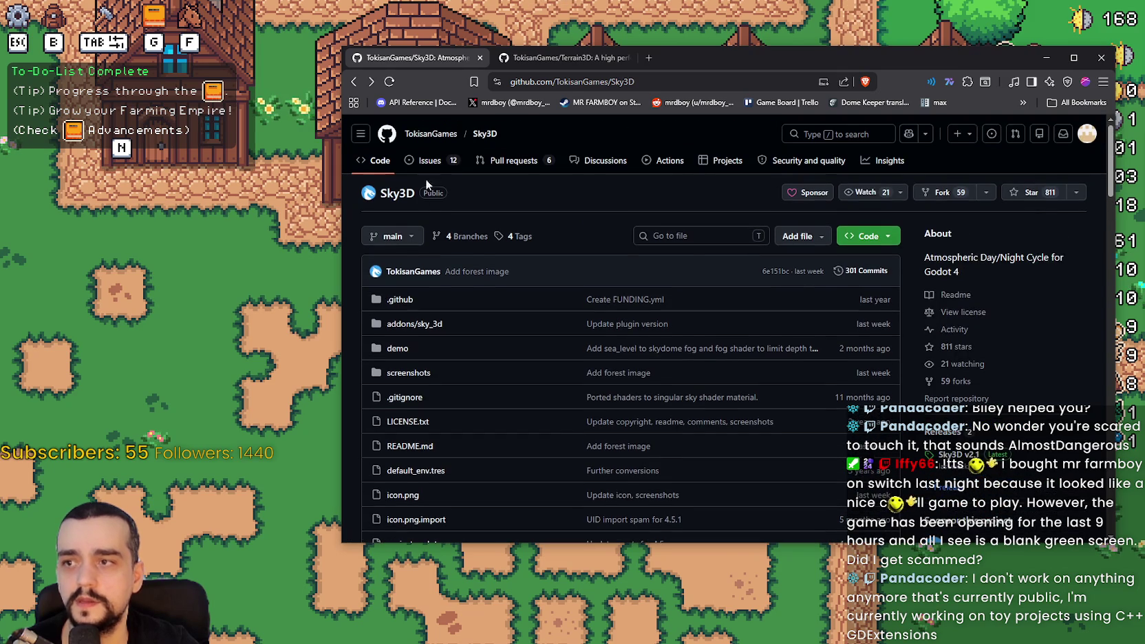
pyautogui.click(561, 59)
pyautogui.scroll(3, 531, 130)
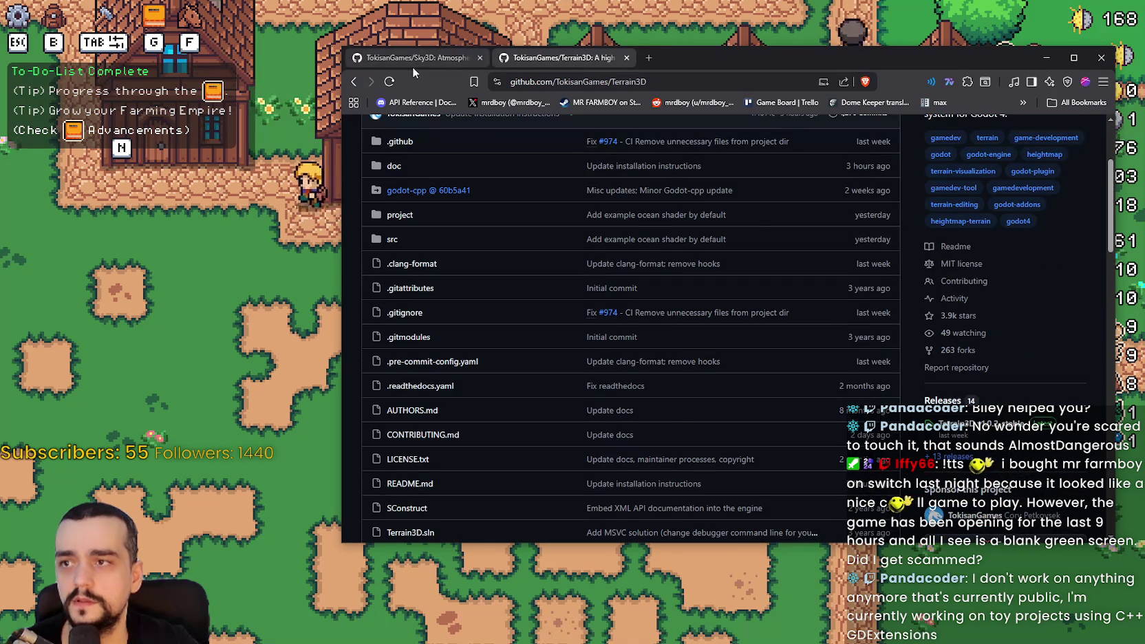
pyautogui.click(413, 60)
pyautogui.rightClick(447, 131)
pyautogui.click(465, 145)
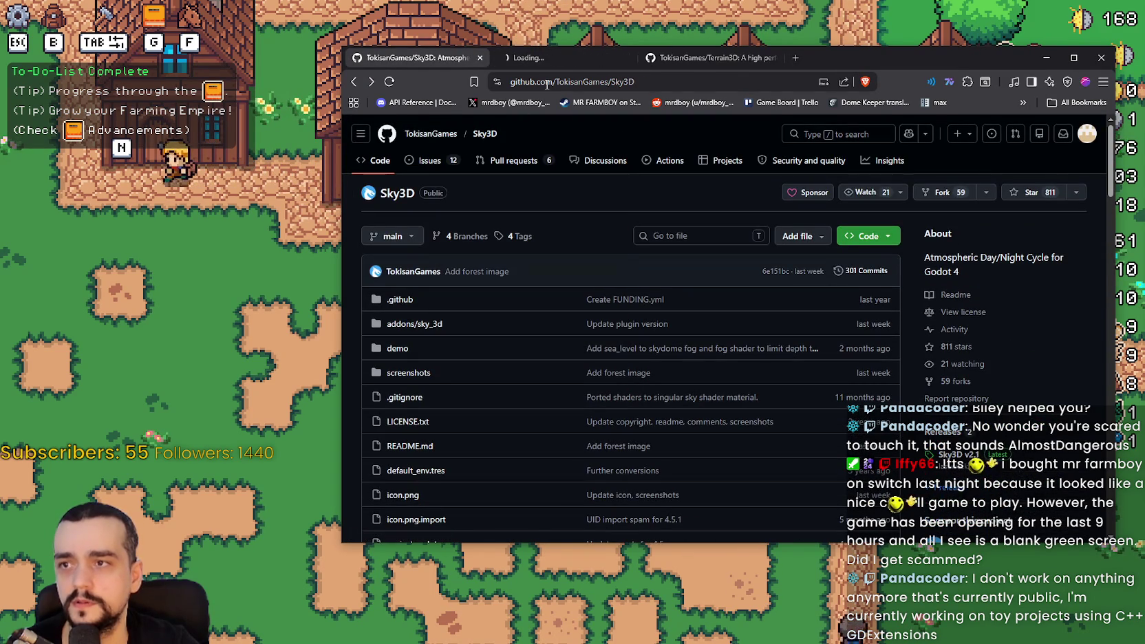
# - Move the TokisanGames profile tab first and open its tokisan.com Out of the Ashes link in a new tab
pyautogui.click(502, 61)
pyautogui.moveTo(502, 60); pyautogui.dragTo(413, 61)
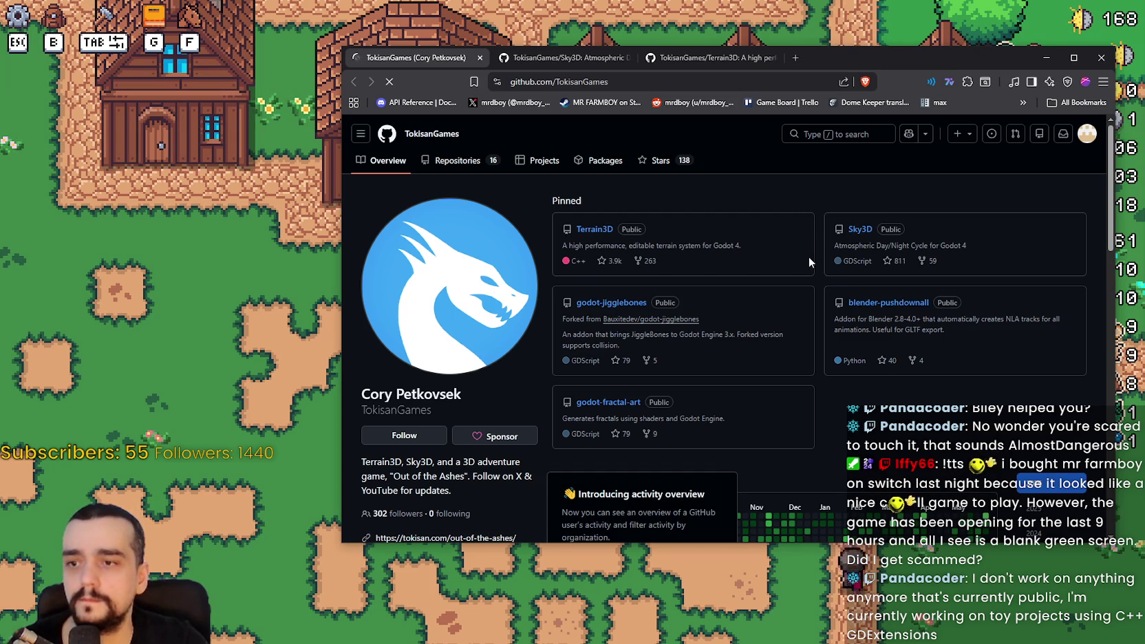
pyautogui.scroll(-1, 786, 239)
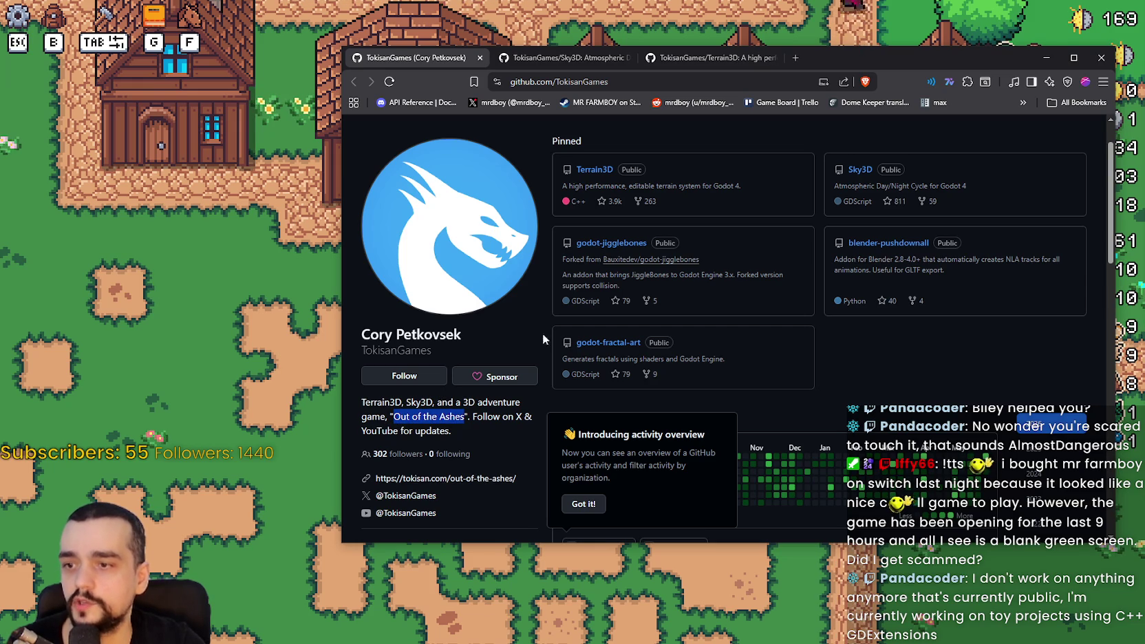
pyautogui.rightClick(486, 481)
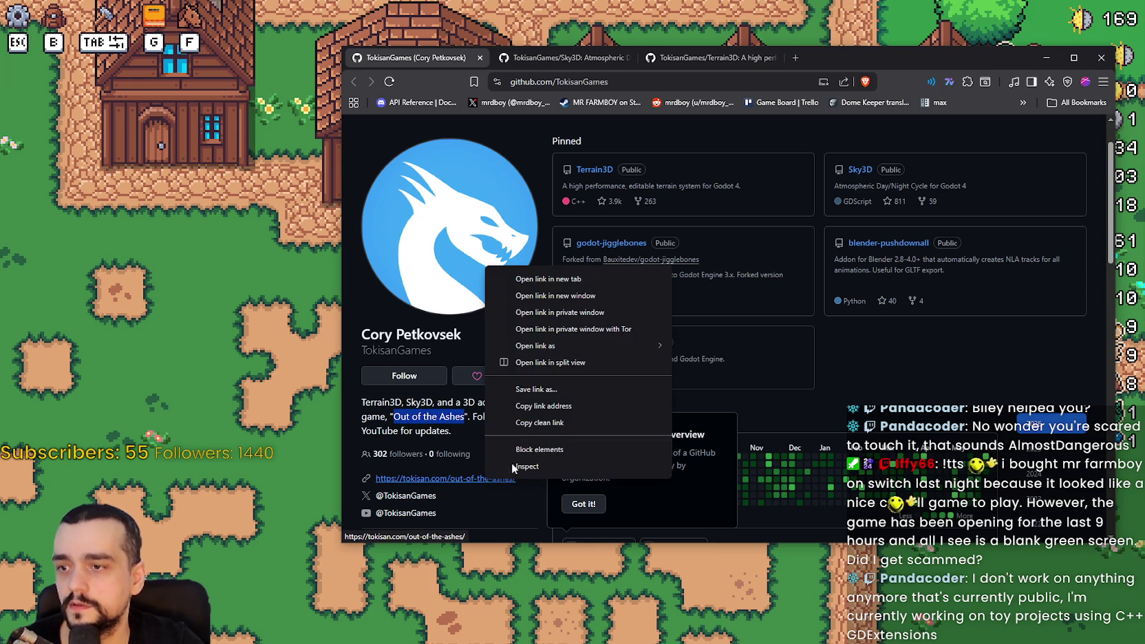
pyautogui.click(546, 279)
pyautogui.click(574, 59)
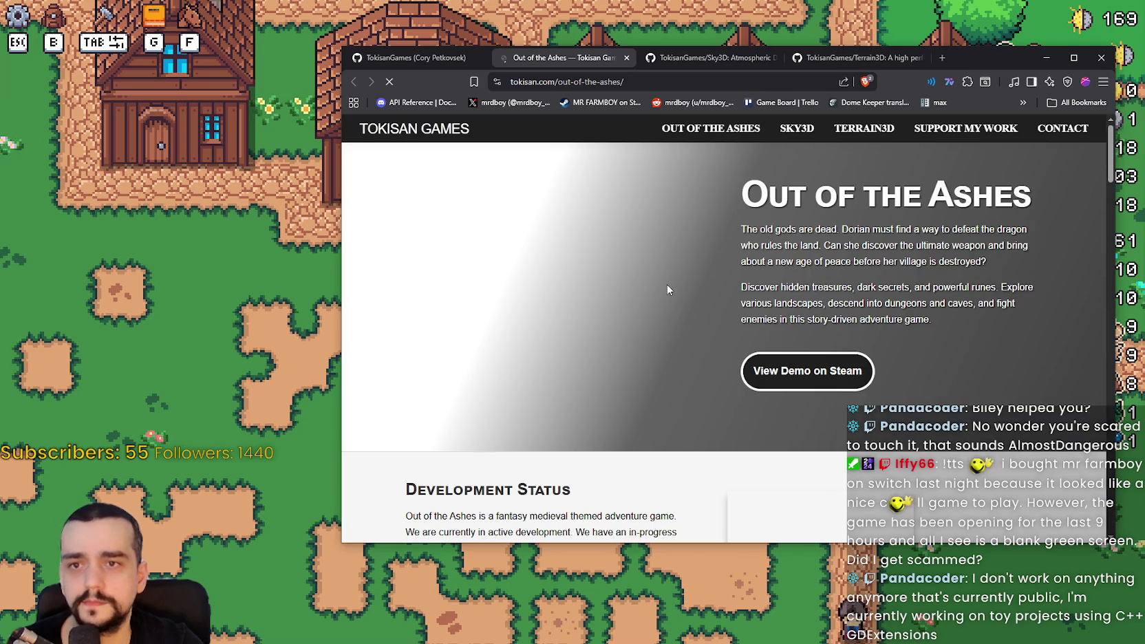
# - Scroll the Out of the Ashes page and open its Steam demo link in a new tab
pyautogui.scroll(-5, 668, 289)
pyautogui.scroll(3, 687, 323)
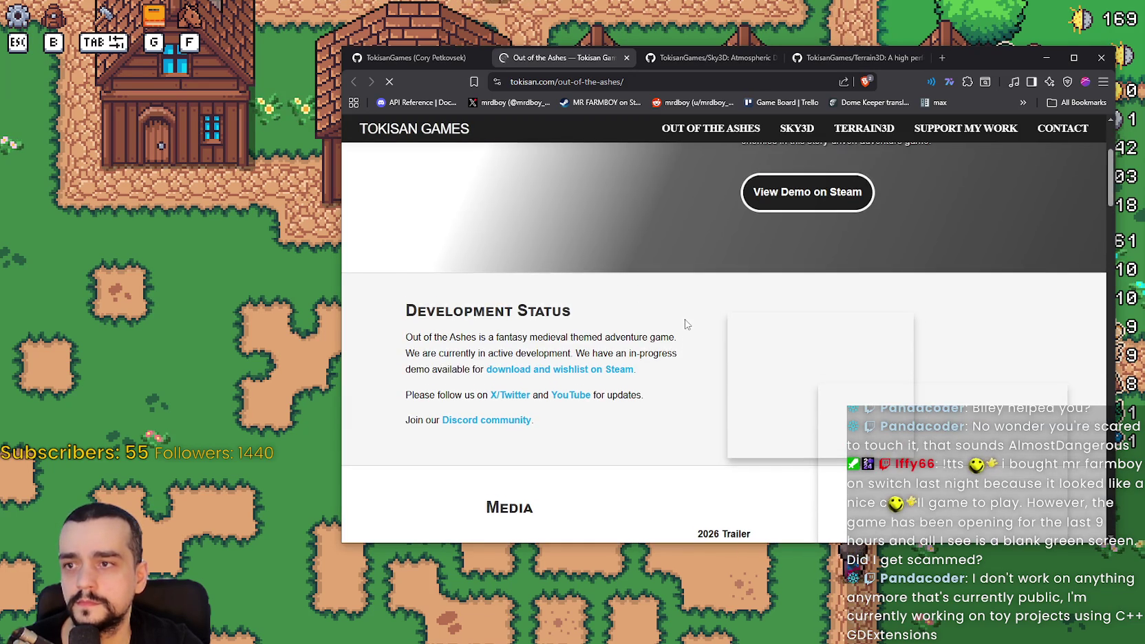
pyautogui.scroll(-3, 694, 349)
pyautogui.rightClick(599, 191)
pyautogui.click(619, 201)
# - Browse the game page's development pictures, enlarge one, then view the Steam demo tab
pyautogui.scroll(3, 672, 285)
pyautogui.scroll(3, 673, 278)
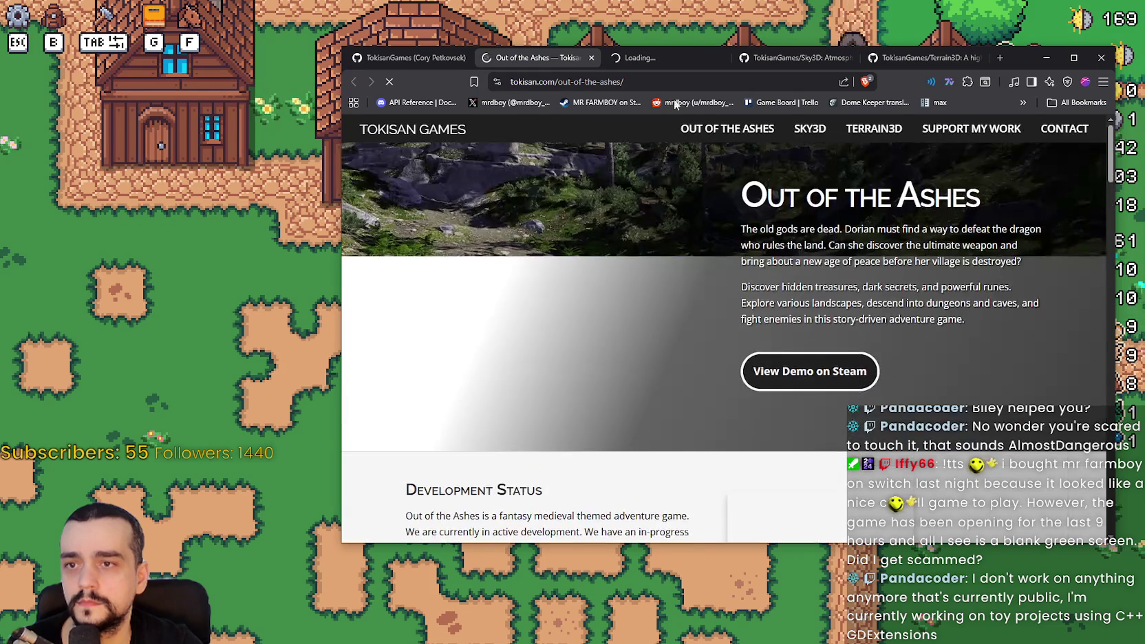
pyautogui.scroll(-9, 661, 268)
pyautogui.scroll(2, 649, 245)
pyautogui.scroll(7, 637, 233)
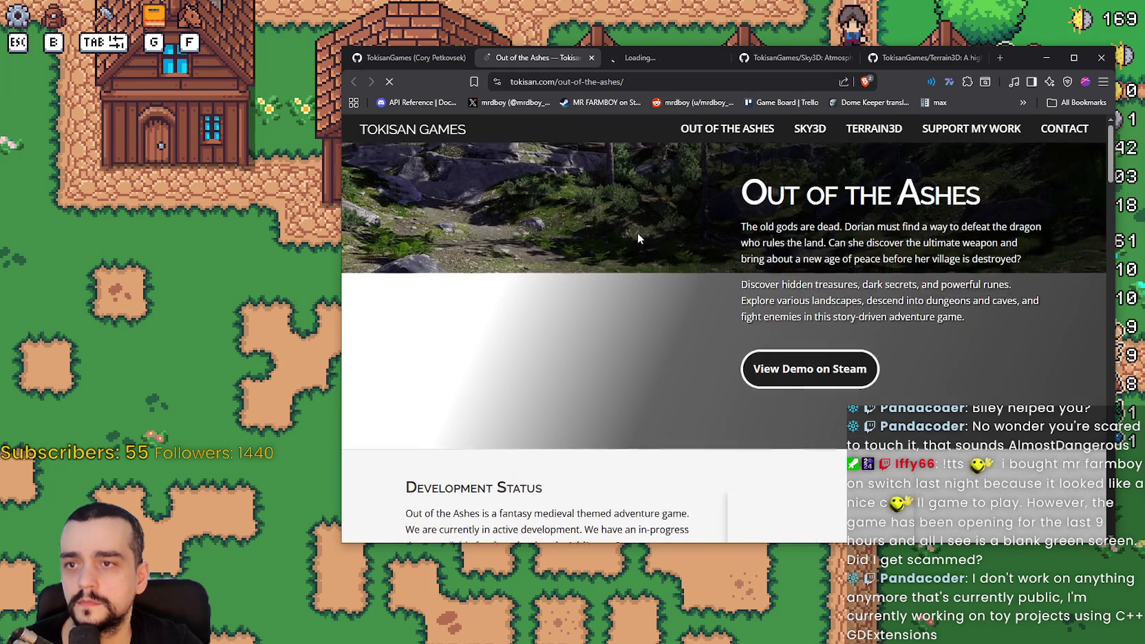
pyautogui.click(654, 58)
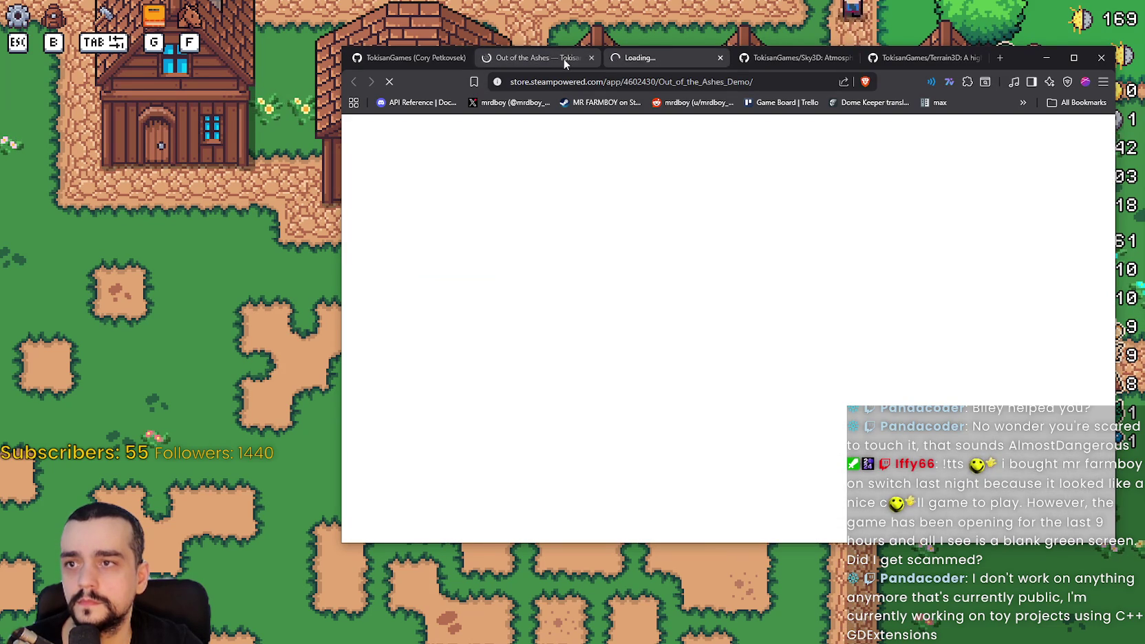
pyautogui.click(541, 58)
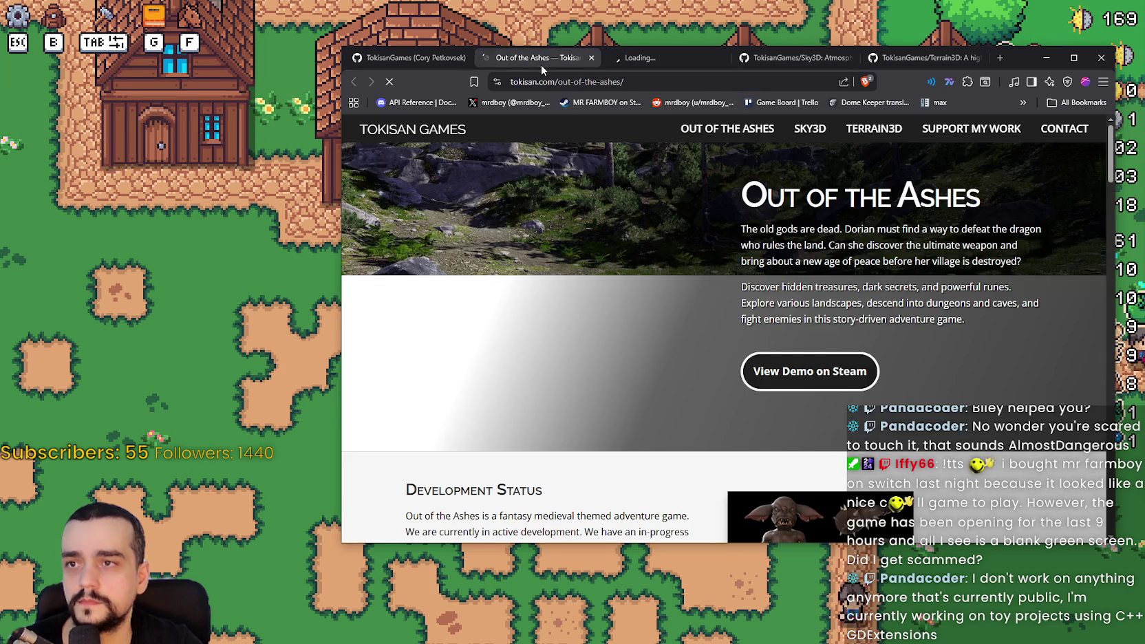
pyautogui.scroll(-4, 647, 313)
pyautogui.scroll(-8, 647, 323)
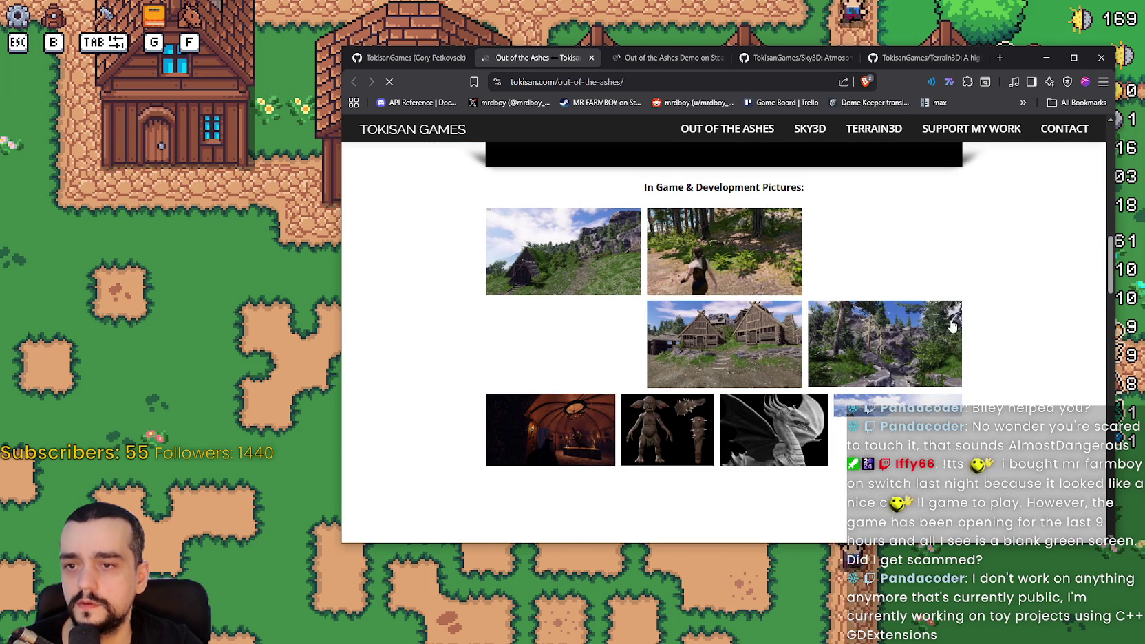
pyautogui.click(716, 264)
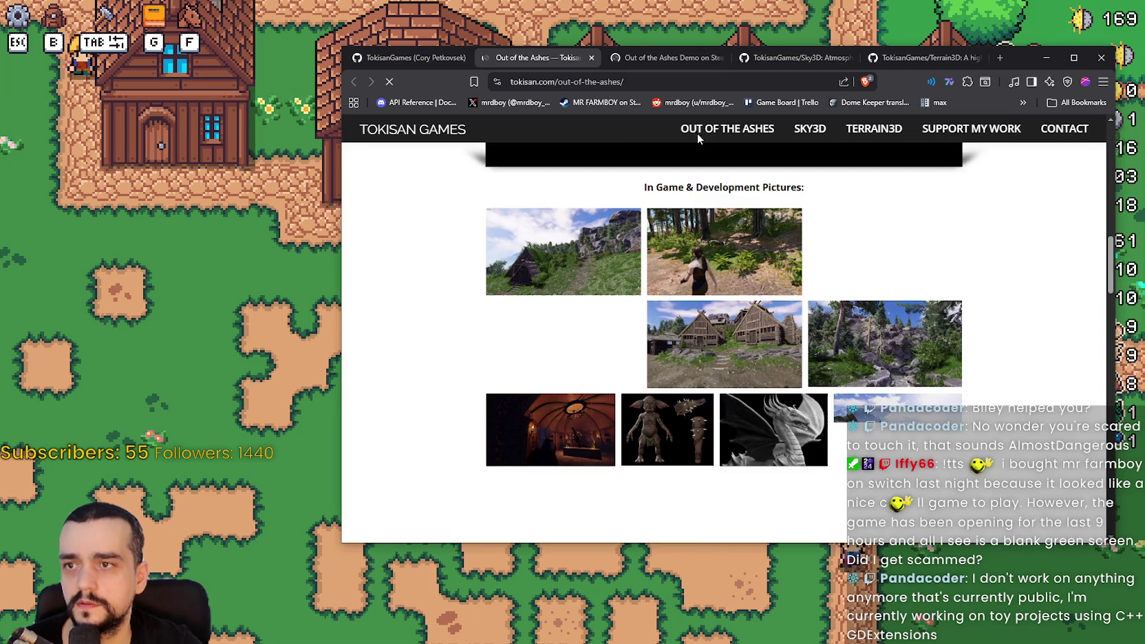
pyautogui.click(709, 57)
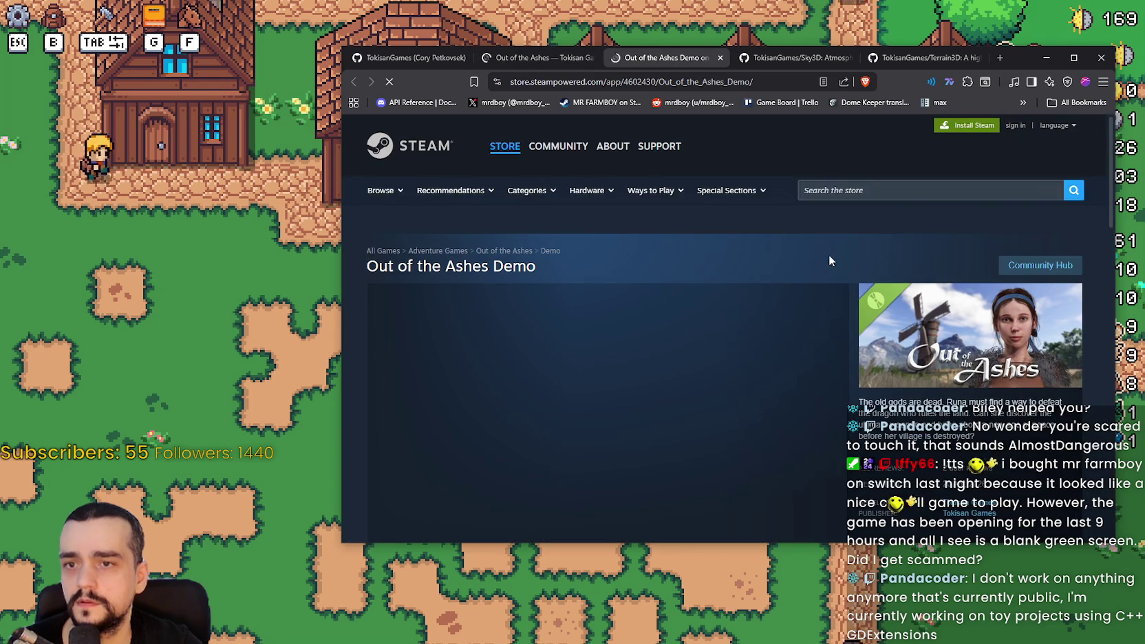
# - Dismiss the site permission request and browse the demo's screenshots and store page
pyautogui.scroll(-3, 813, 290)
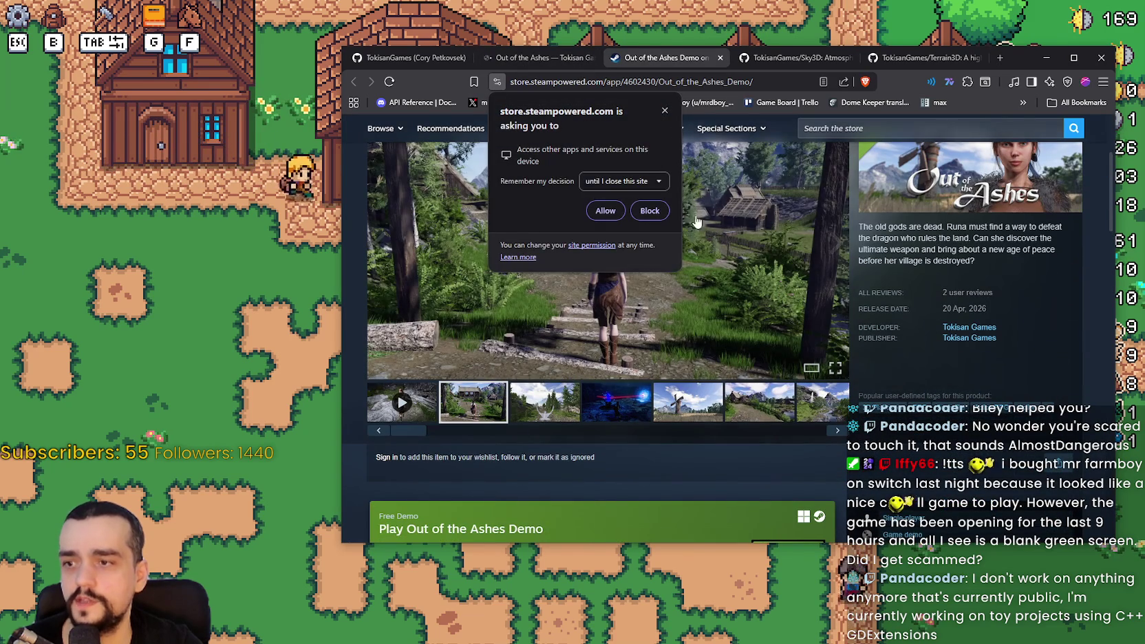
pyautogui.click(664, 112)
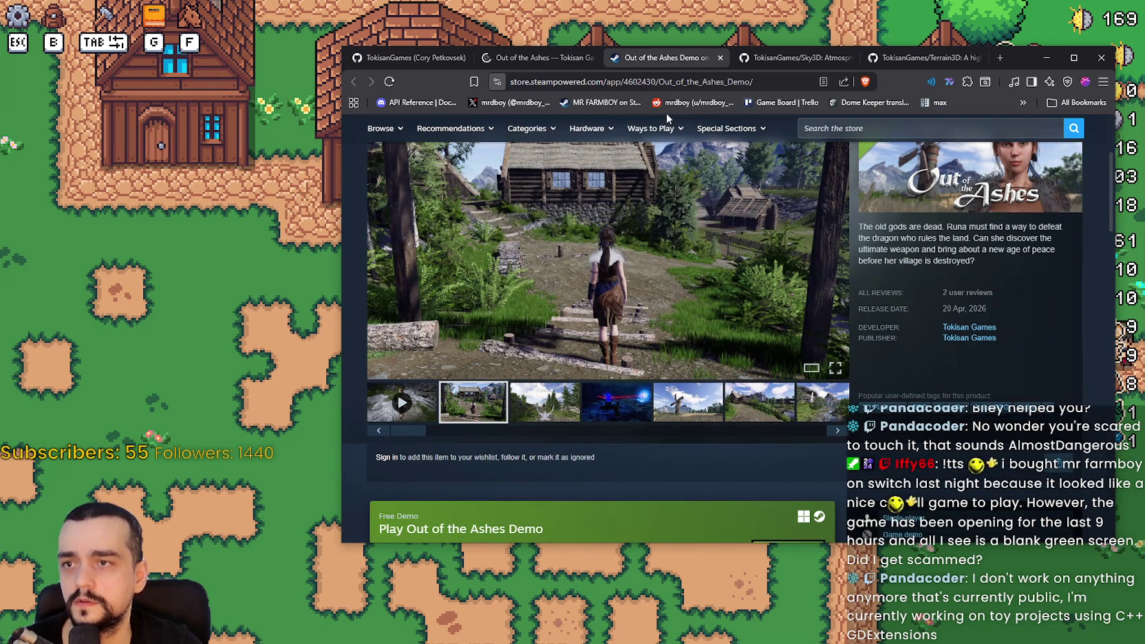
pyautogui.click(568, 406)
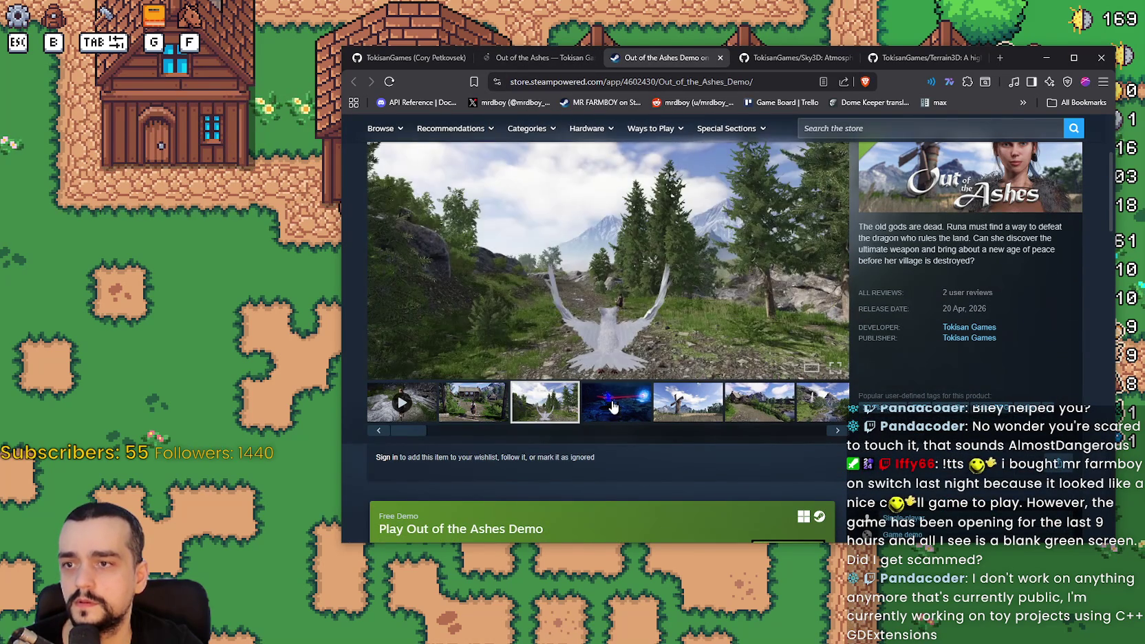
pyautogui.click(610, 408)
pyautogui.scroll(-6, 636, 414)
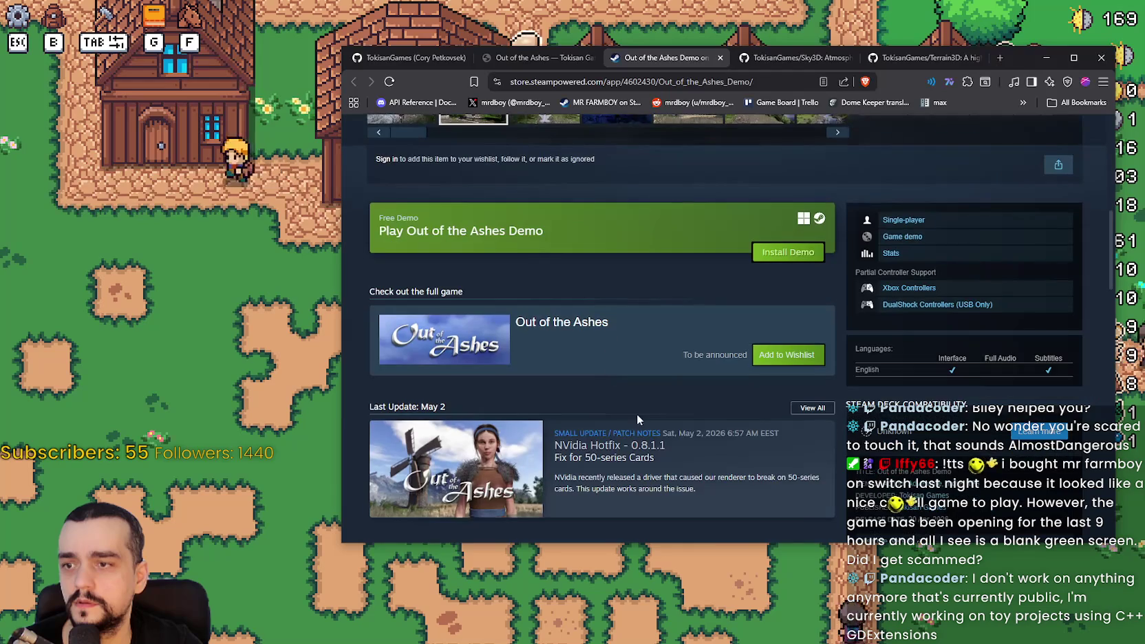
pyautogui.scroll(8, 631, 393)
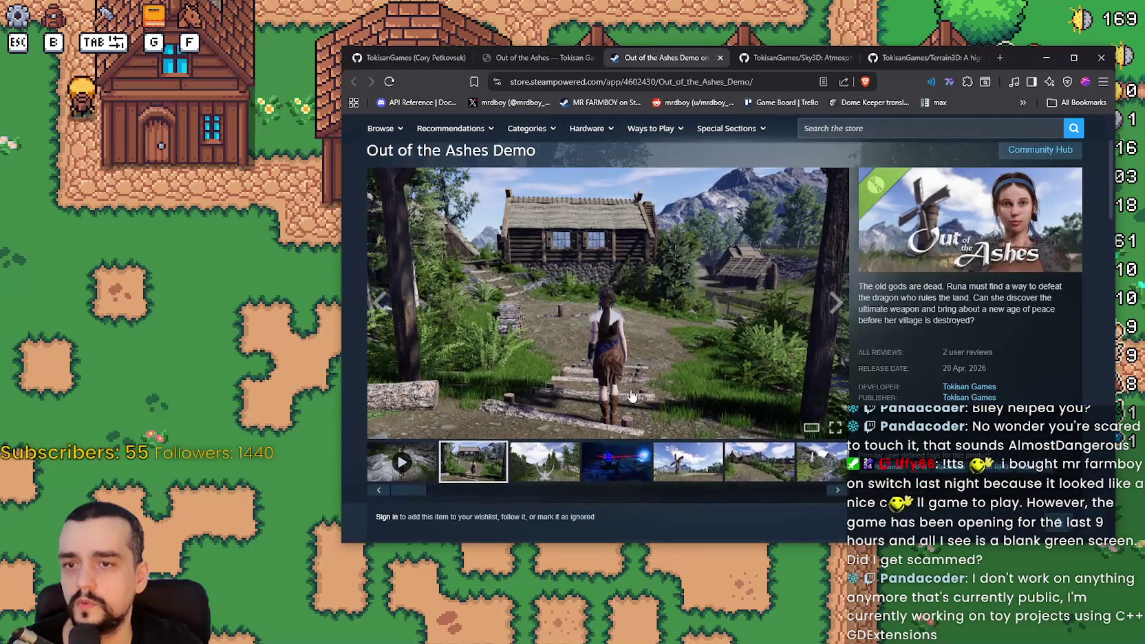
pyautogui.scroll(-6, 634, 398)
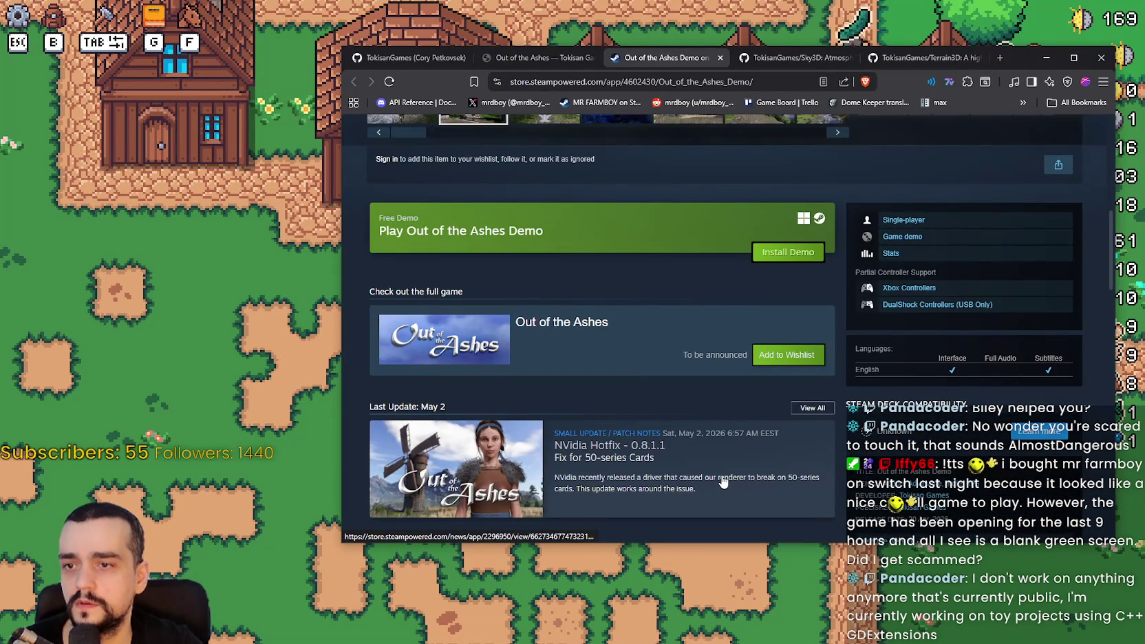
pyautogui.scroll(-3, 719, 477)
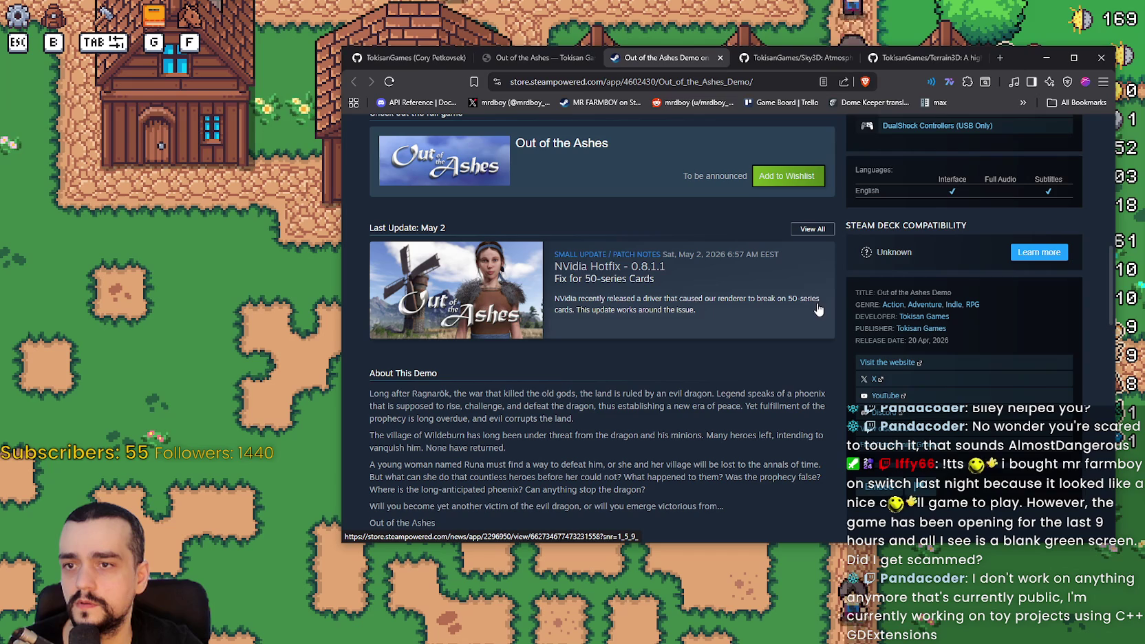
pyautogui.scroll(-5, 661, 355)
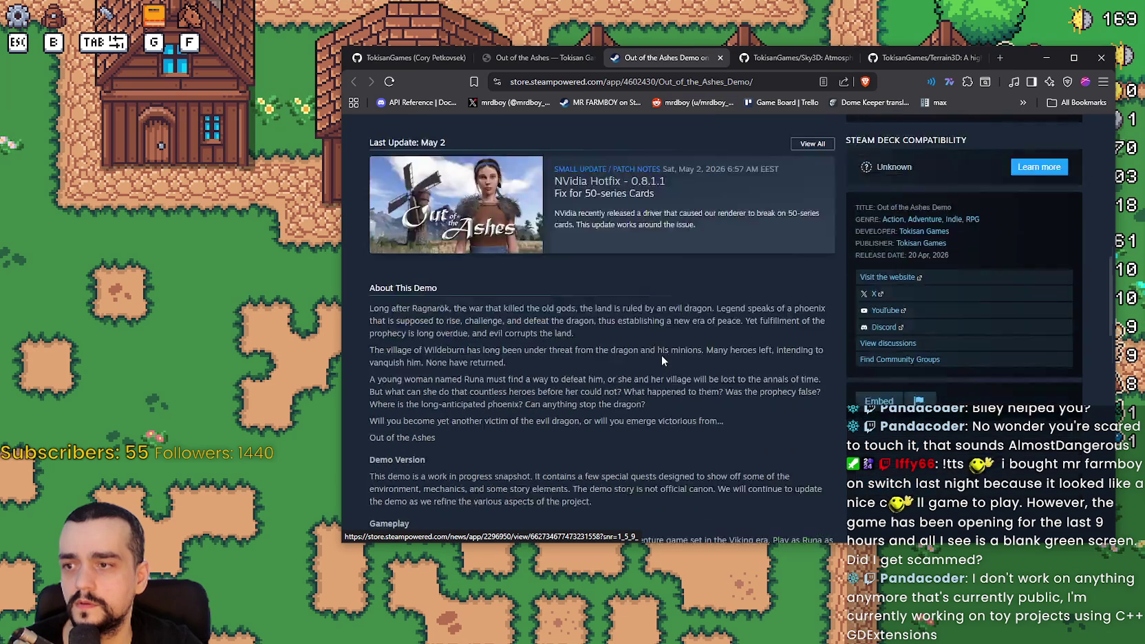
pyautogui.scroll(10, 661, 357)
pyautogui.scroll(3, 661, 358)
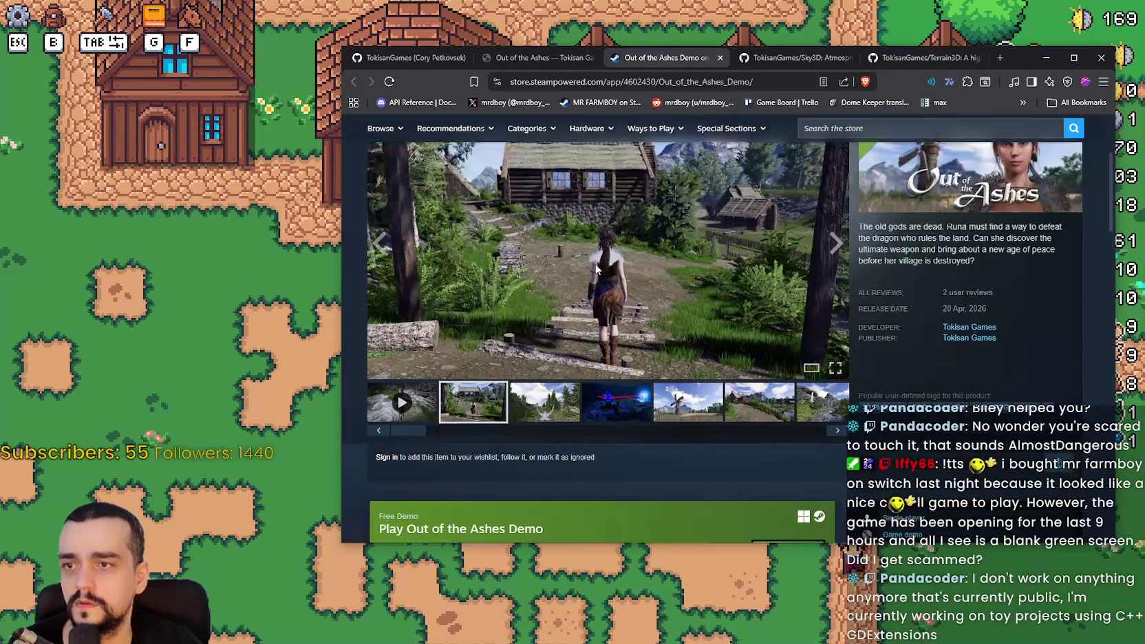
# - Step through the enlarged screenshot viewer to the cabin shot, then close it
pyautogui.click(660, 331)
pyautogui.click(1039, 338)
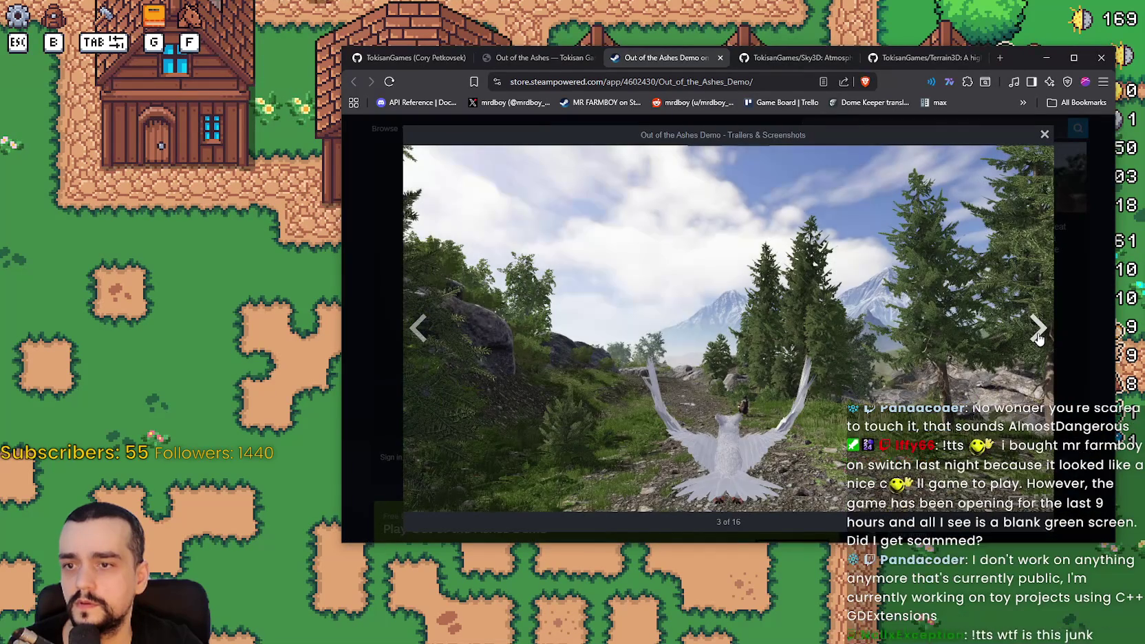
pyautogui.click(1039, 338)
pyautogui.click(1040, 329)
pyautogui.click(1040, 329)
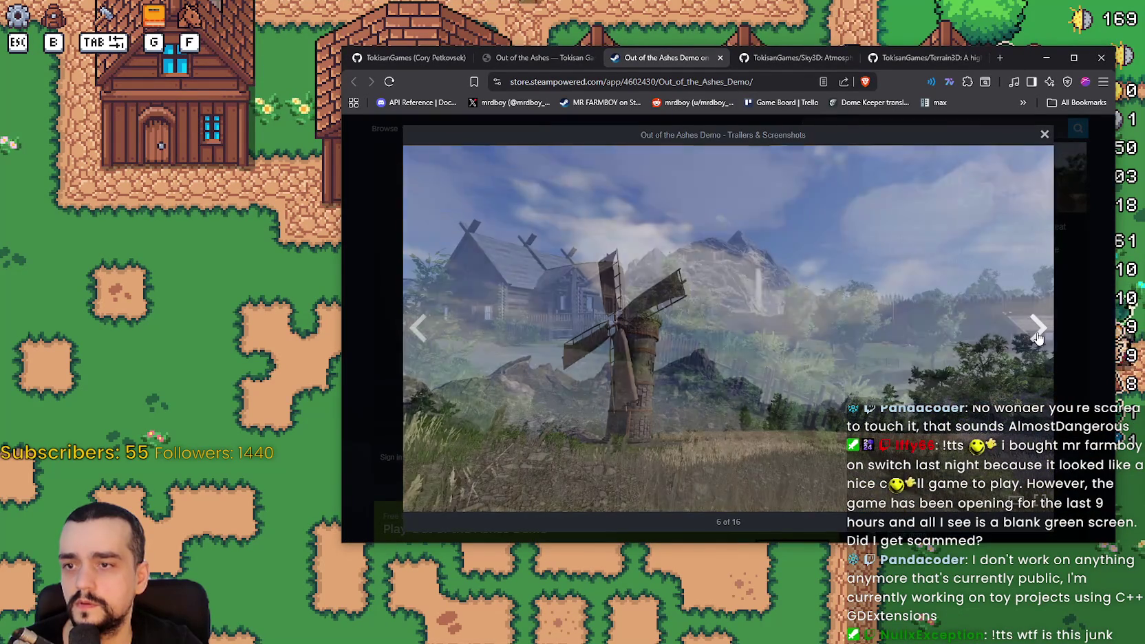
pyautogui.click(1039, 329)
pyautogui.click(1040, 330)
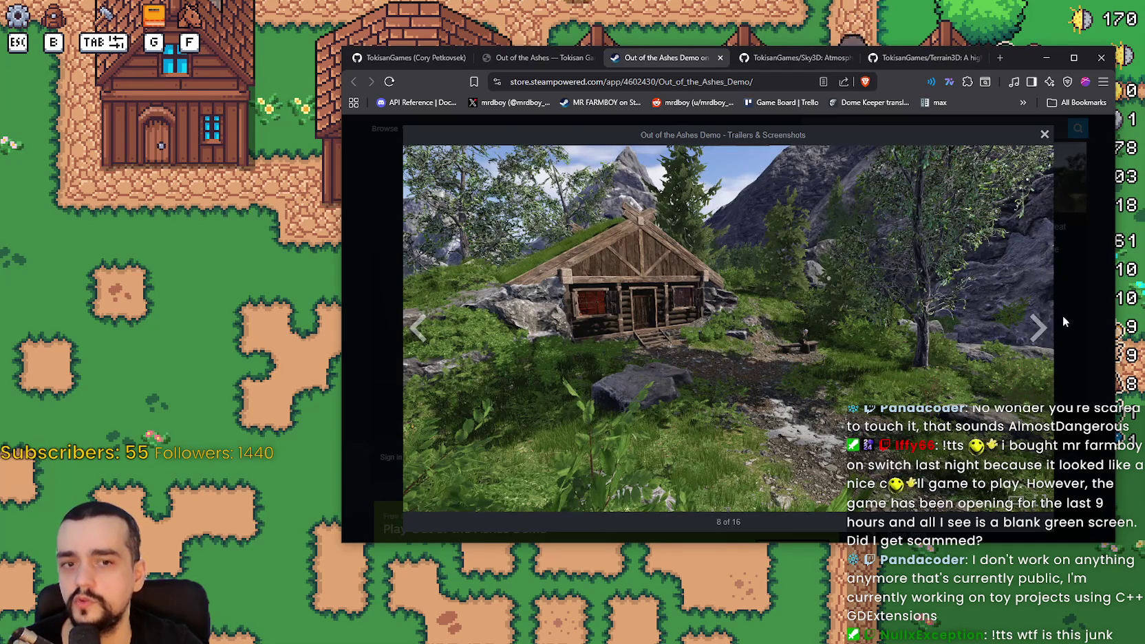
pyautogui.click(1063, 321)
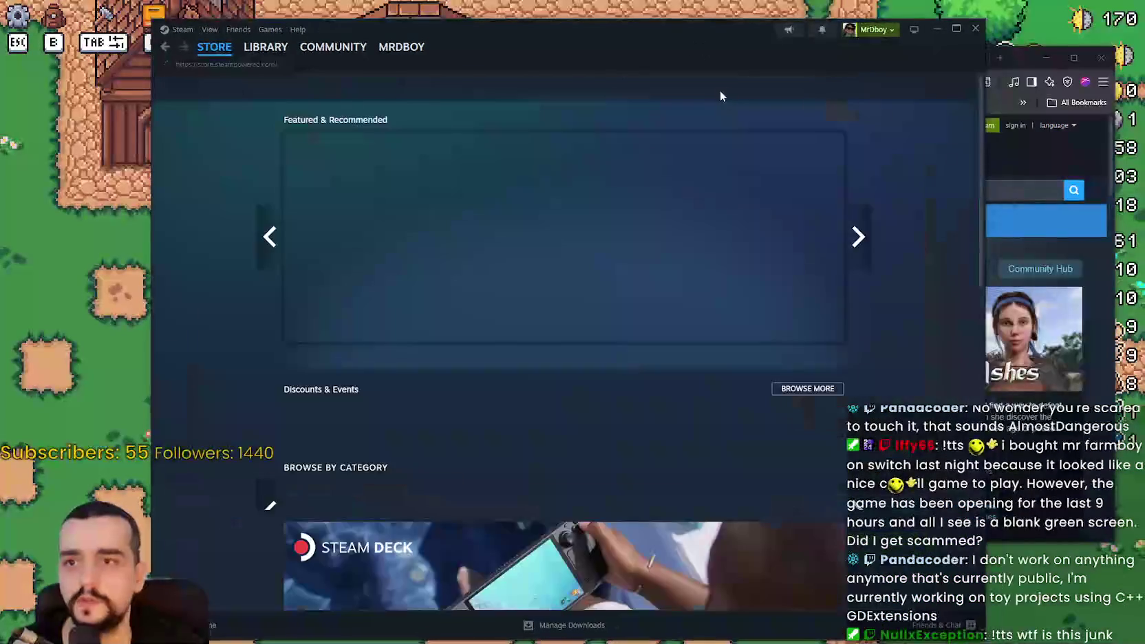
# - Search the Steam store for Out of the Ashes and install the demo to Local Drive (D:)
pyautogui.click(712, 88)
pyautogui.write('Out of the Ashes')
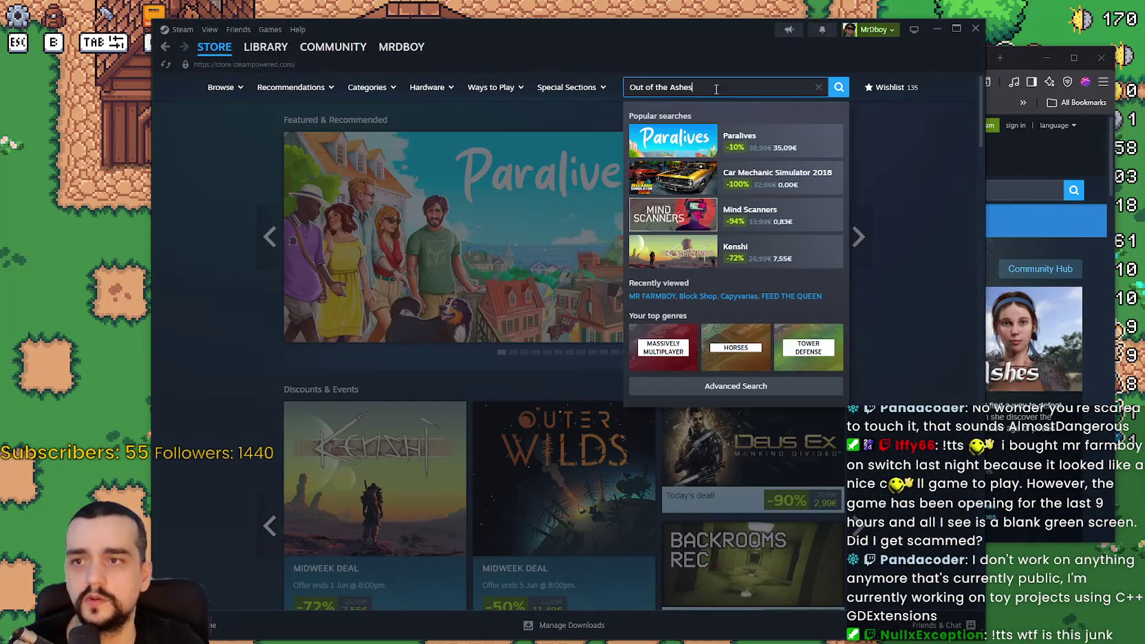
pyautogui.click(767, 178)
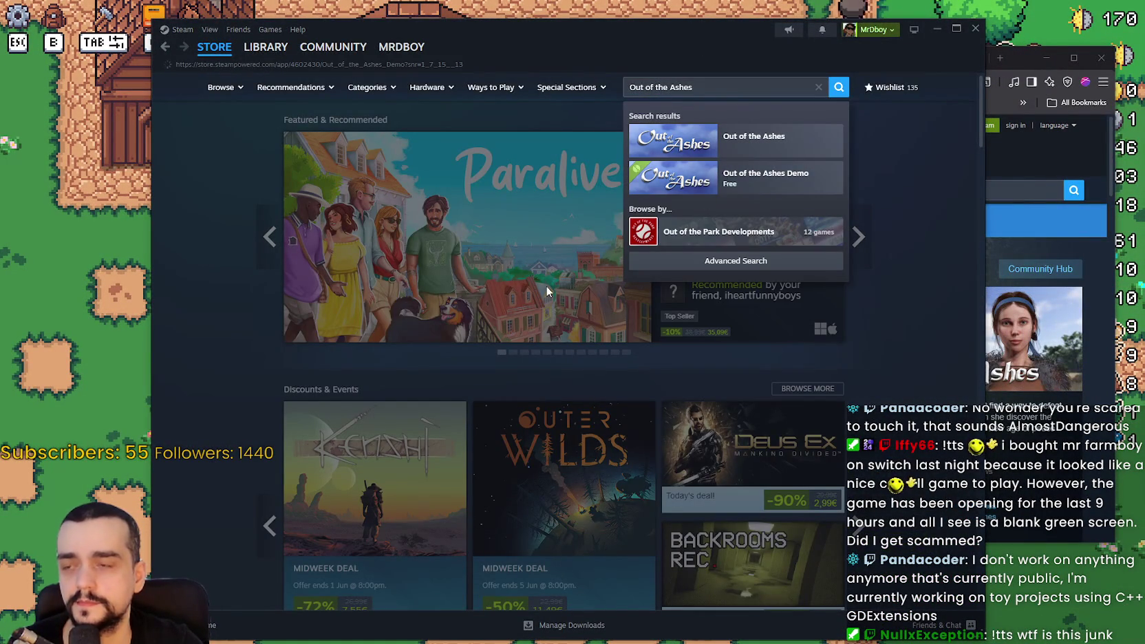
pyautogui.scroll(-2, 357, 486)
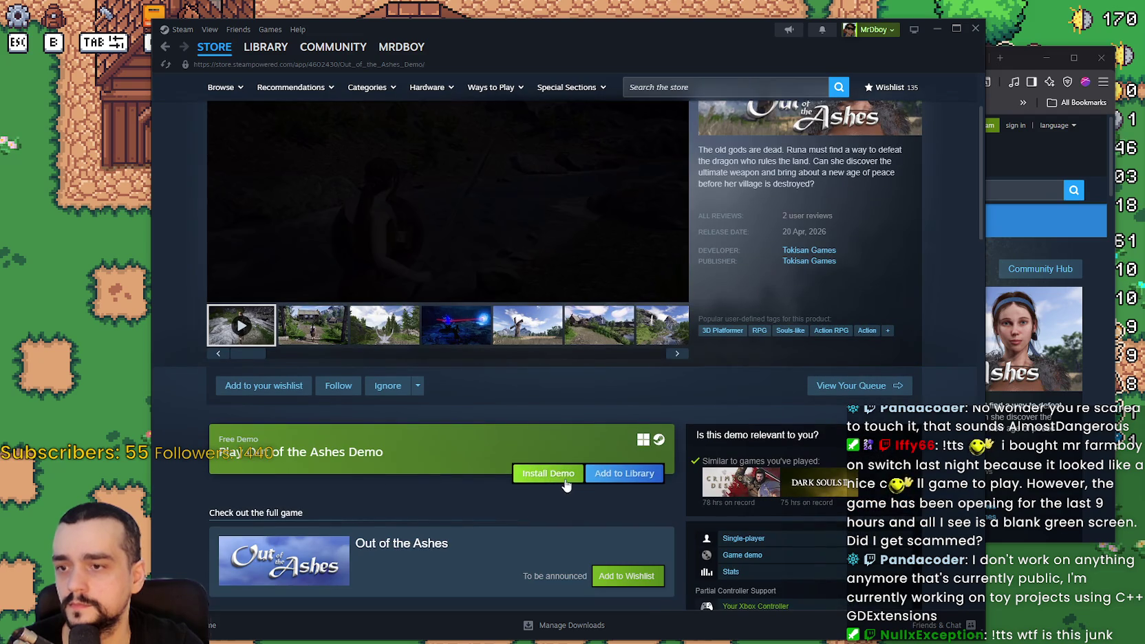
pyautogui.click(549, 473)
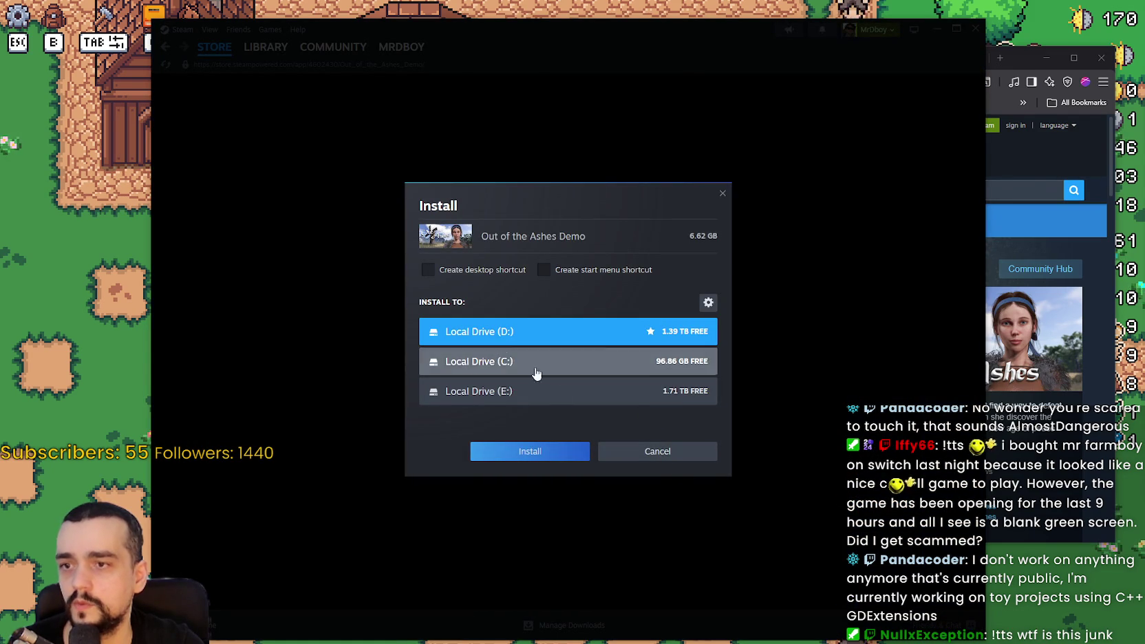
pyautogui.click(552, 464)
# - Play and then pause the demo trailer, and bring the browser window back in front
pyautogui.scroll(-3, 539, 457)
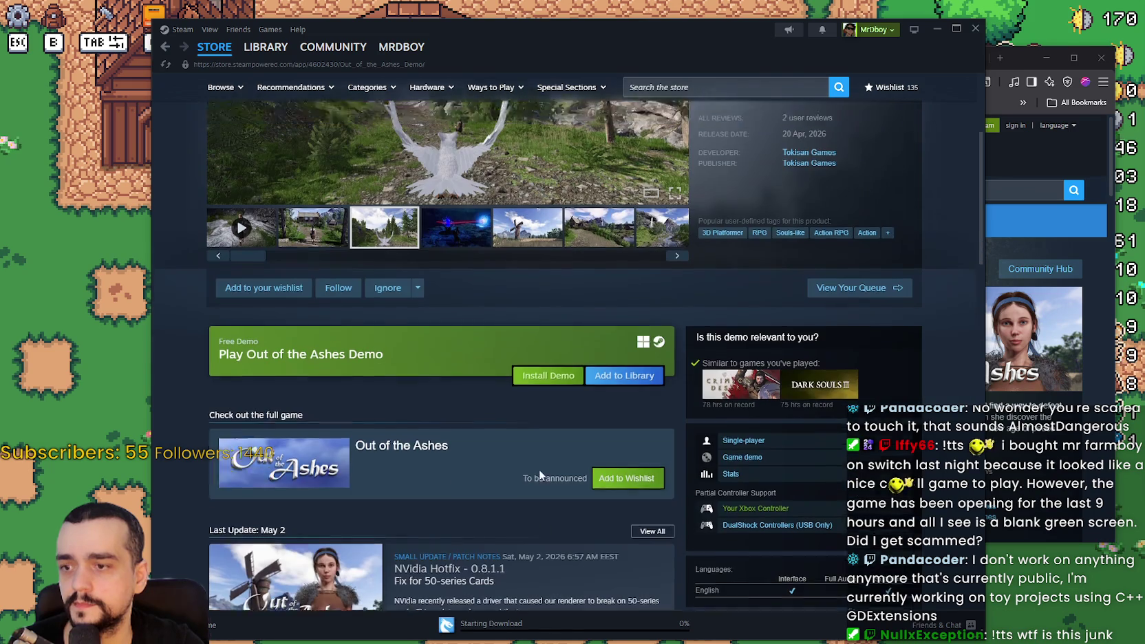
pyautogui.scroll(5, 529, 525)
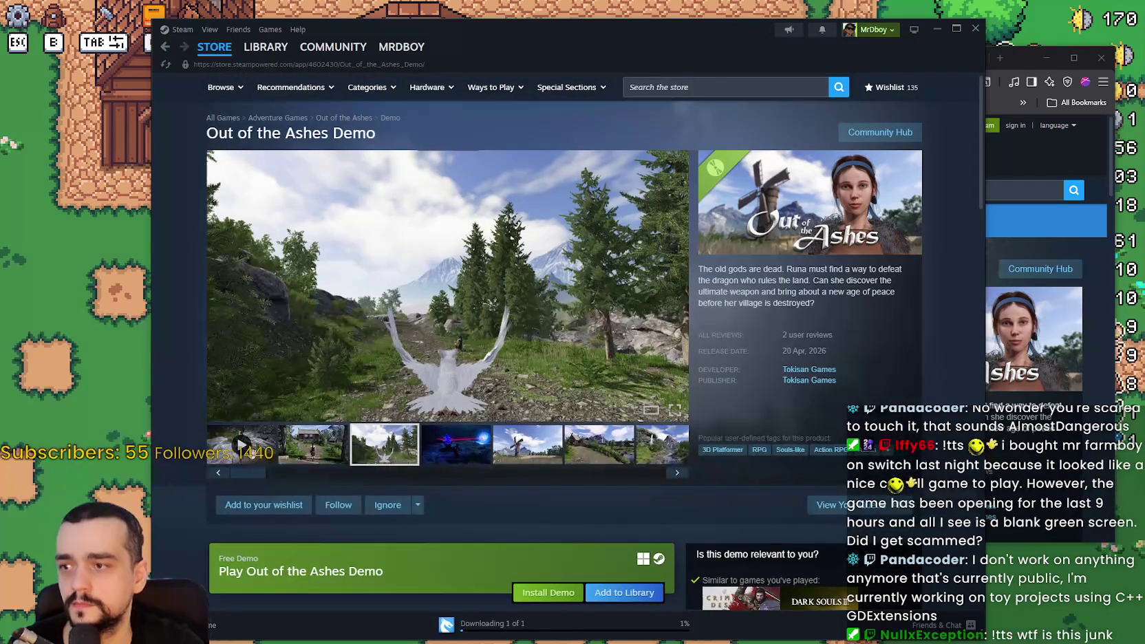
pyautogui.click(242, 446)
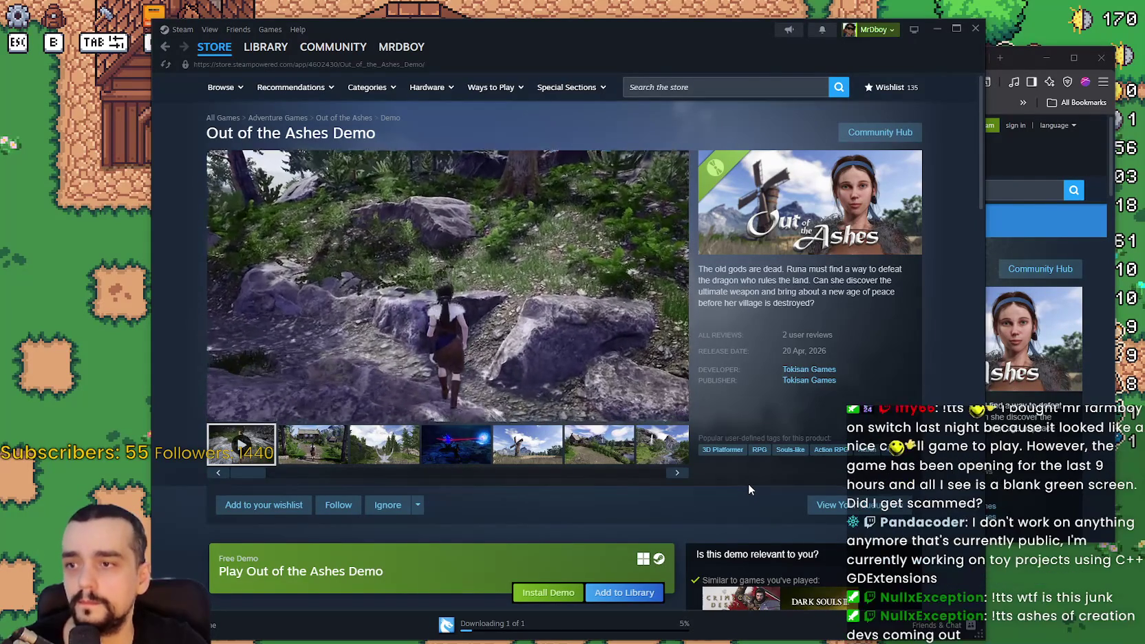
pyautogui.moveTo(244, 418)
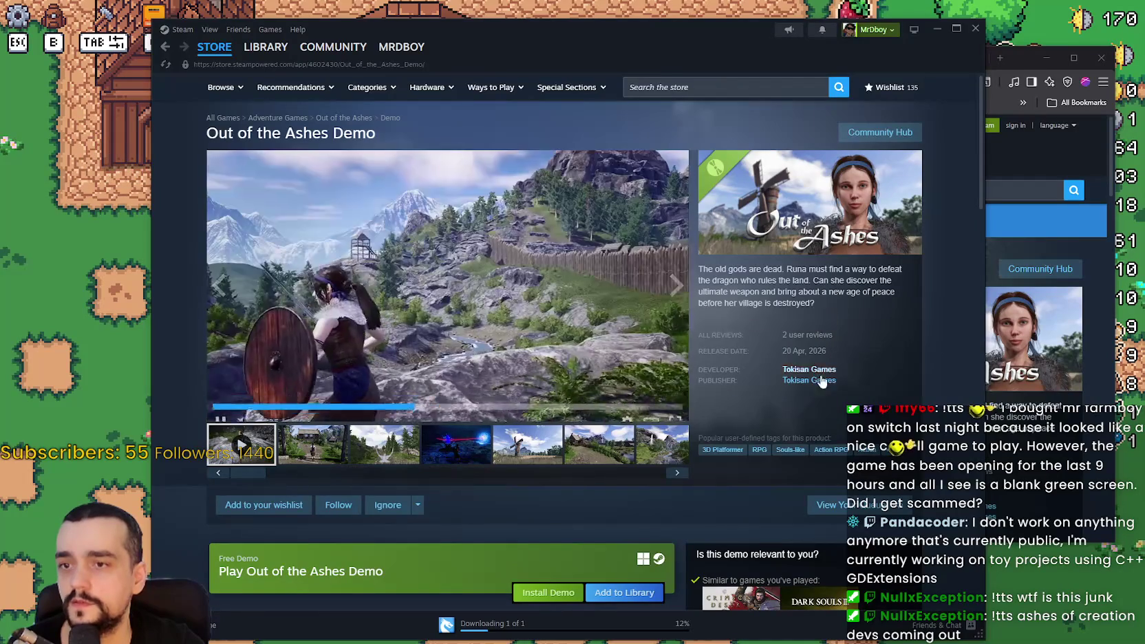
pyautogui.moveTo(577, 51); pyautogui.dragTo(561, 41)
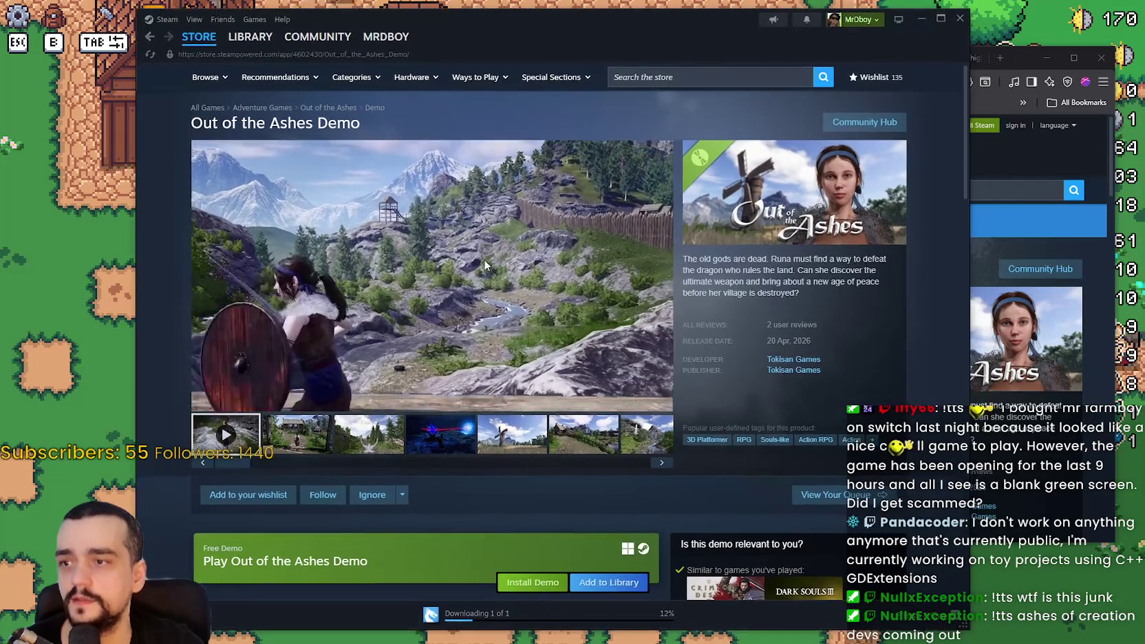
pyautogui.click(485, 259)
pyautogui.moveTo(792, 31); pyautogui.dragTo(673, 45)
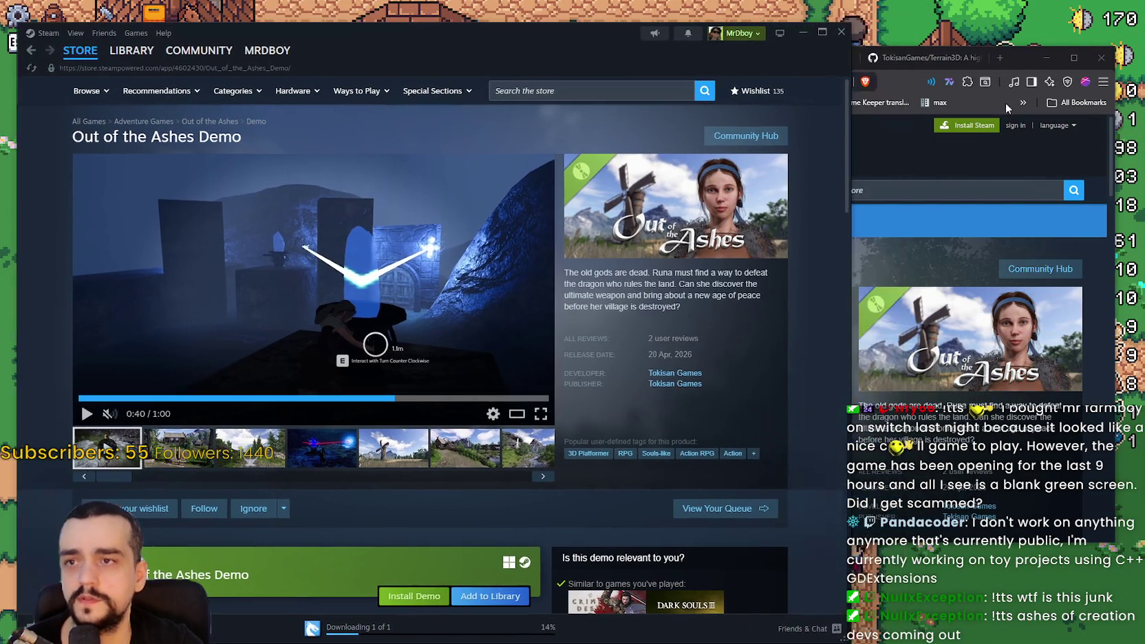
pyautogui.click(927, 168)
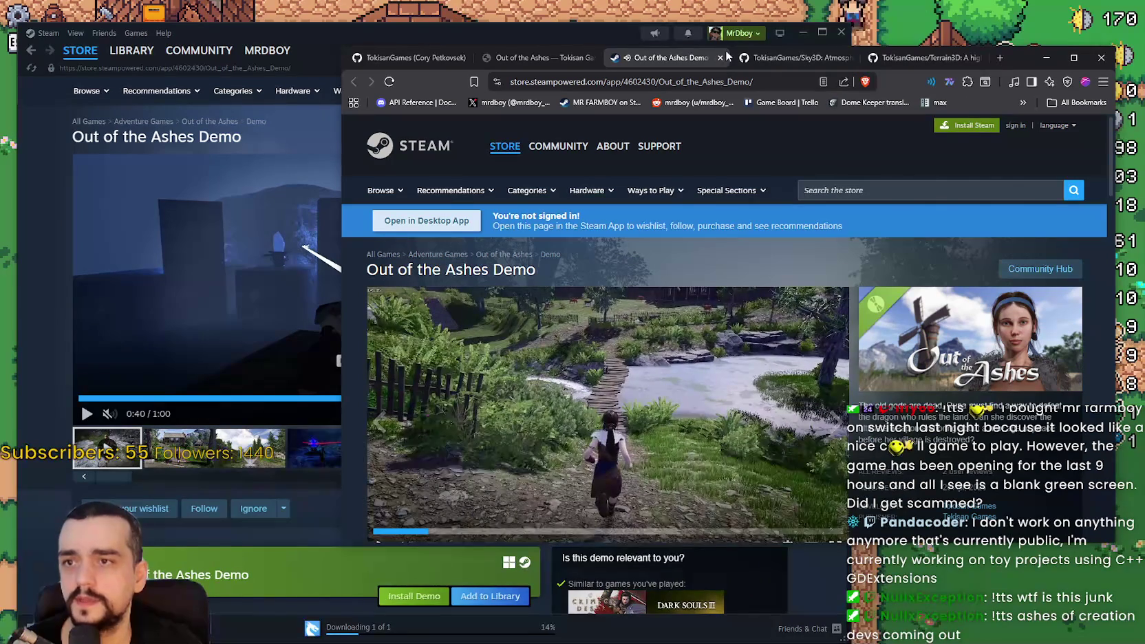
# - Close the web Steam store tab in Brave and scroll up the remaining page
pyautogui.middleClick(651, 66)
pyautogui.scroll(5, 725, 364)
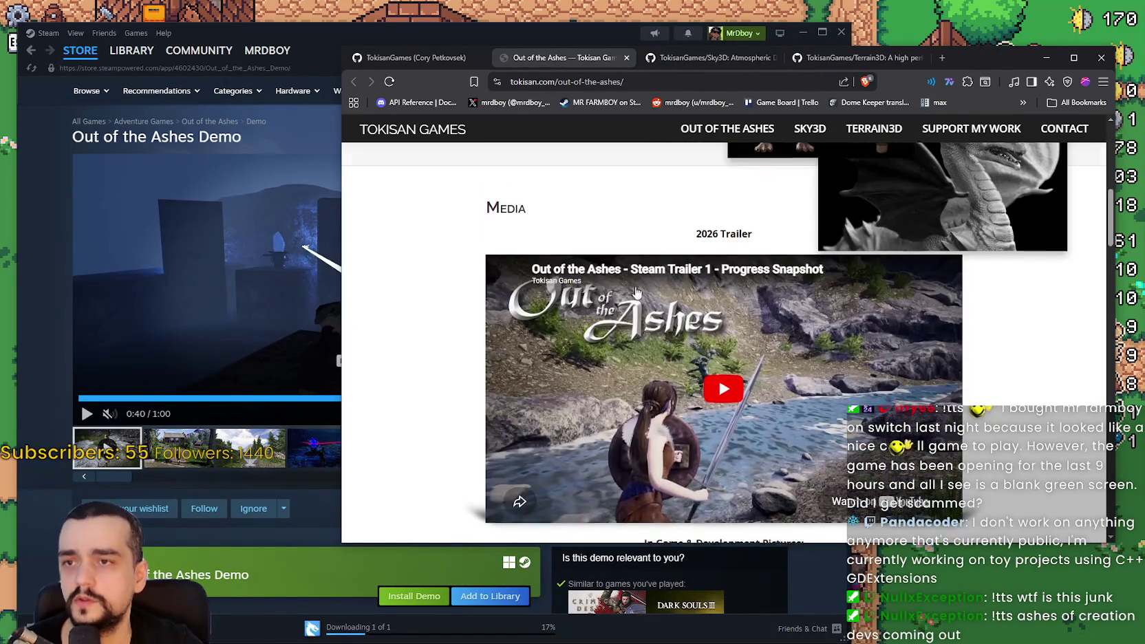
pyautogui.scroll(3, 725, 364)
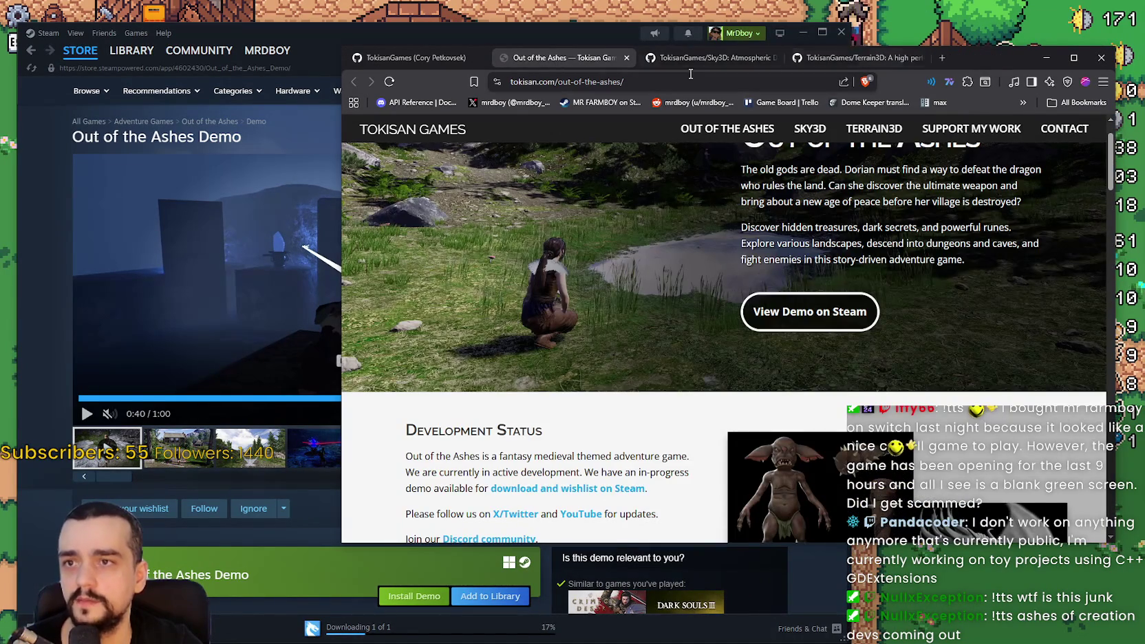
# - Switch between the Sky3D and Terrain3D repositories and read down the Sky3D README
pyautogui.click(696, 59)
pyautogui.click(712, 60)
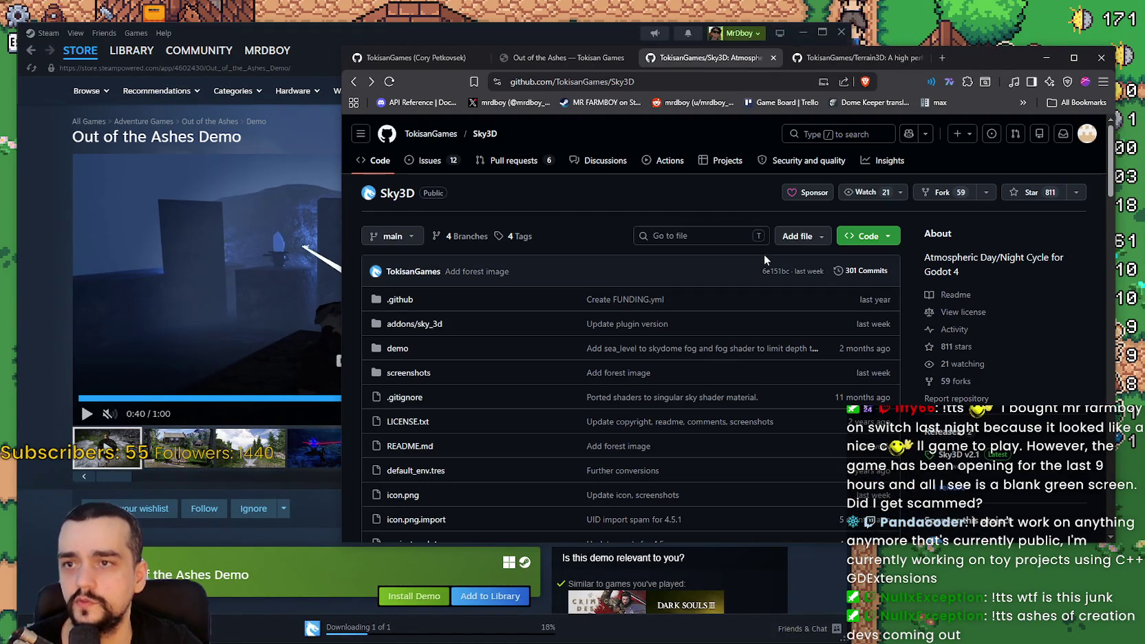
pyautogui.hotkey('ctrl', 'Tab')
pyautogui.scroll(3, 755, 195)
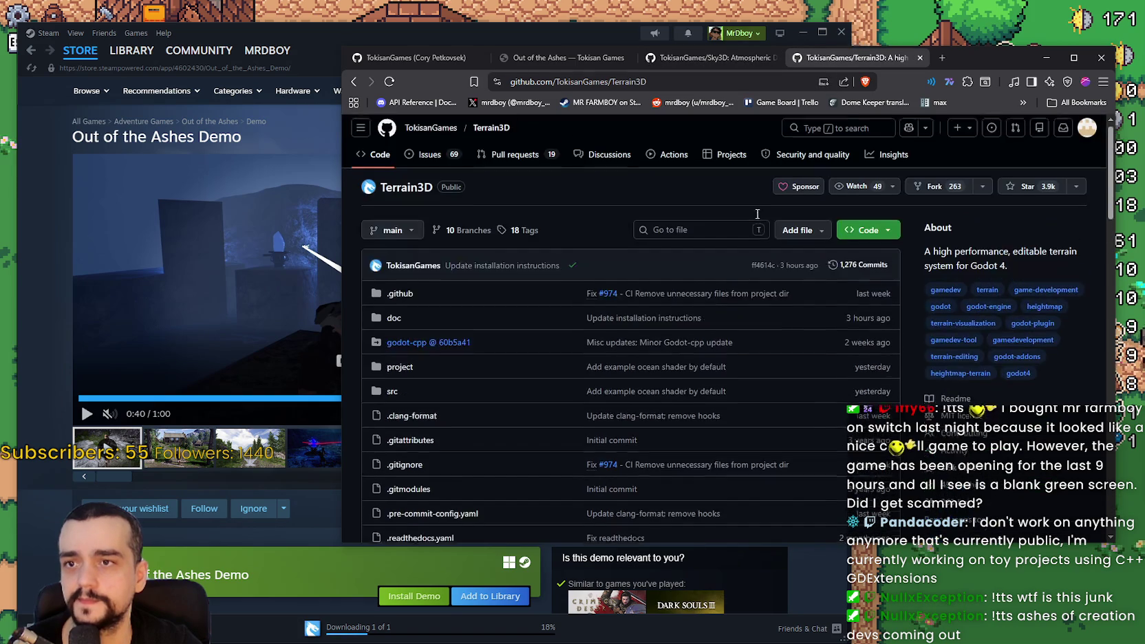
pyautogui.click(704, 60)
pyautogui.scroll(-5, 654, 317)
pyautogui.scroll(-3, 654, 317)
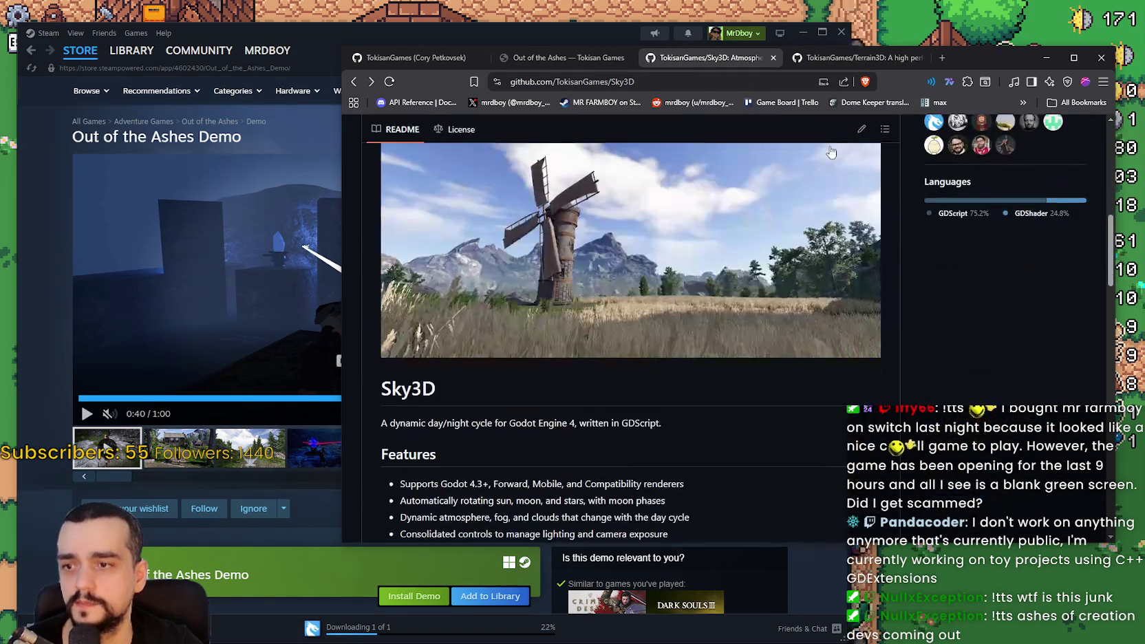
# - Scroll through the Terrain3D README, then bring the Steam window back and shift it right
pyautogui.click(837, 61)
pyautogui.scroll(-5, 641, 417)
pyautogui.scroll(-10, 642, 418)
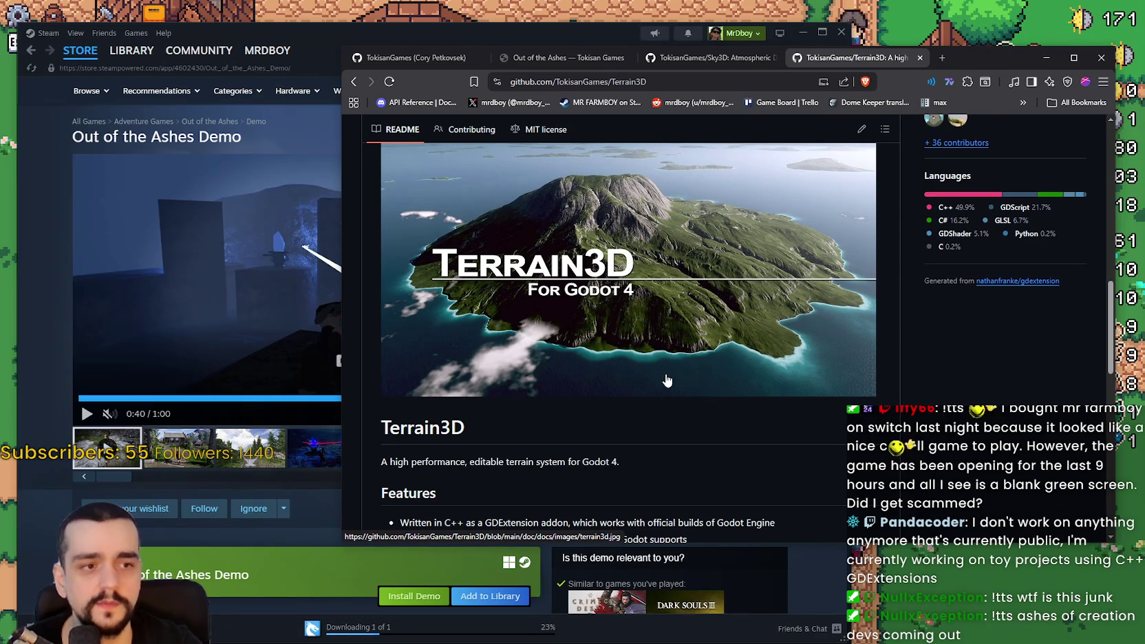
pyautogui.click(487, 34)
pyautogui.moveTo(487, 85)
pyautogui.mouseDown()
pyautogui.moveTo(746, 63)
pyautogui.moveTo(667, 76)
pyautogui.mouseUp()
pyautogui.click(366, 453)
pyautogui.click(688, 372)
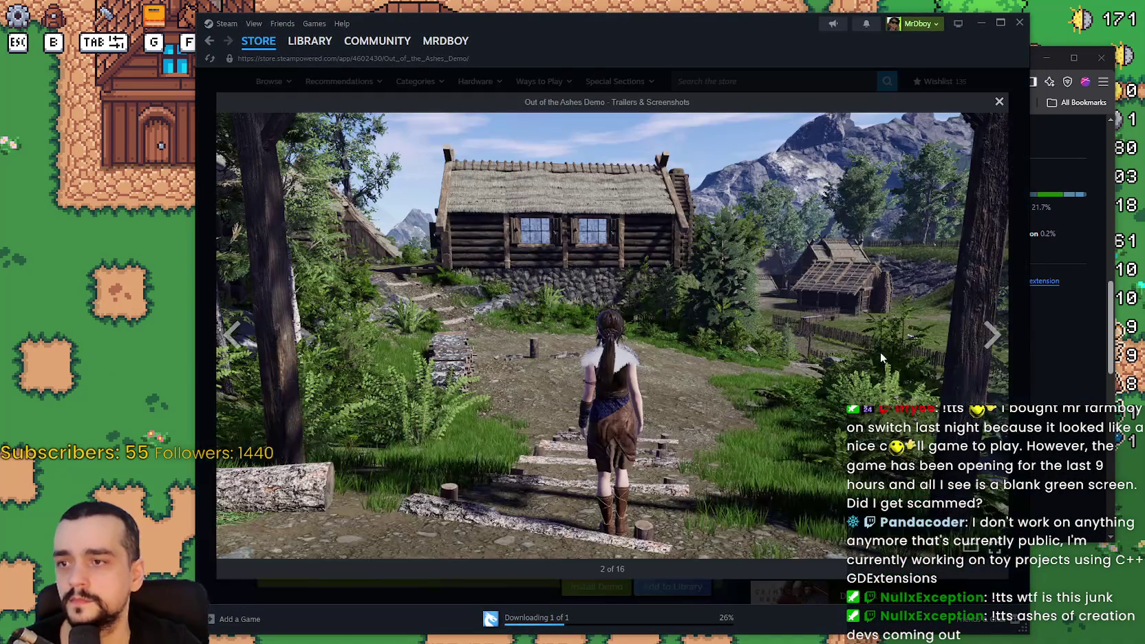
pyautogui.click(996, 337)
pyautogui.click(993, 336)
pyautogui.click(992, 336)
pyautogui.click(992, 338)
pyautogui.click(990, 339)
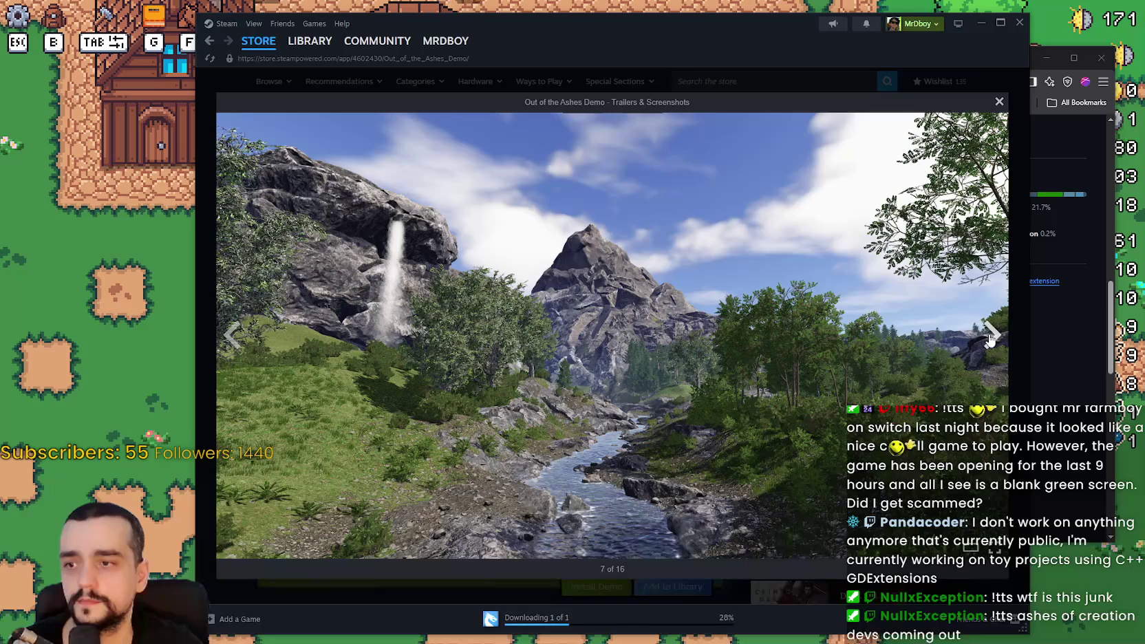
pyautogui.click(989, 340)
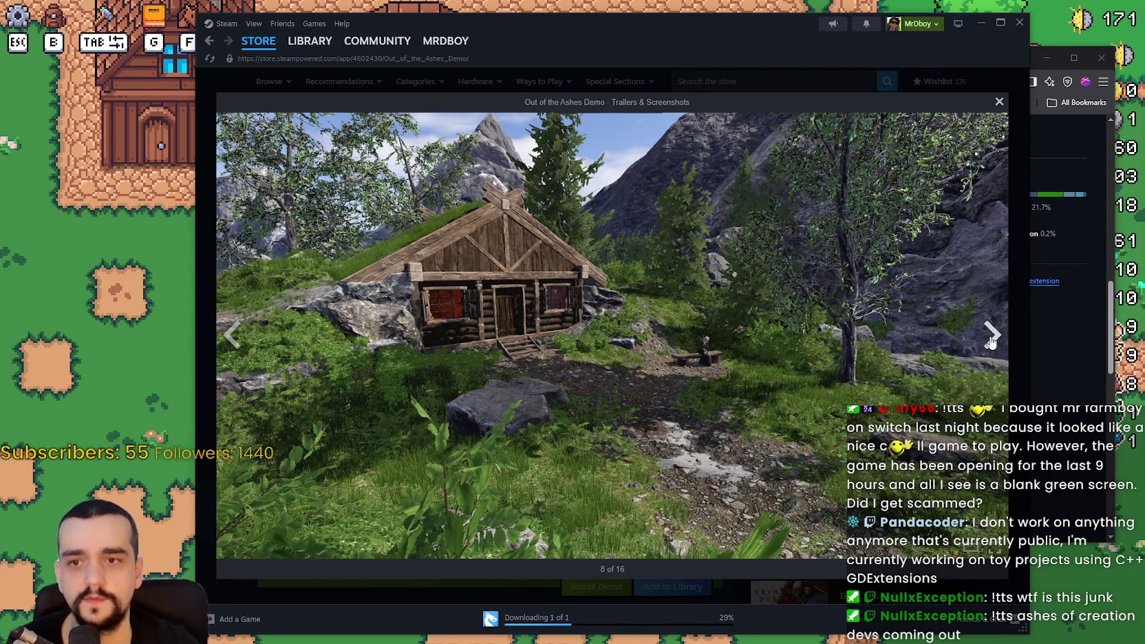
pyautogui.click(992, 337)
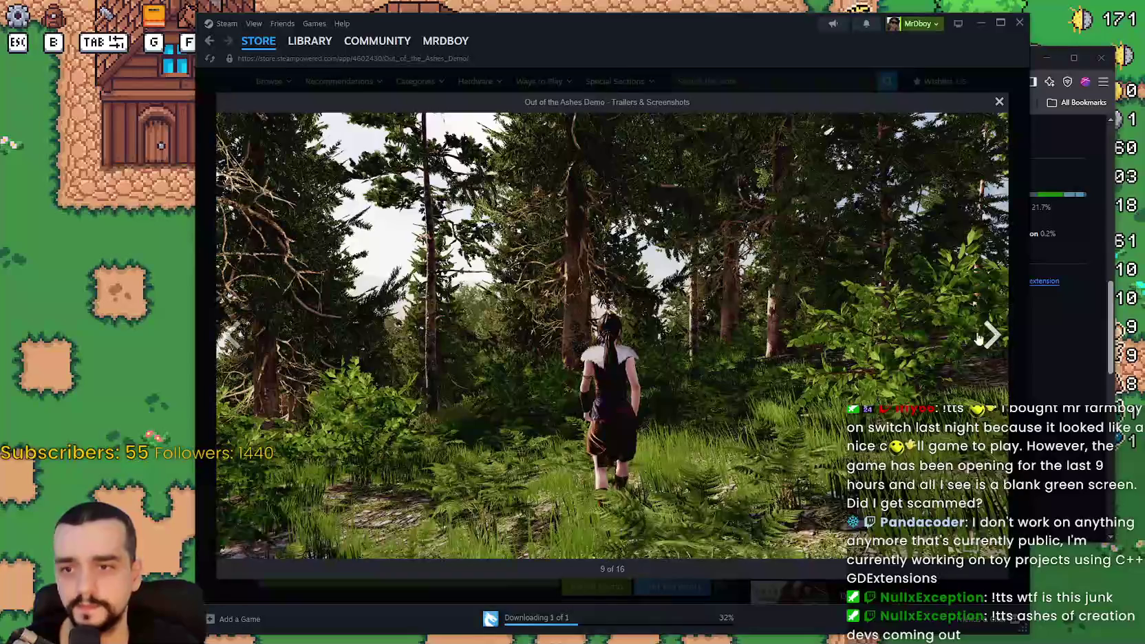
pyautogui.click(986, 333)
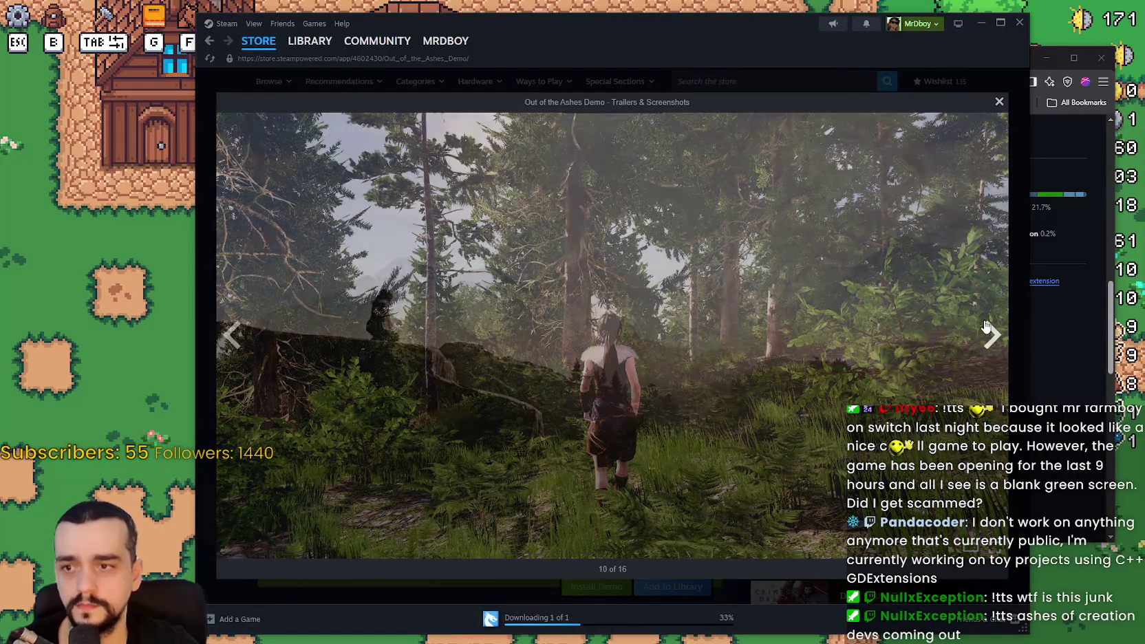
pyautogui.click(1002, 359)
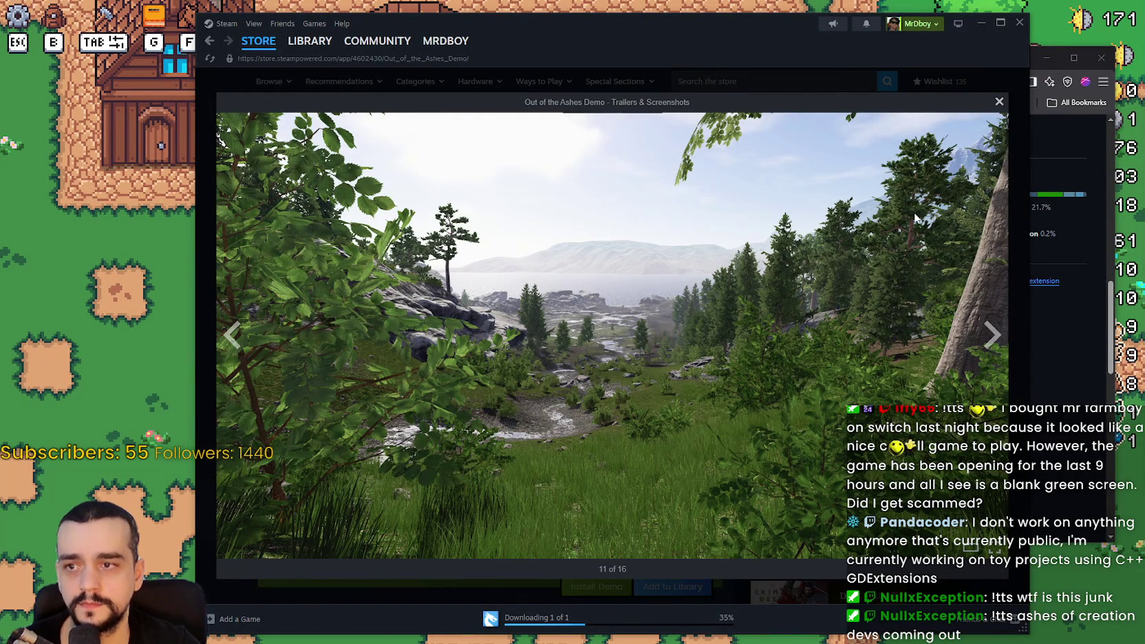
pyautogui.click(827, 81)
pyautogui.click(755, 82)
pyautogui.write('kingd')
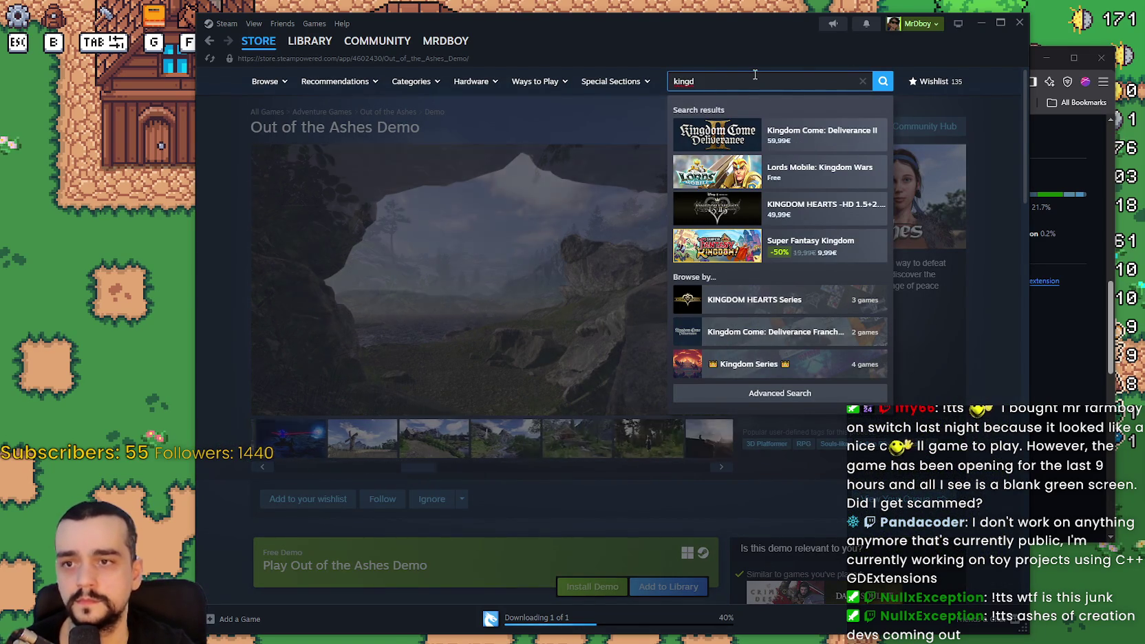
pyautogui.write('om come')
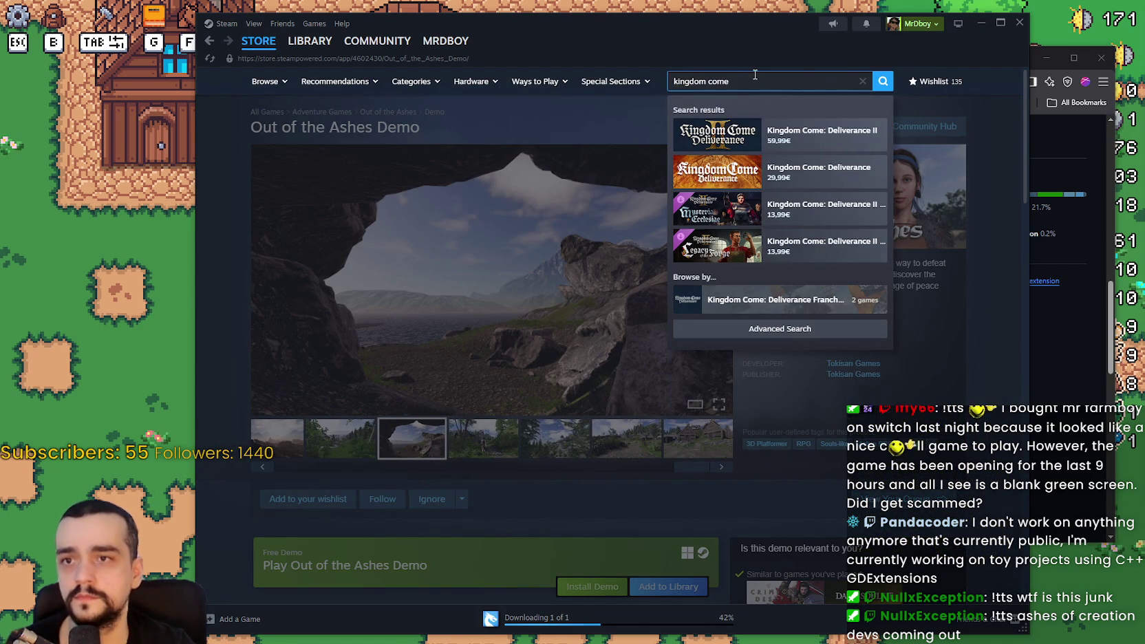
pyautogui.click(813, 170)
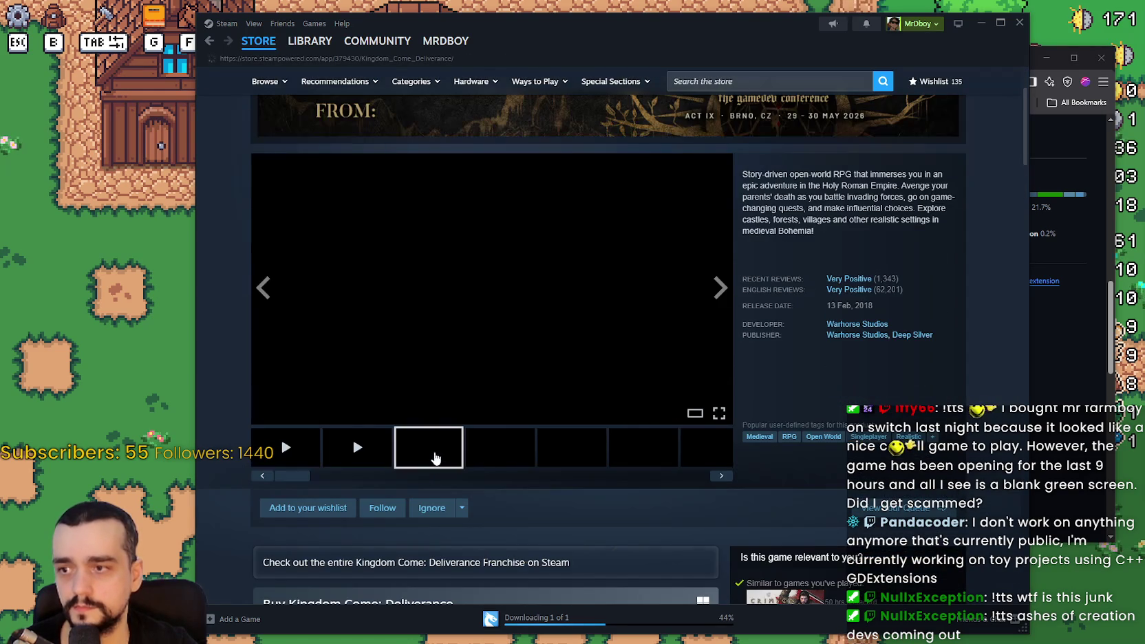
pyautogui.scroll(-2, 516, 427)
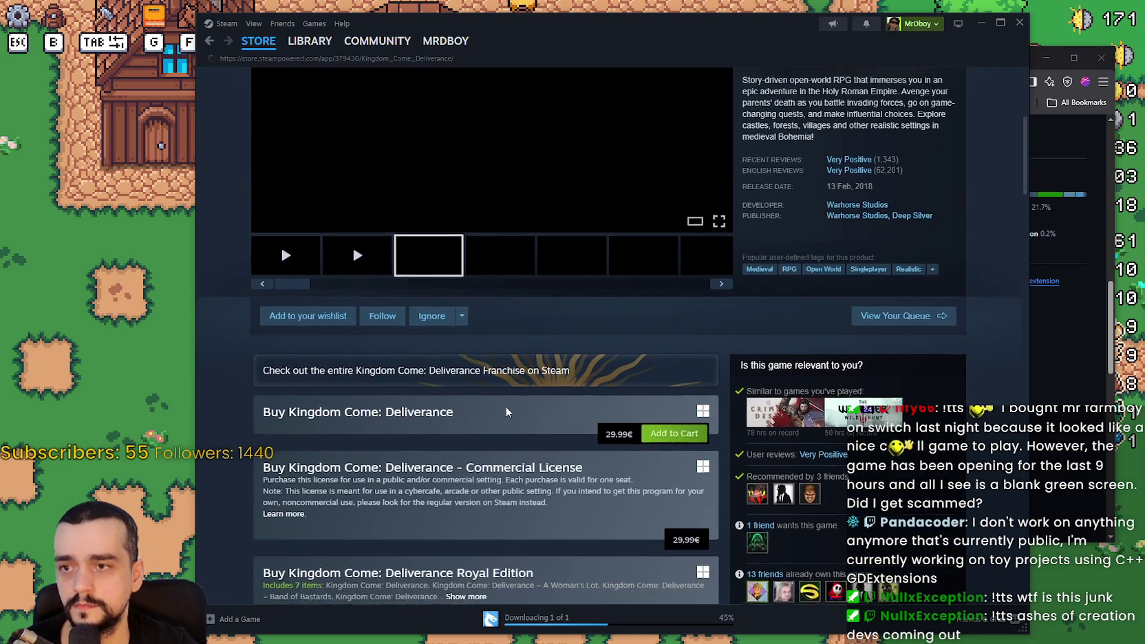
pyautogui.scroll(2, 530, 413)
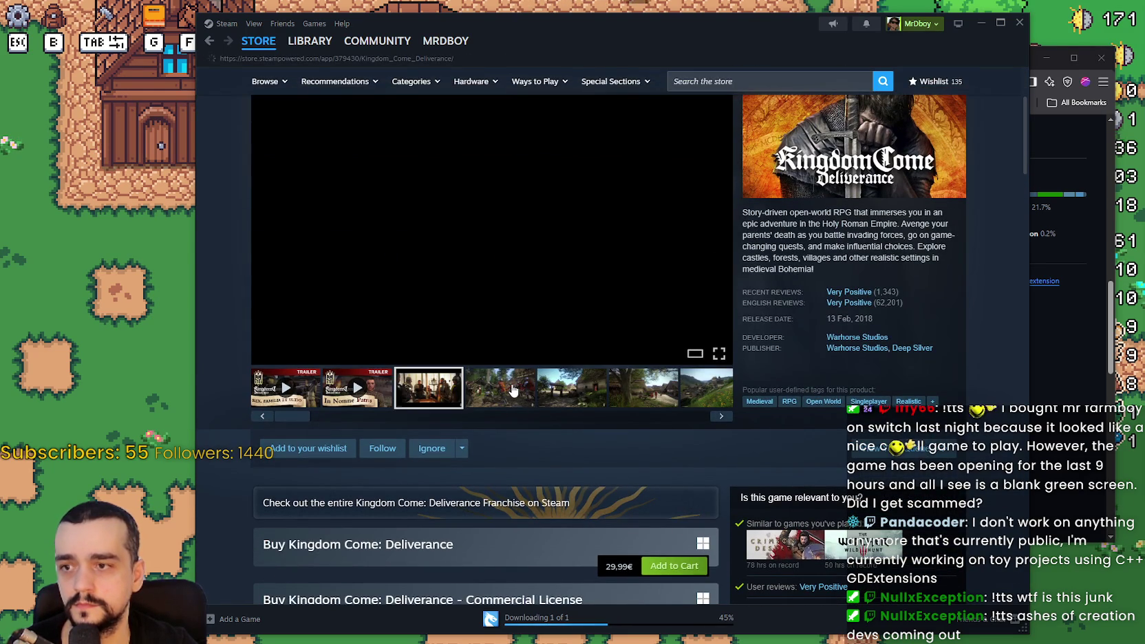
pyautogui.click(563, 400)
pyautogui.click(643, 393)
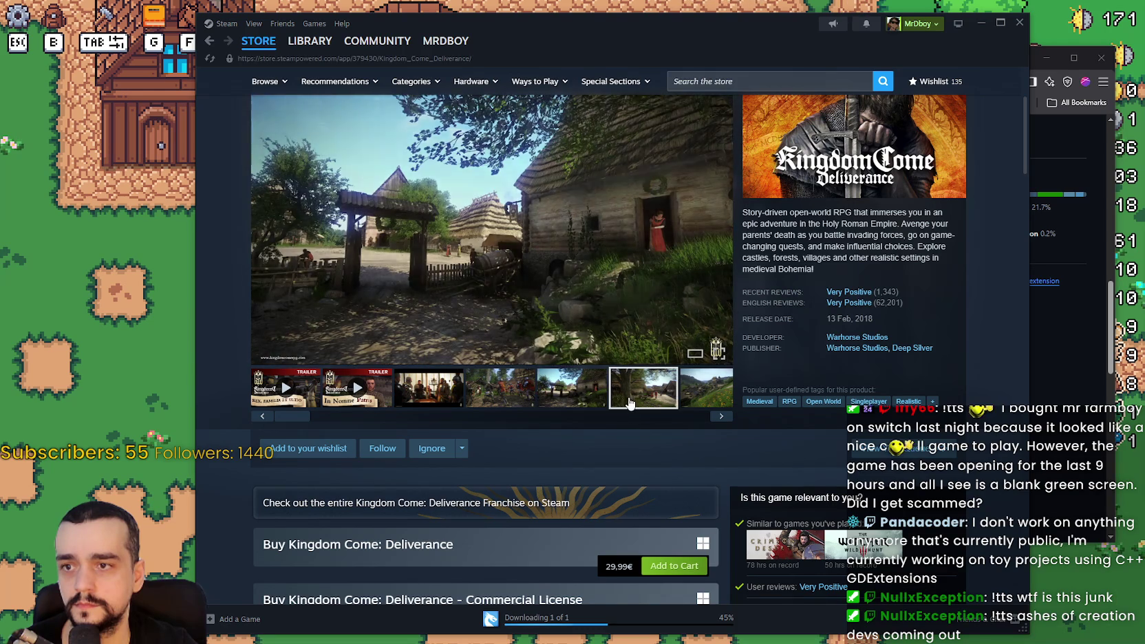
pyautogui.click(703, 399)
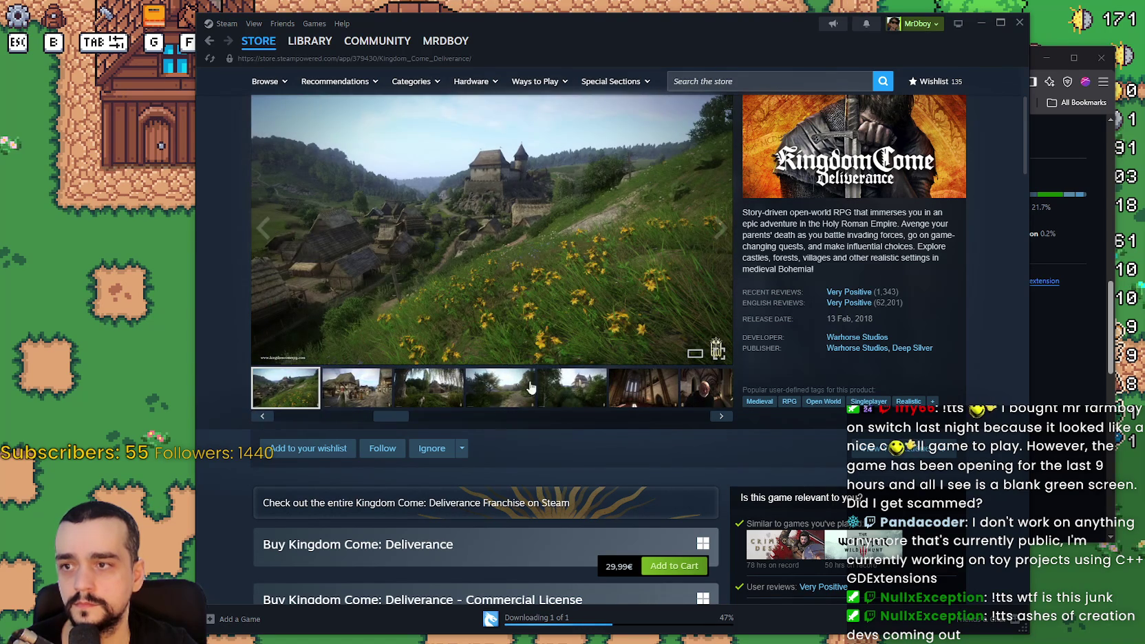
pyautogui.click(502, 396)
pyautogui.click(550, 269)
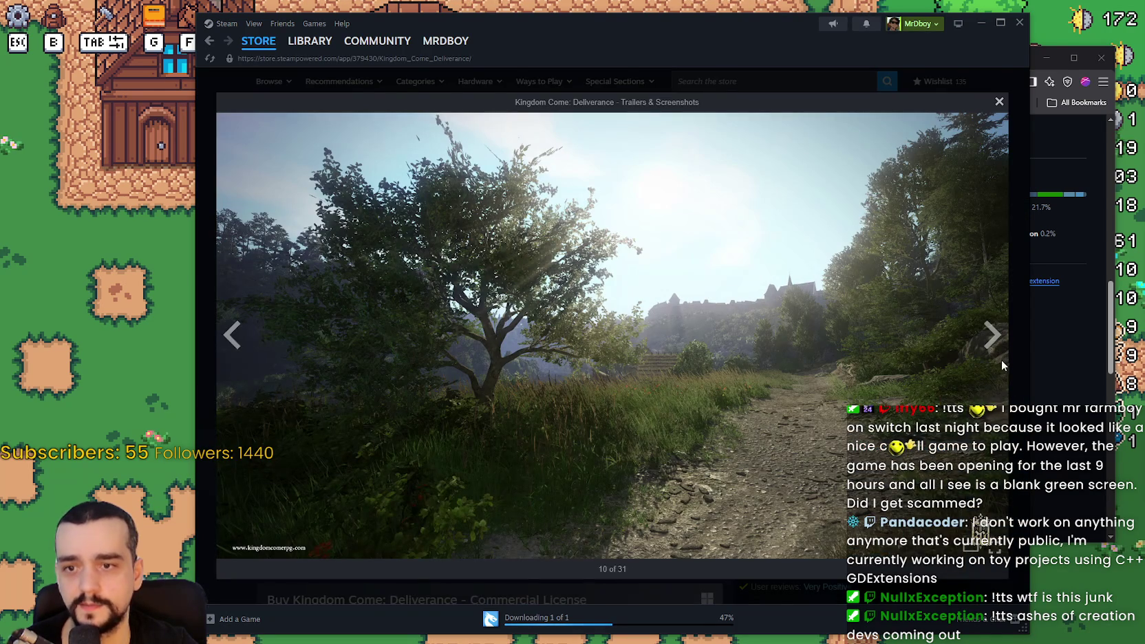
pyautogui.click(990, 337)
pyautogui.click(992, 337)
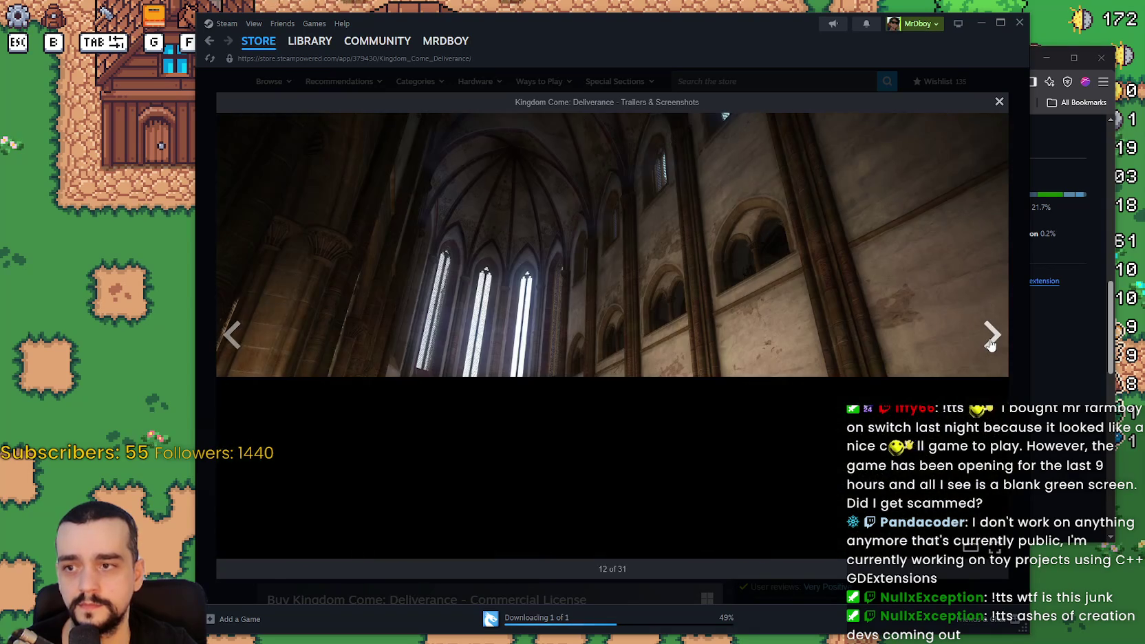
pyautogui.click(992, 337)
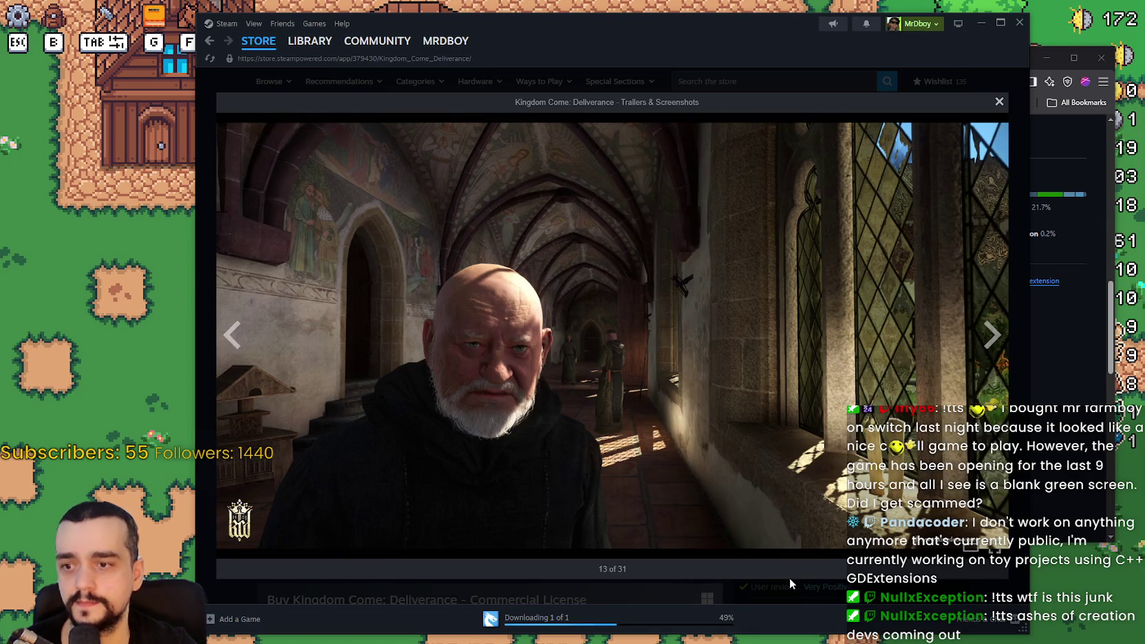
pyautogui.click(992, 337)
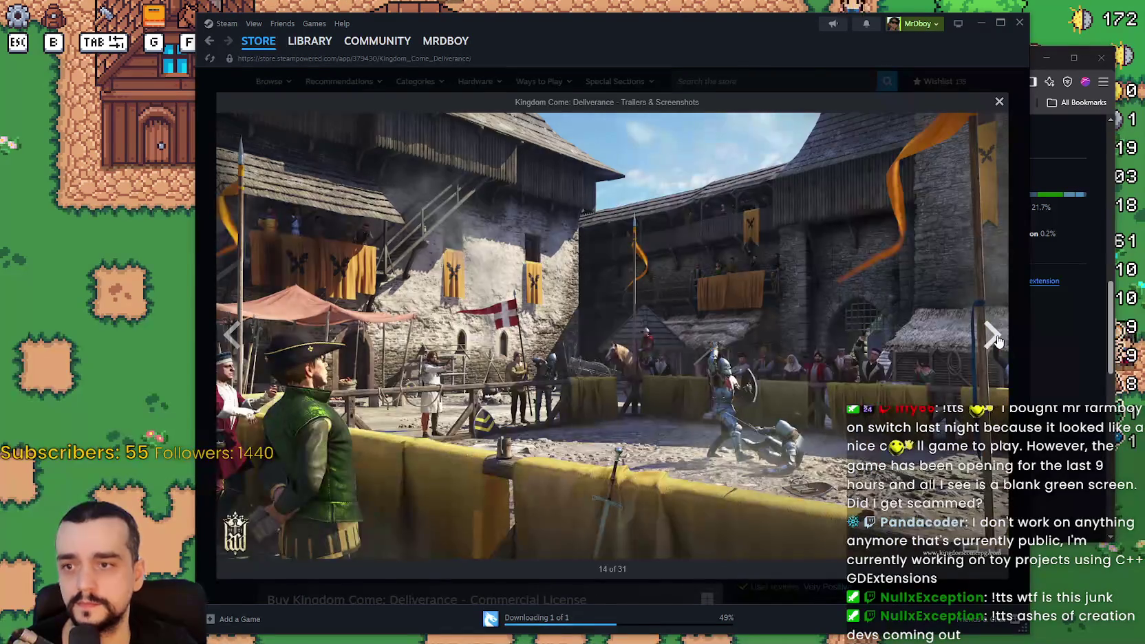
pyautogui.click(996, 336)
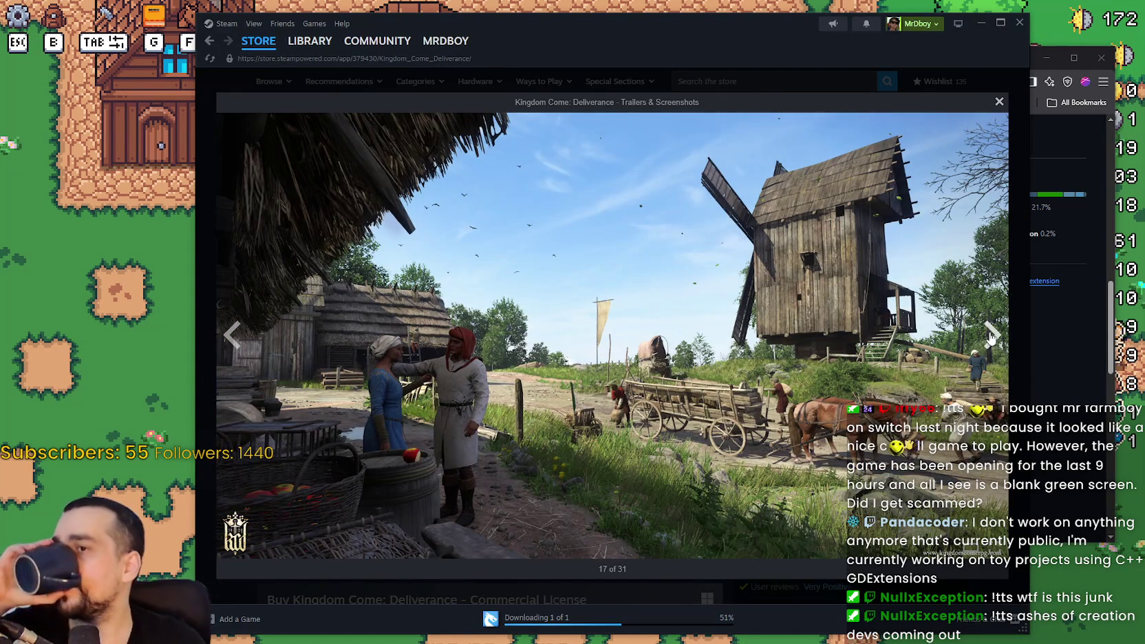
pyautogui.click(990, 337)
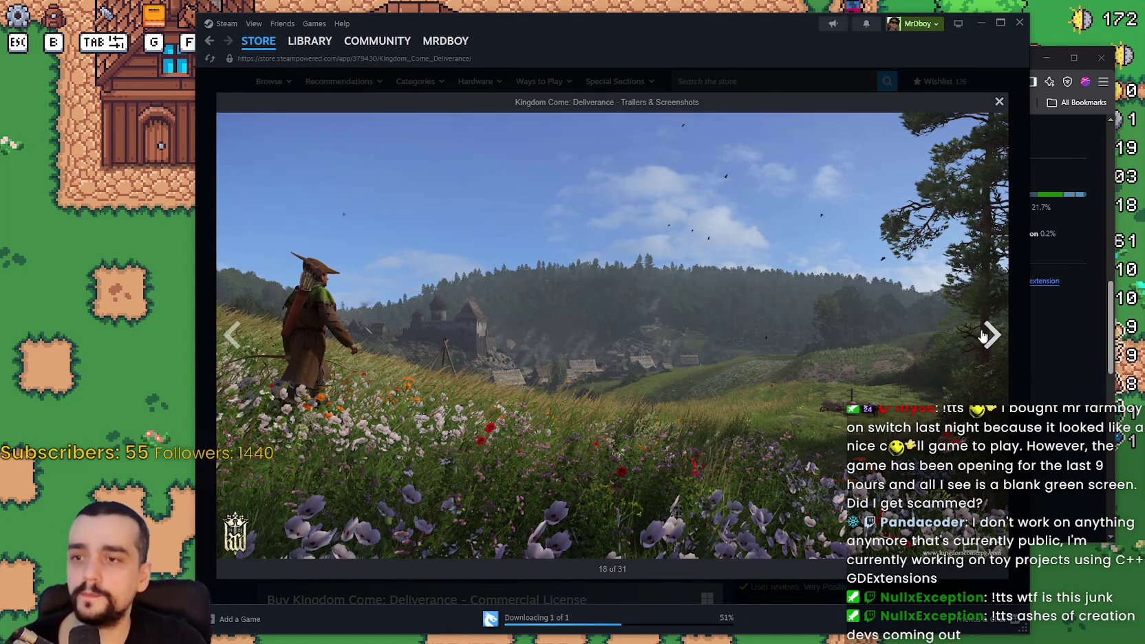
pyautogui.click(816, 90)
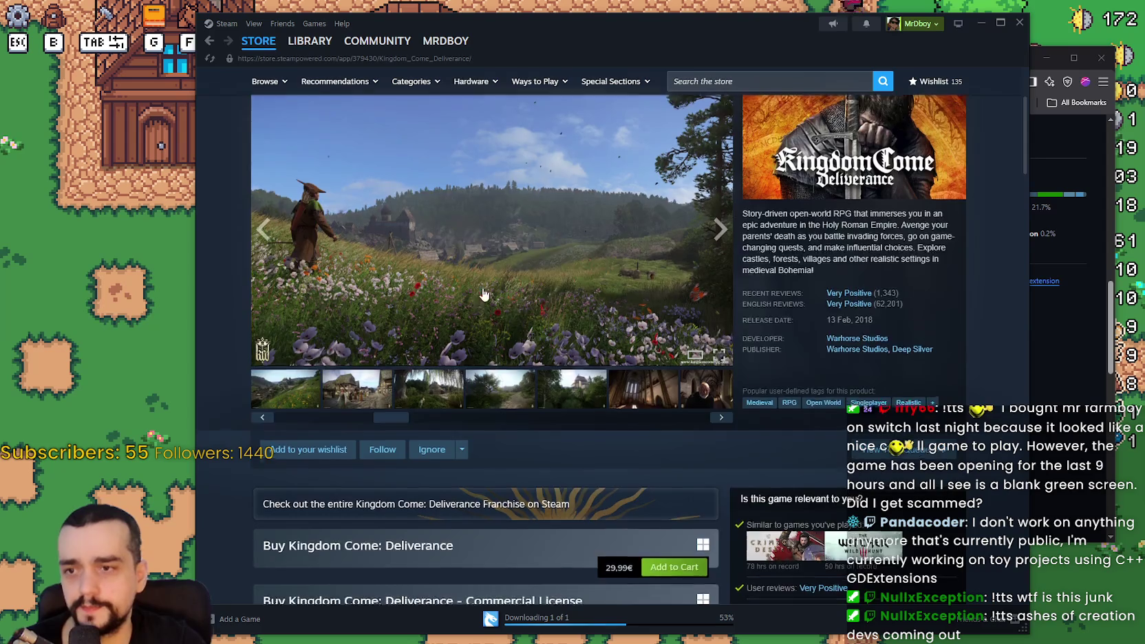
pyautogui.click(209, 59)
# - Return to the Out of the Ashes Demo page and view its screenshots full size up to 7 of 16
pyautogui.click(208, 41)
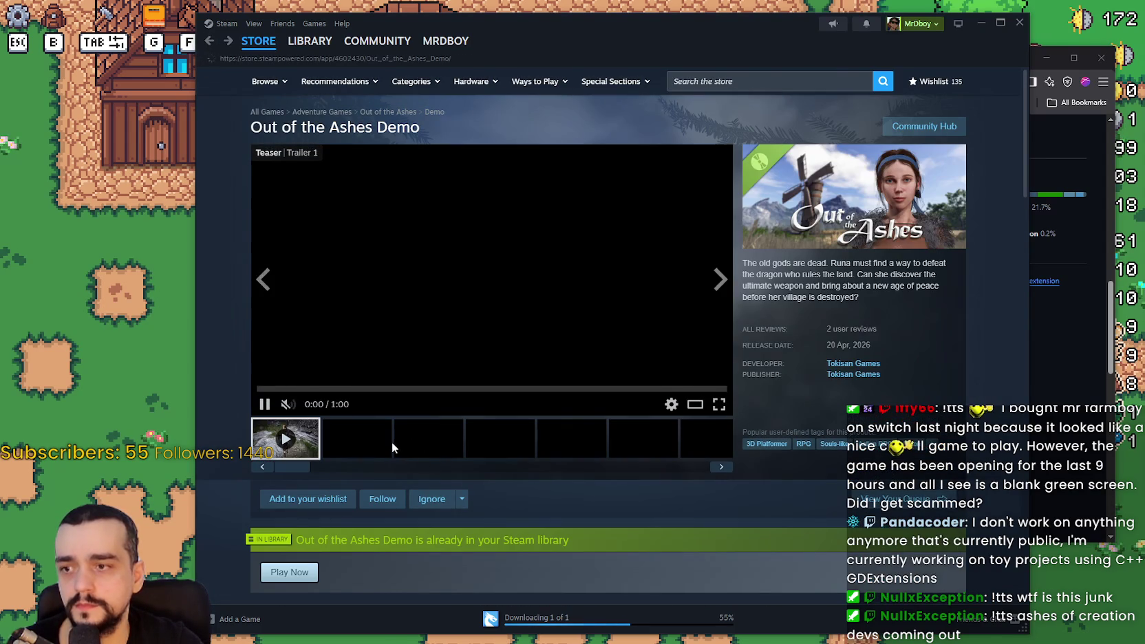
pyautogui.click(420, 440)
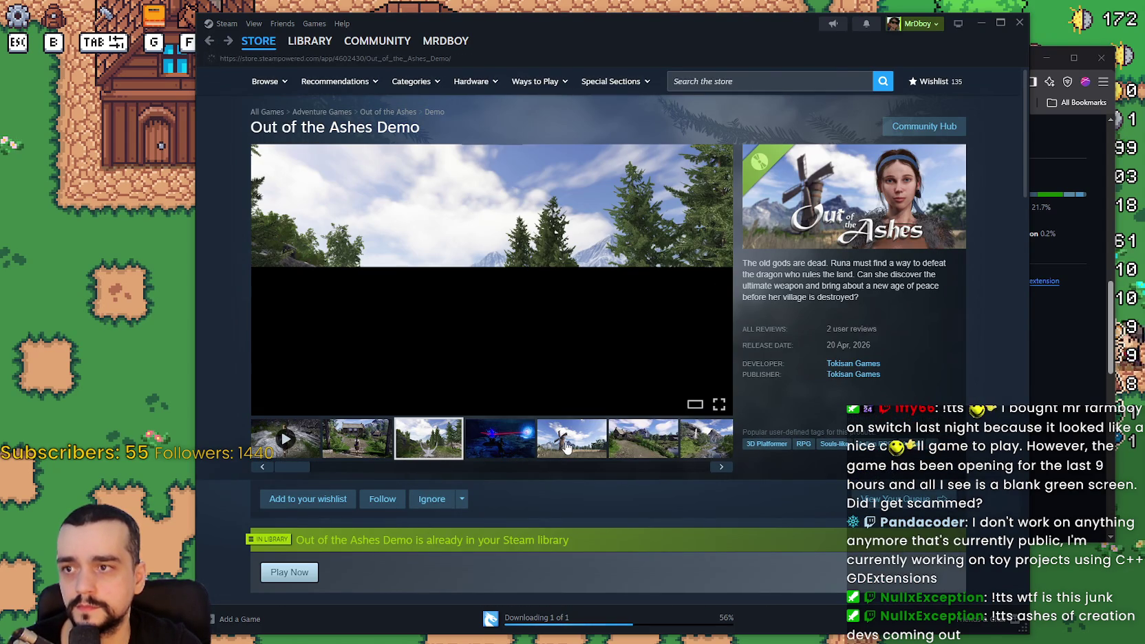
pyautogui.click(519, 326)
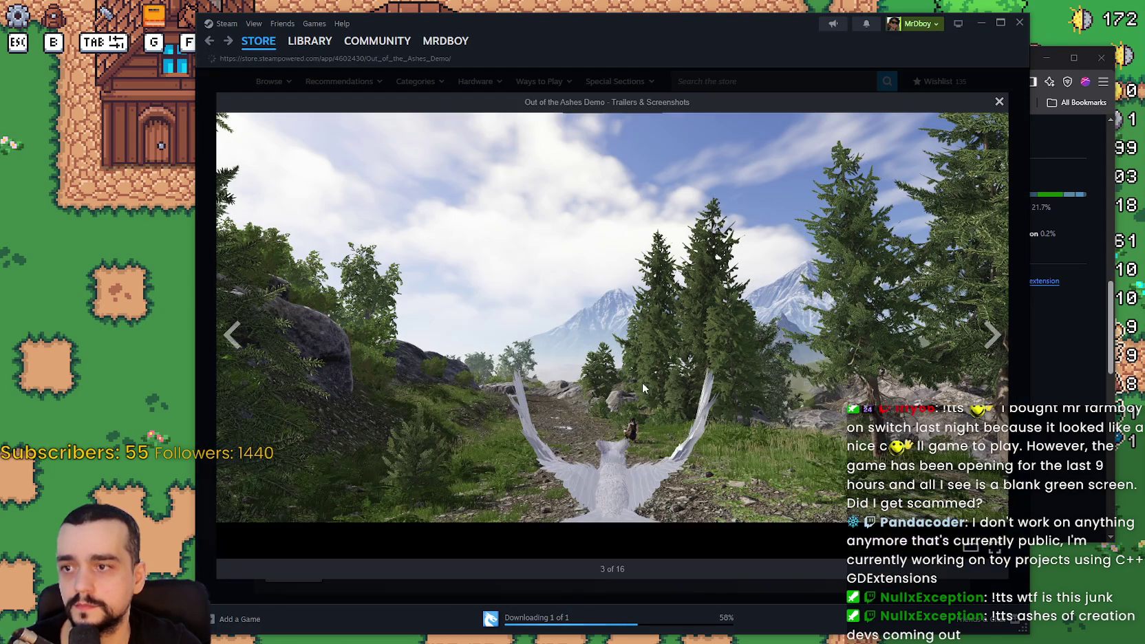
pyautogui.click(986, 342)
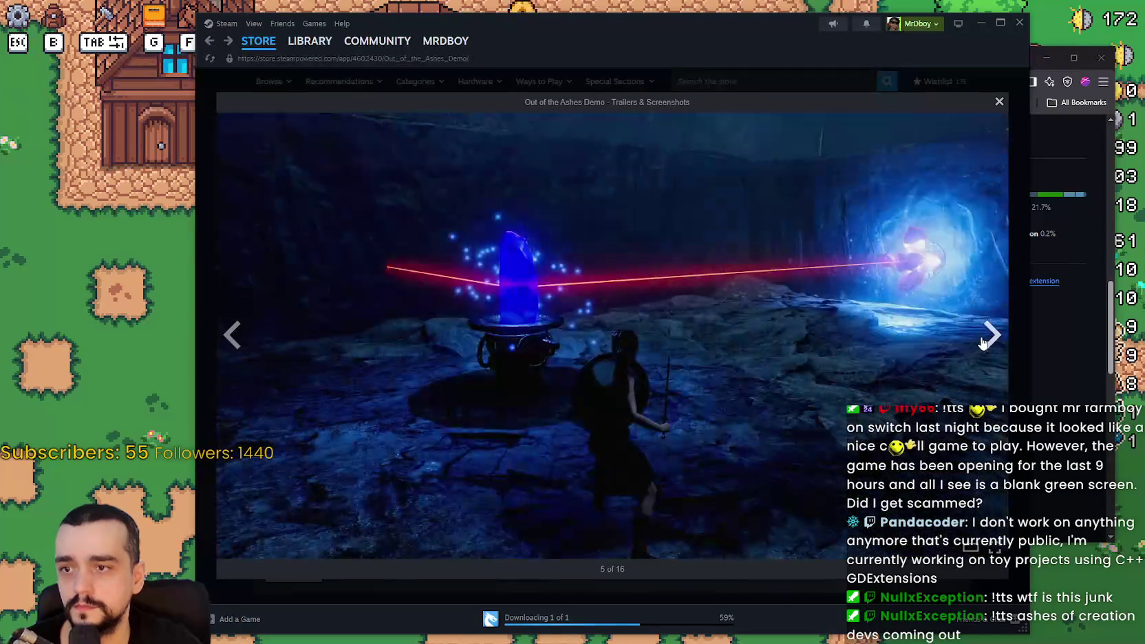
pyautogui.click(981, 340)
pyautogui.click(978, 339)
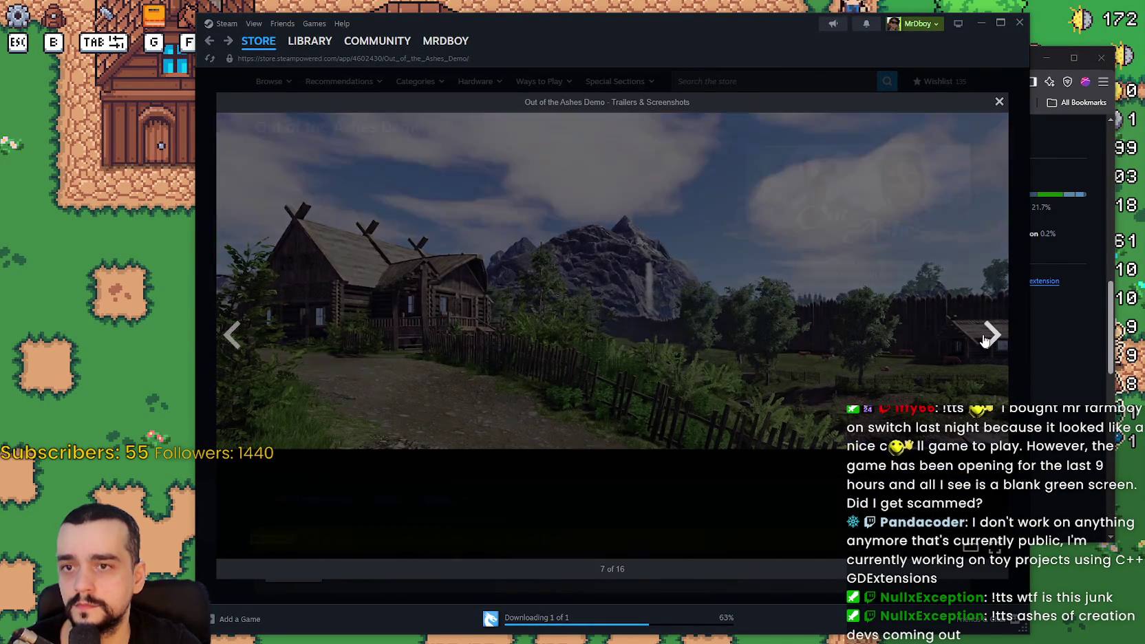
pyautogui.click(976, 344)
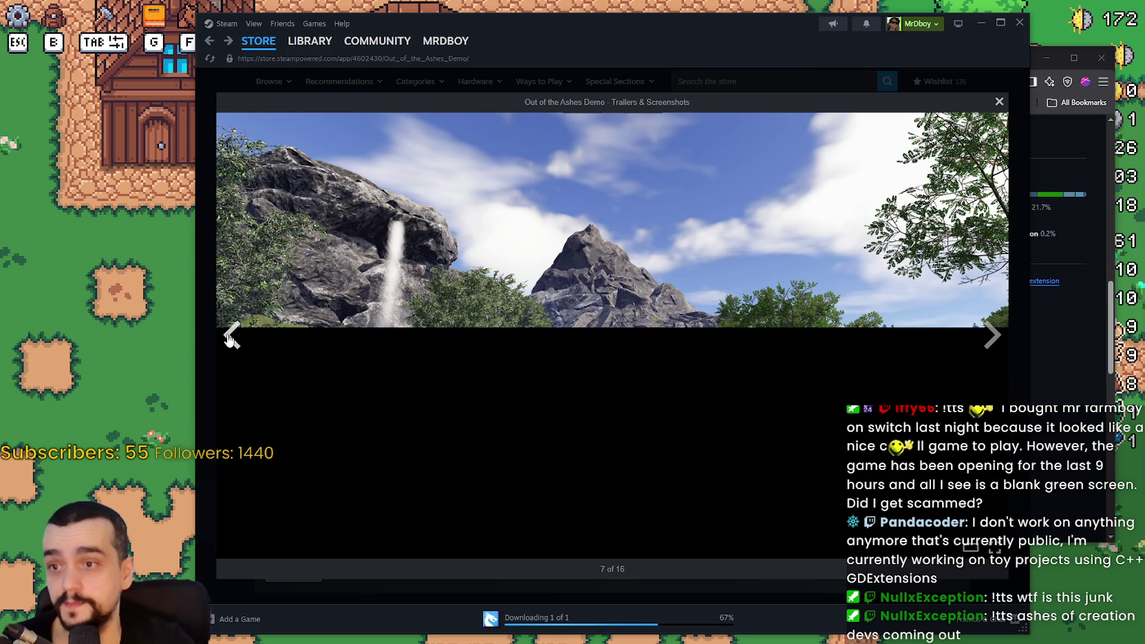
pyautogui.click(1000, 102)
# - Show the Downloads page with Out of the Ashes at 71% installed, then bring the farm game forward
pyautogui.click(537, 618)
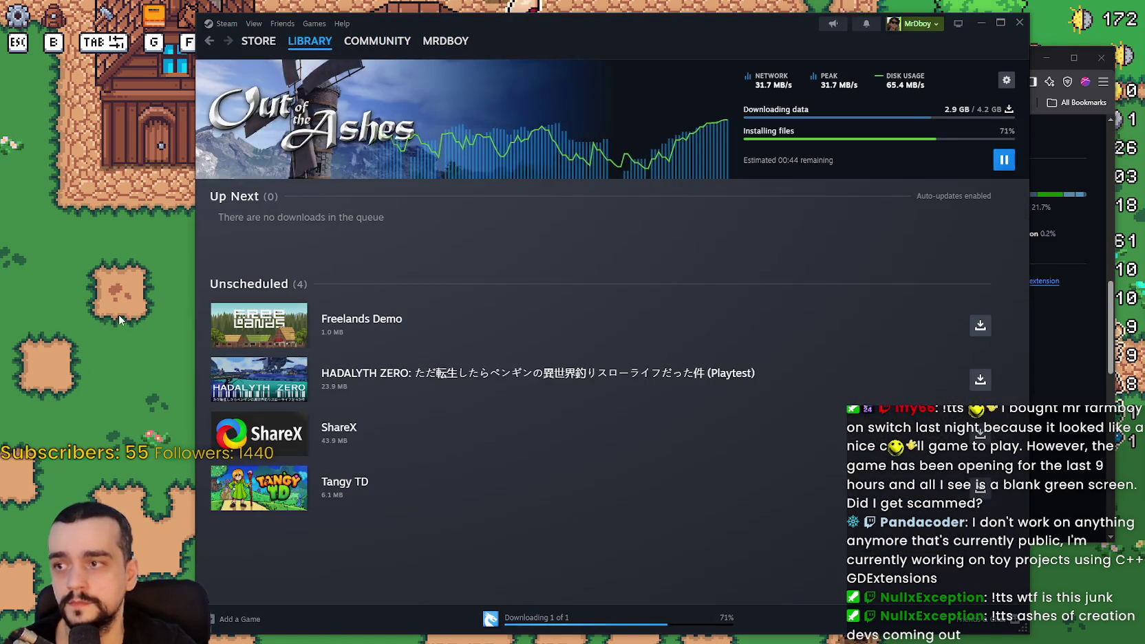
pyautogui.click(119, 319)
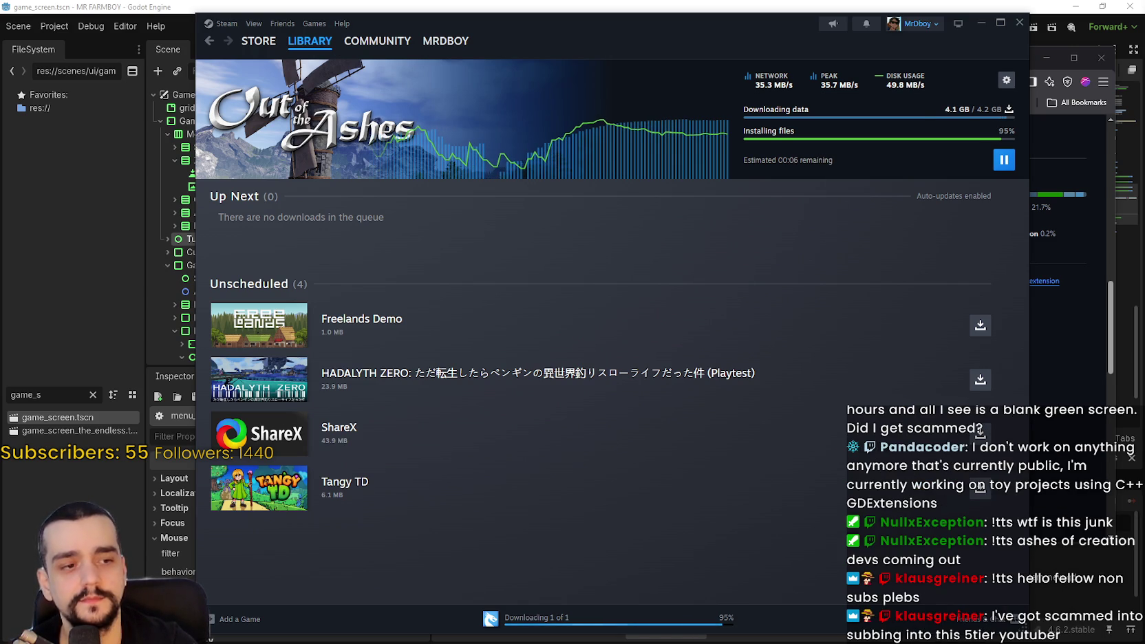
pyautogui.hotkey('ctrl', 'shift', 'Escape')
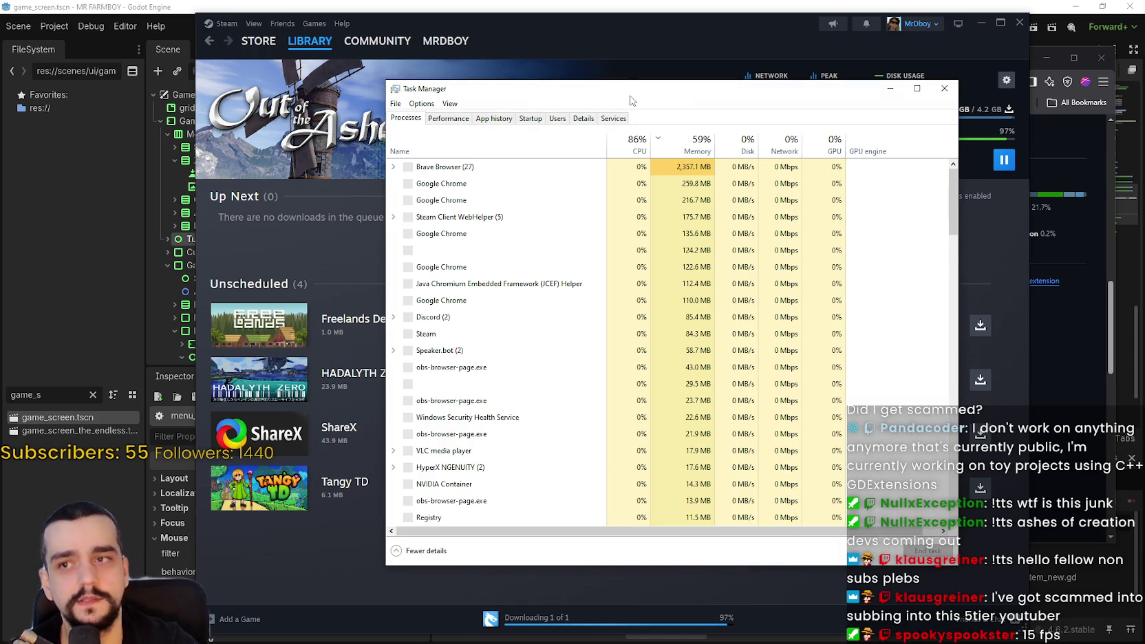
pyautogui.moveTo(622, 98)
pyautogui.mouseDown()
pyautogui.moveTo(580, 81)
pyautogui.moveTo(608, 63)
pyautogui.moveTo(658, 77)
pyautogui.mouseUp()
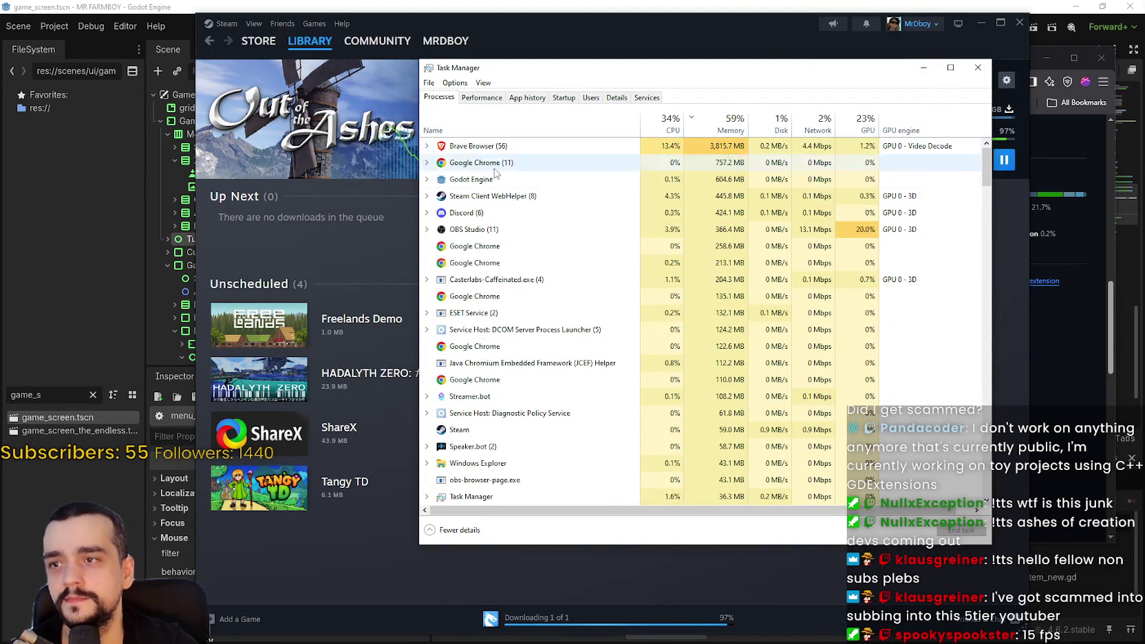
pyautogui.click(985, 72)
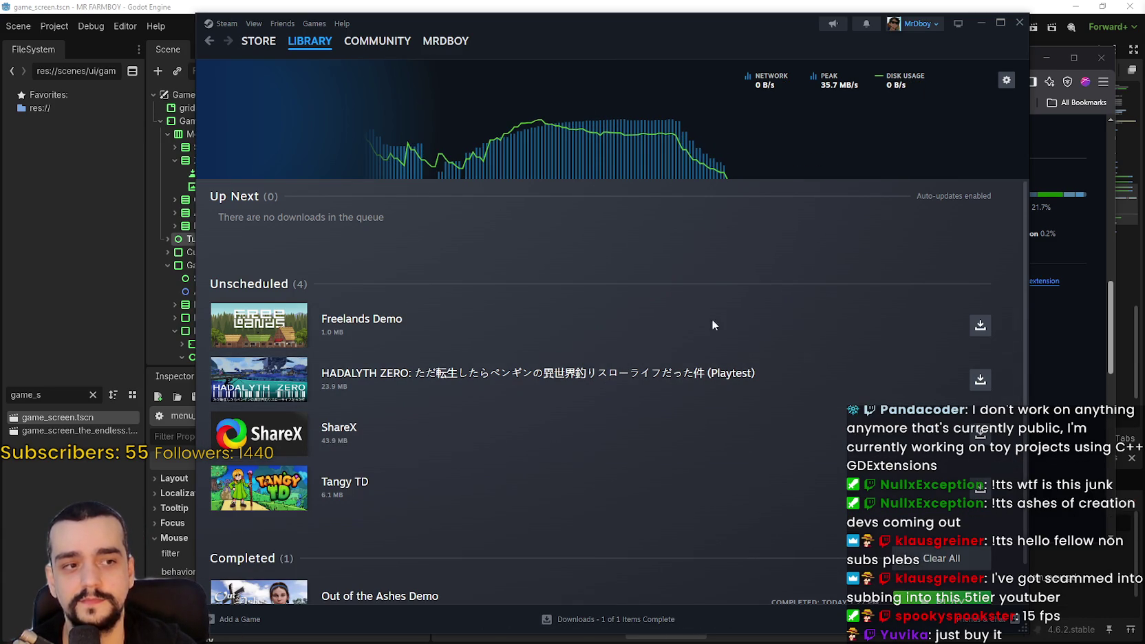
# - Once the demo finishes downloading, scroll the Downloads list and bring up Task Manager
pyautogui.scroll(-1, 434, 414)
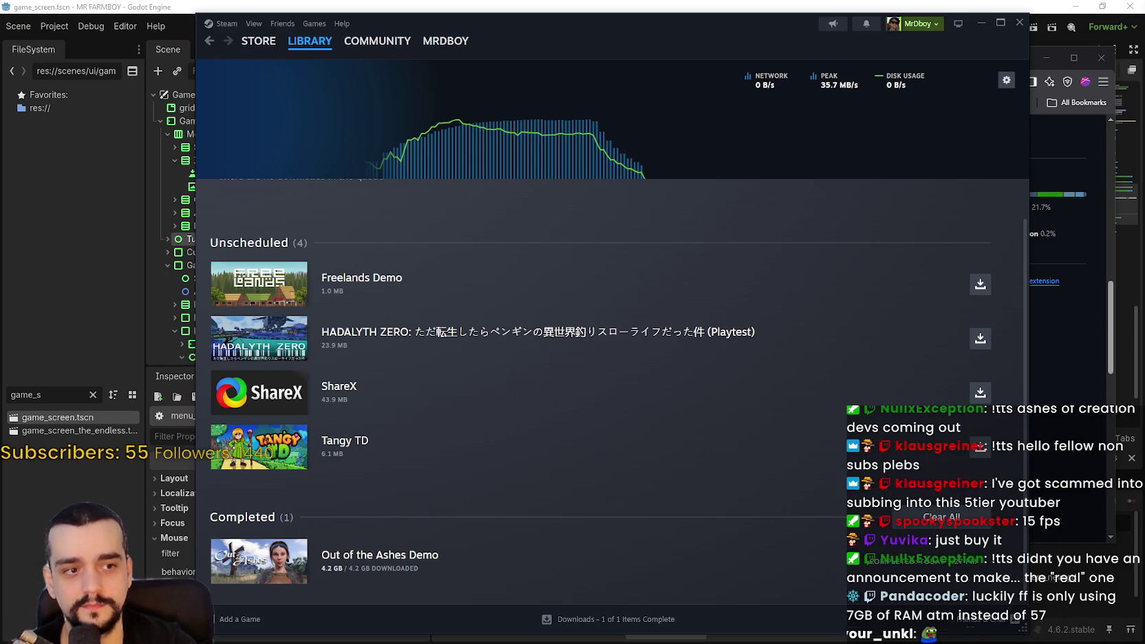
pyautogui.hotkey('ctrl', 'shift', 'Escape')
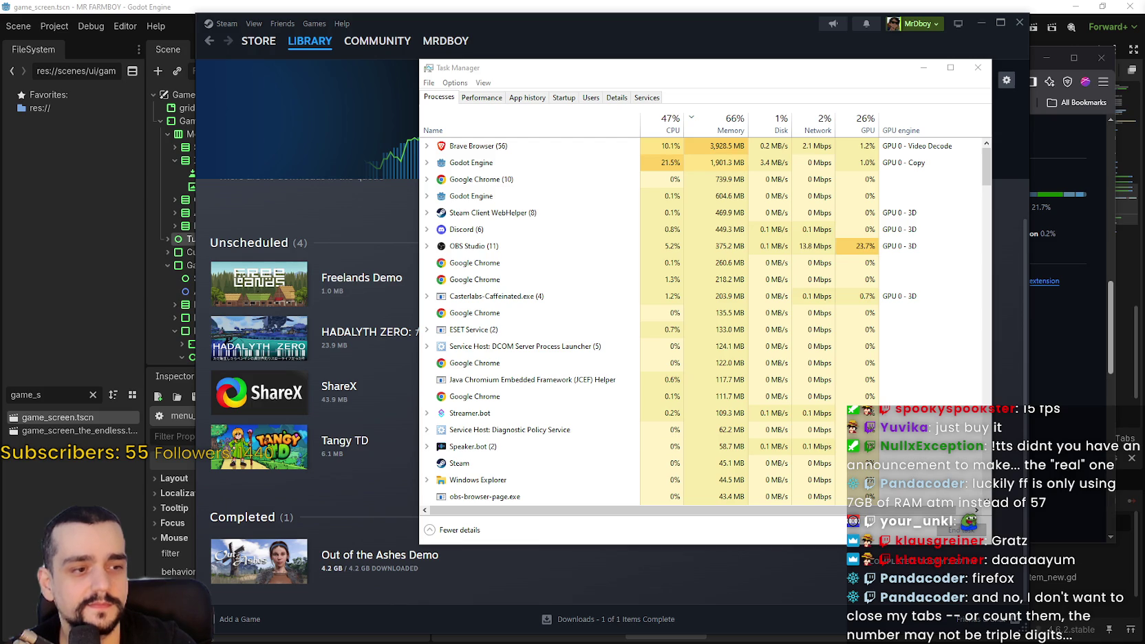
# - Expand the Godot Engine process to show Out of the Ashes beneath it, then reveal the desktop
pyautogui.doubleClick(439, 163)
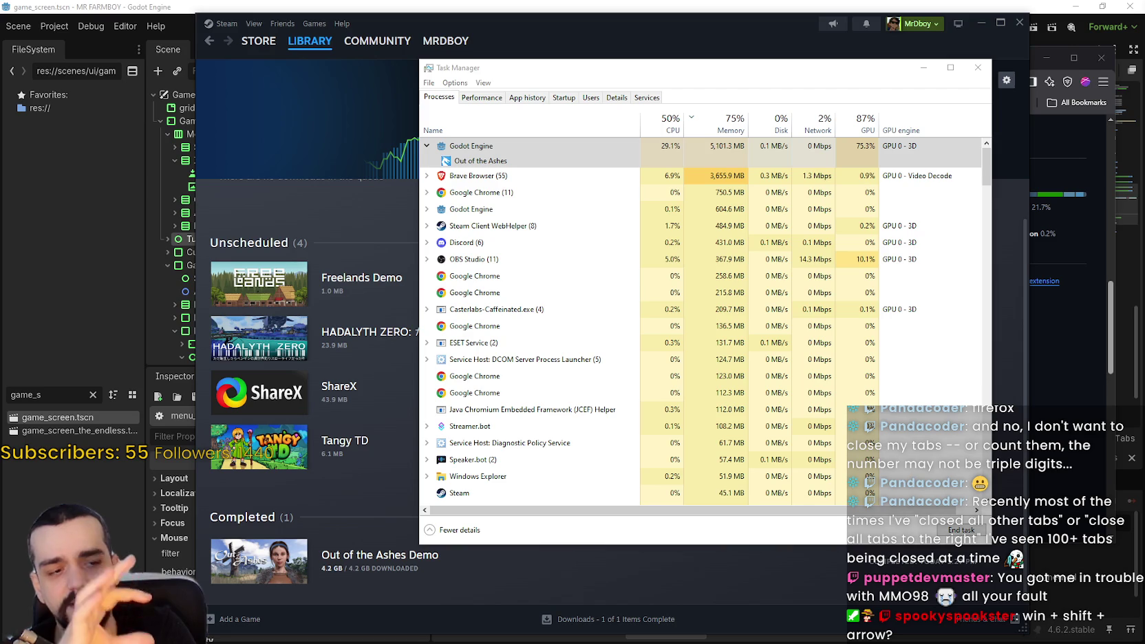
pyautogui.press('super+d')
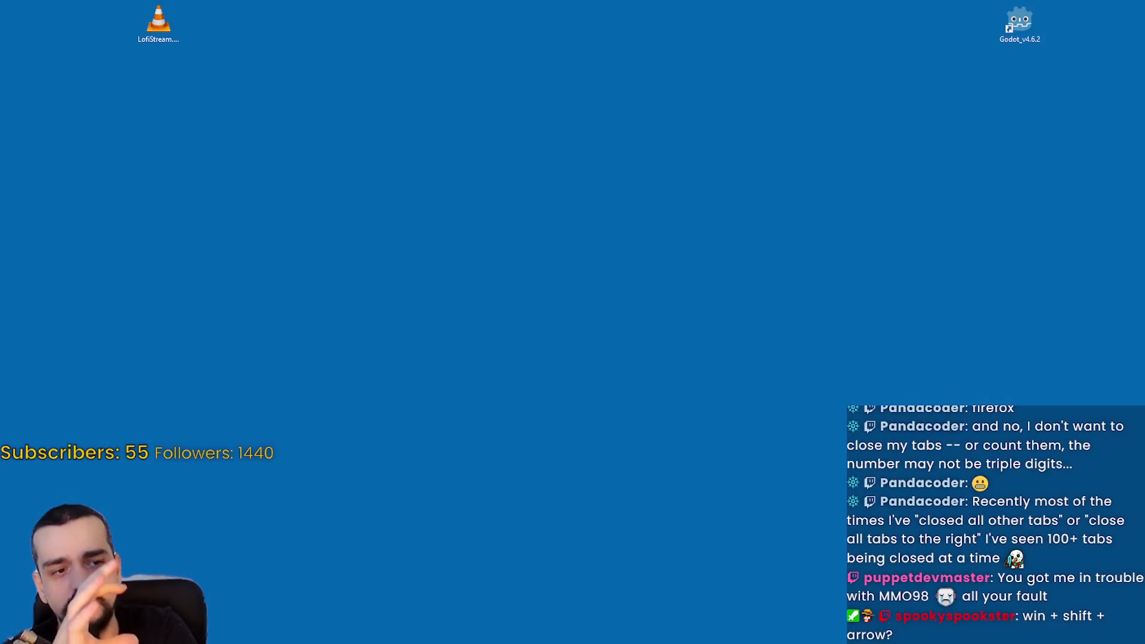
# - Restore all windows and bring the Godot editor forward via its Project menu
pyautogui.press('super+d')
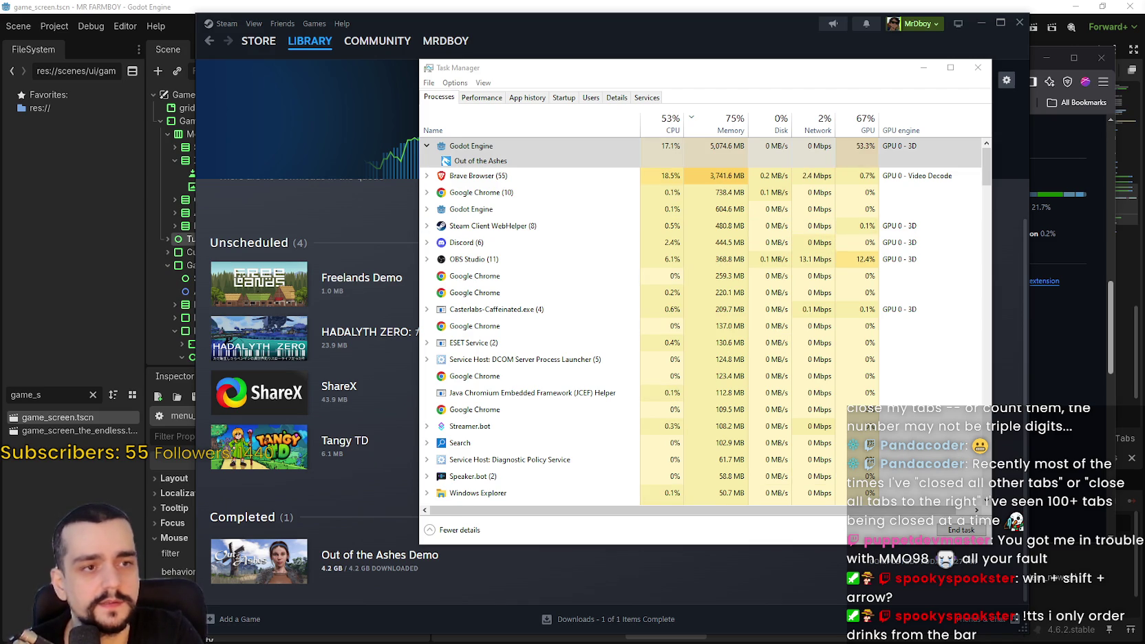
pyautogui.click(54, 26)
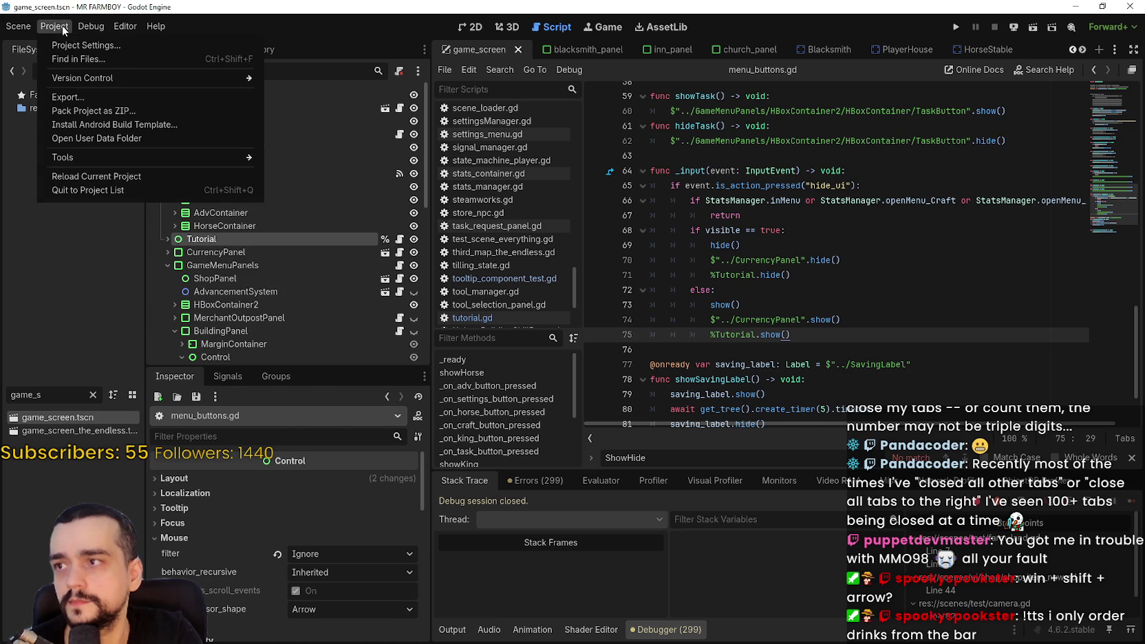
# - Open the project's user data folder and select the display_mode=0 line in config.ini
pyautogui.click(85, 140)
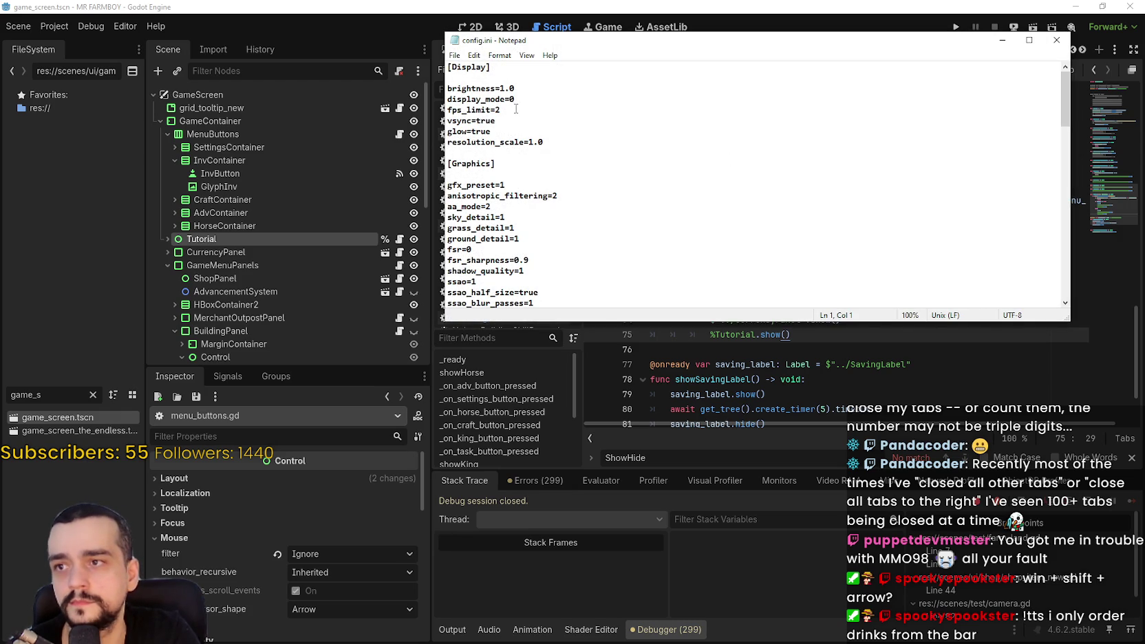
pyautogui.tripleClick(514, 100)
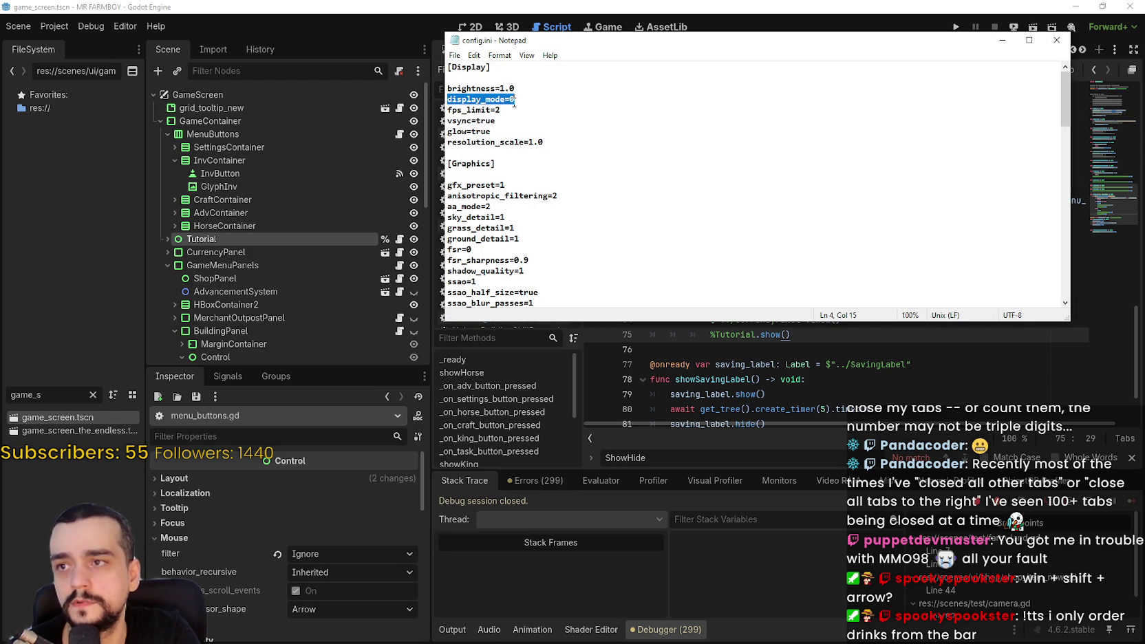
pyautogui.click(513, 100)
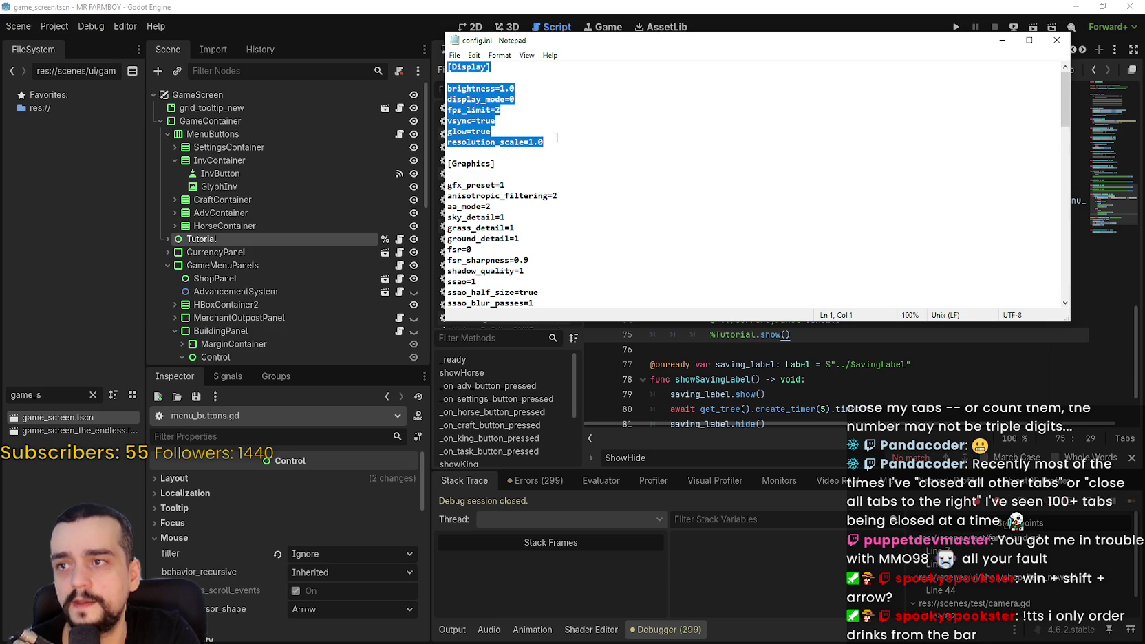
# - Select the display settings through resolution_scale, scroll config.ini, then switch to godot.log
pyautogui.moveTo(544, 142); pyautogui.dragTo(435, 88)
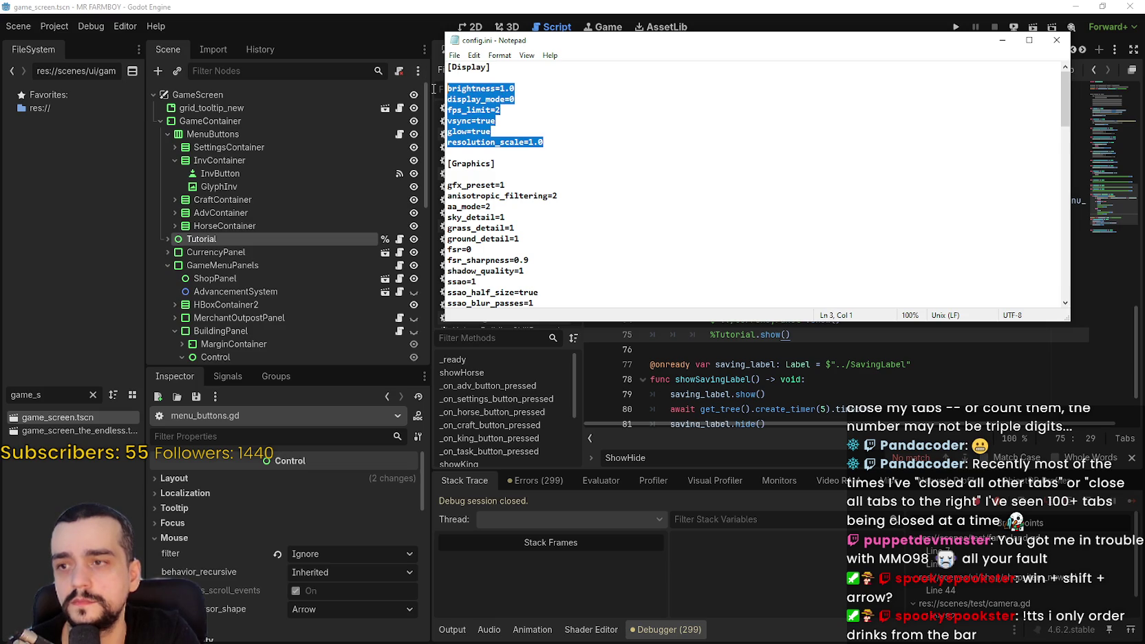
pyautogui.scroll(-3, 628, 183)
pyautogui.click(627, 183)
pyautogui.scroll(-18, 628, 184)
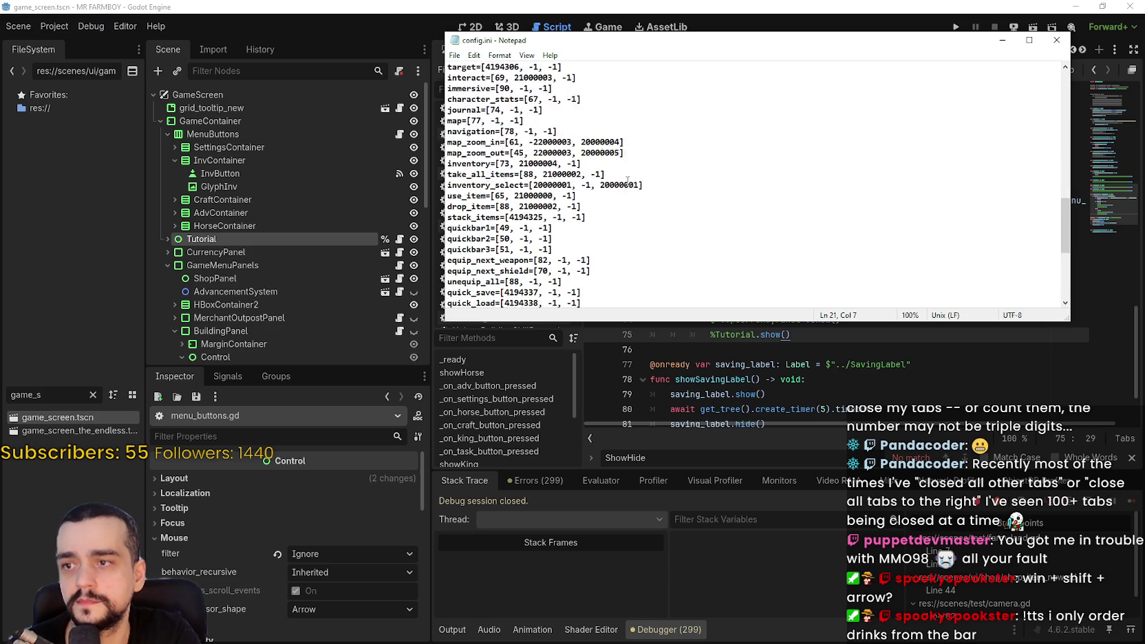
pyautogui.scroll(12, 628, 181)
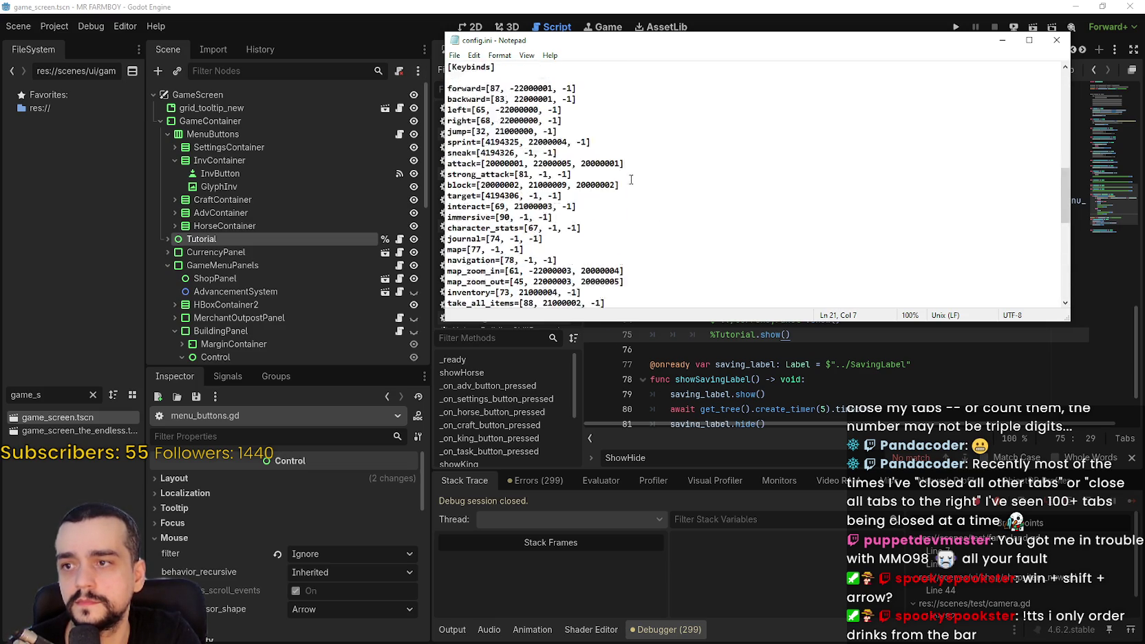
pyautogui.scroll(5, 630, 179)
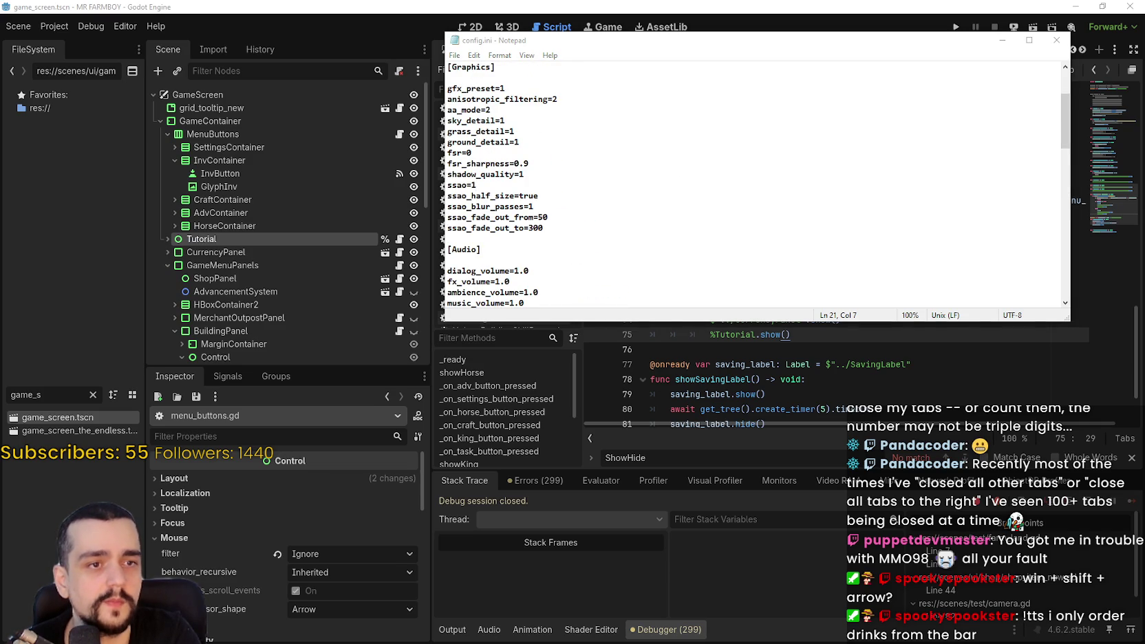
pyautogui.hotkey('alt', 'Tab')
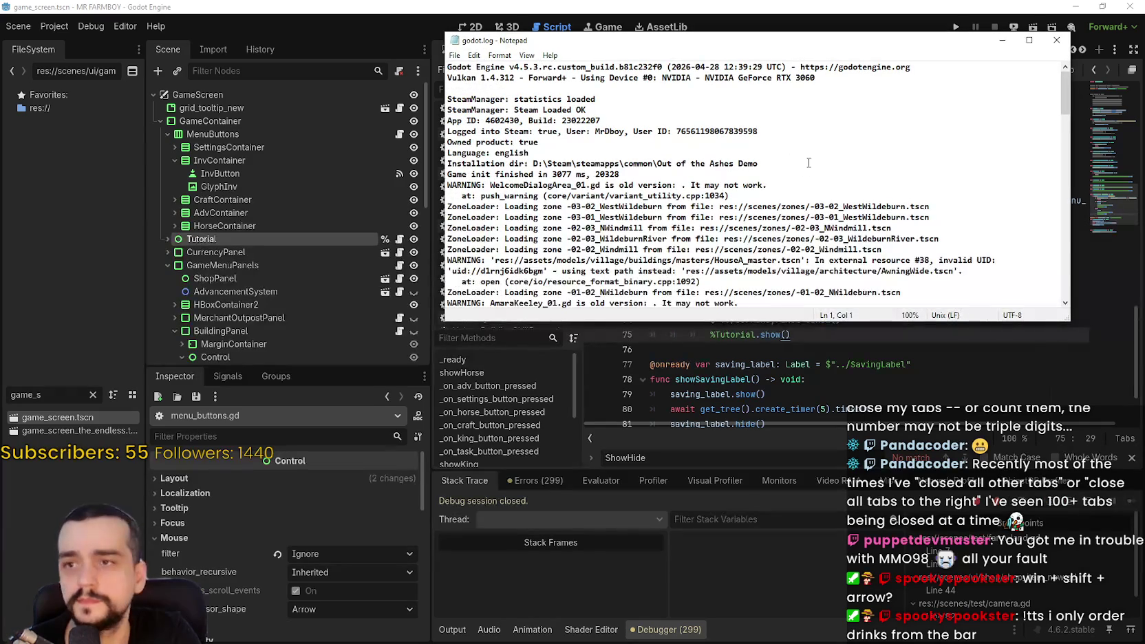
# - Select the opening Steam loading lines of godot.log and scroll further down
pyautogui.moveTo(836, 77)
pyautogui.mouseDown()
pyautogui.moveTo(448, 65)
pyautogui.moveTo(440, 54)
pyautogui.moveTo(448, 78)
pyautogui.mouseUp()
pyautogui.click(456, 87)
pyautogui.moveTo(596, 99)
pyautogui.mouseDown()
pyautogui.moveTo(491, 101)
pyautogui.moveTo(575, 103)
pyautogui.moveTo(610, 122)
pyautogui.moveTo(723, 125)
pyautogui.moveTo(773, 143)
pyautogui.moveTo(812, 194)
pyautogui.mouseUp()
pyautogui.click(487, 101)
pyautogui.scroll(-2, 812, 194)
pyautogui.click(819, 176)
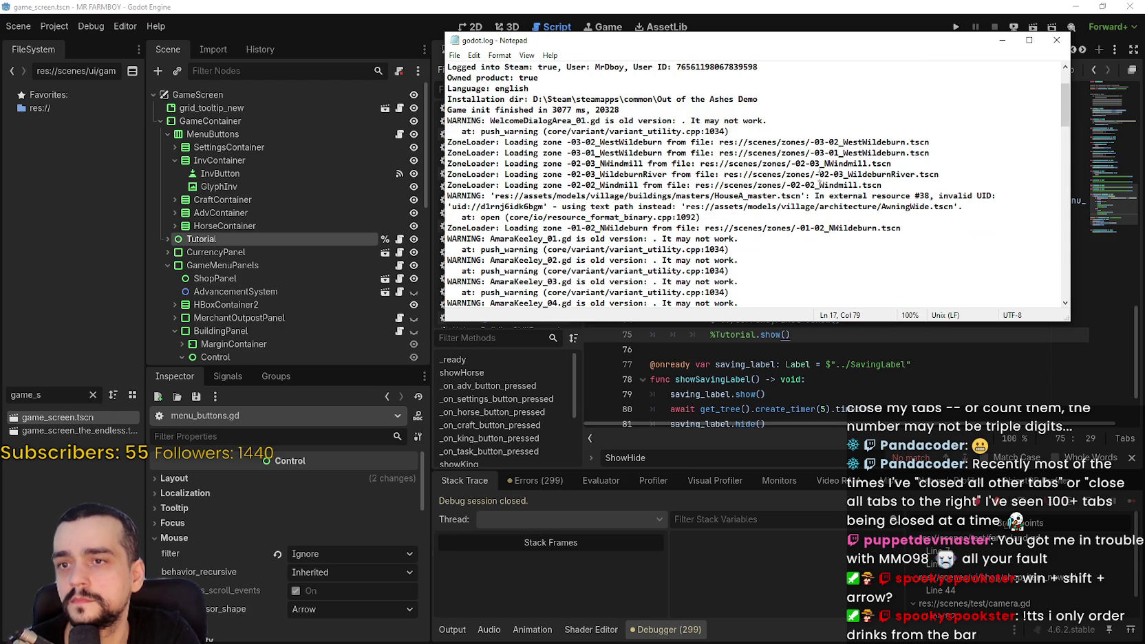
pyautogui.scroll(-1, 819, 176)
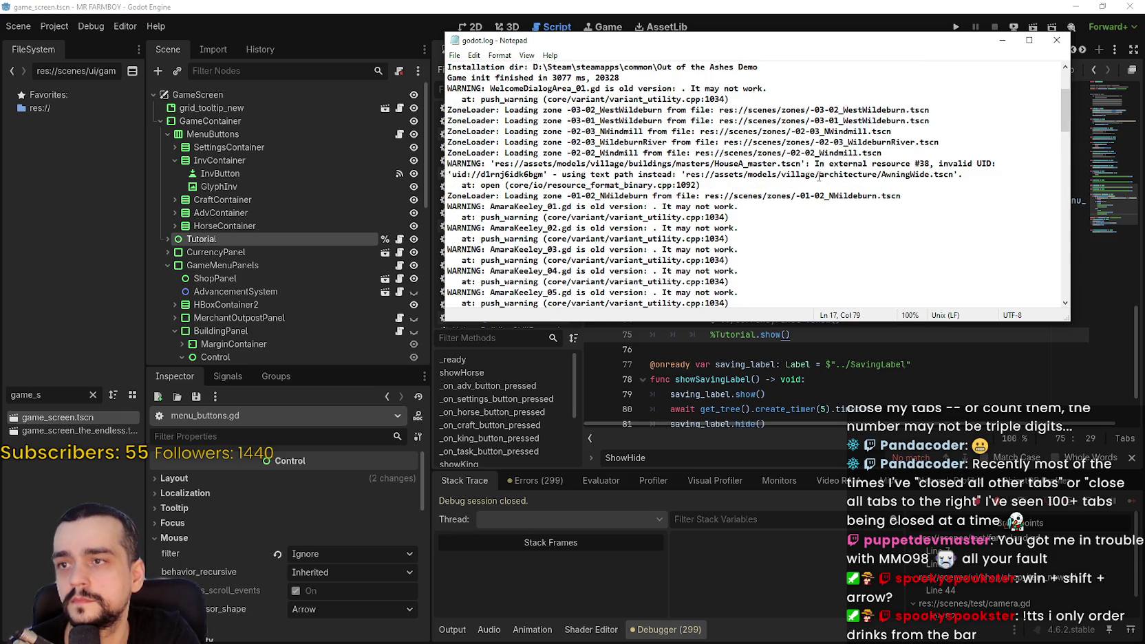
pyautogui.scroll(-2, 820, 177)
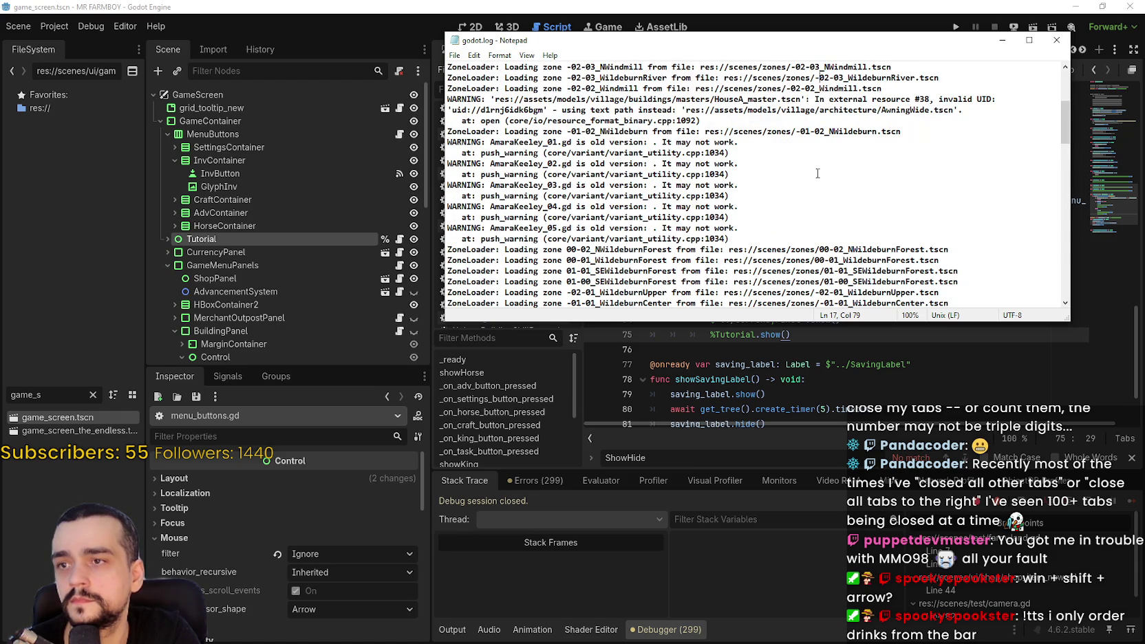
# - Select the five AmaraKeeley old-version warnings, scroll to the log's end, and close godot.log
pyautogui.moveTo(759, 155)
pyautogui.mouseDown()
pyautogui.moveTo(454, 132)
pyautogui.moveTo(449, 142)
pyautogui.mouseUp()
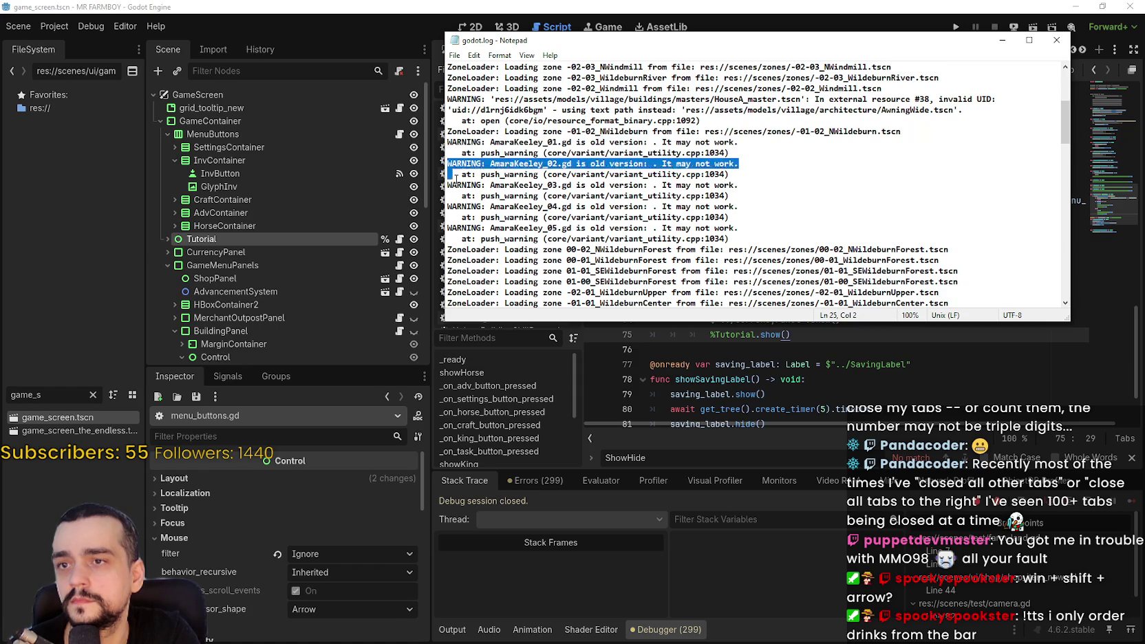
pyautogui.moveTo(760, 228); pyautogui.dragTo(531, 144)
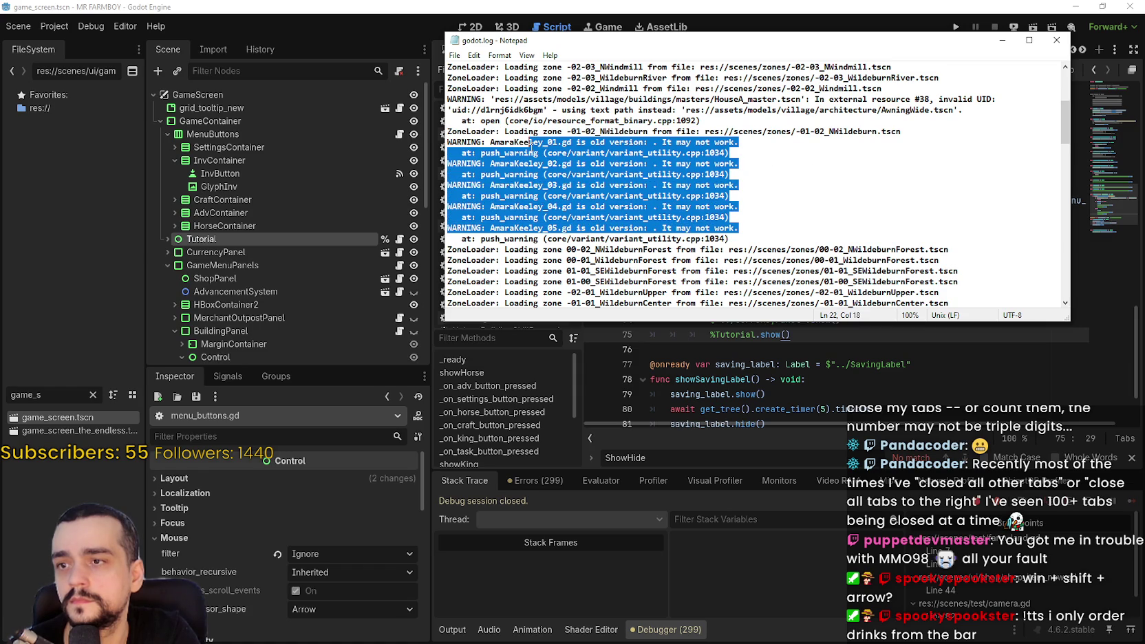
pyautogui.click(781, 229)
pyautogui.scroll(-4, 775, 225)
pyautogui.scroll(-10, 772, 224)
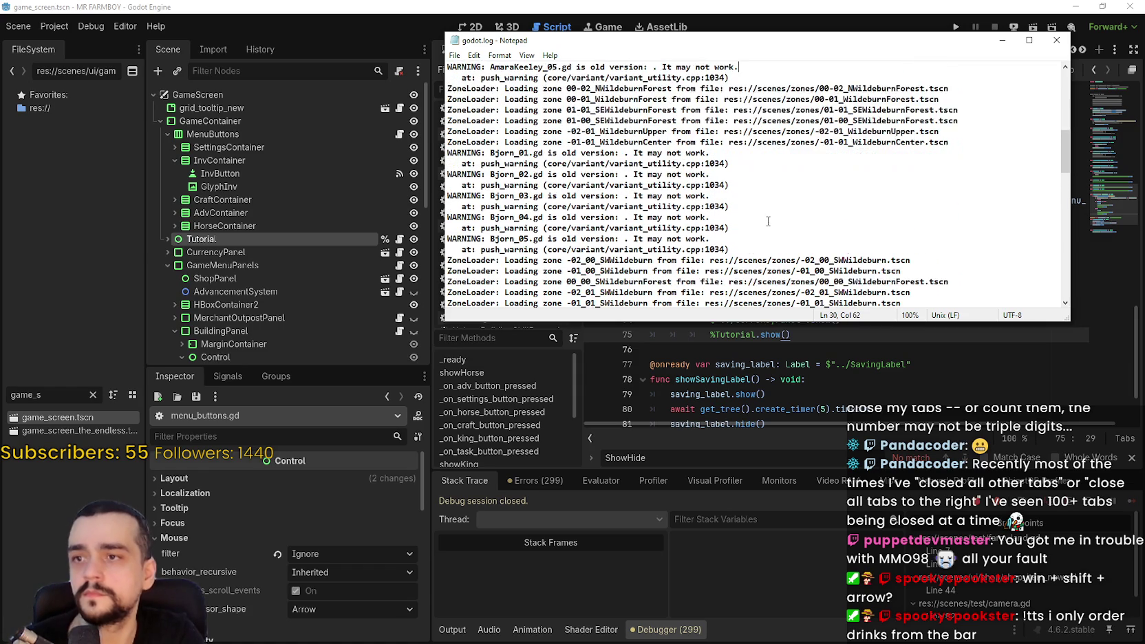
pyautogui.scroll(-10, 771, 210)
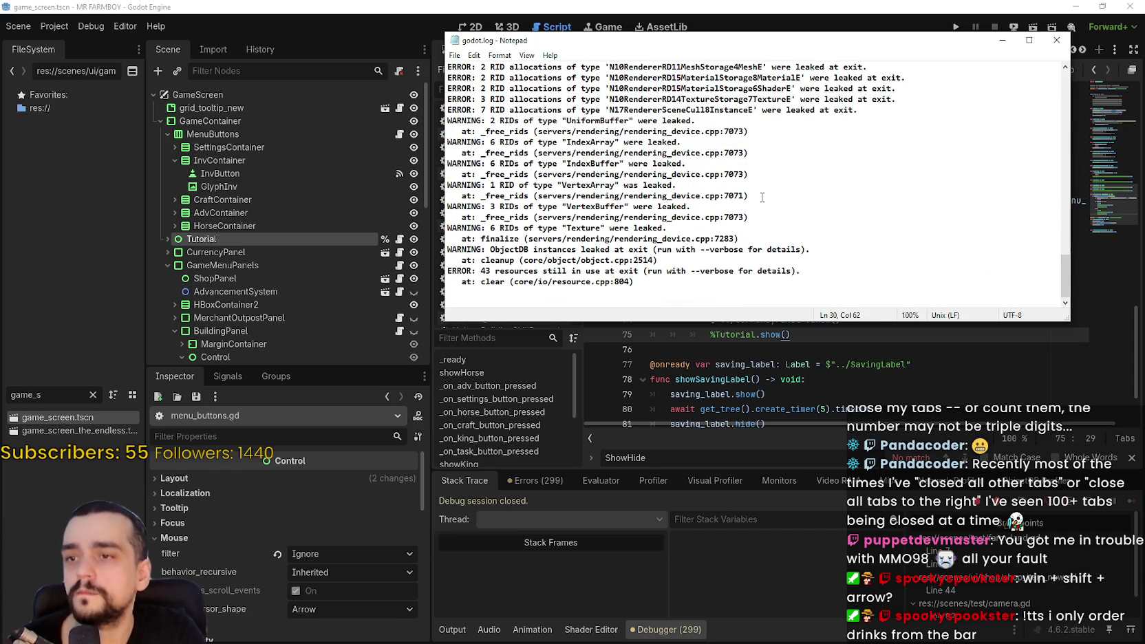
pyautogui.click(1061, 37)
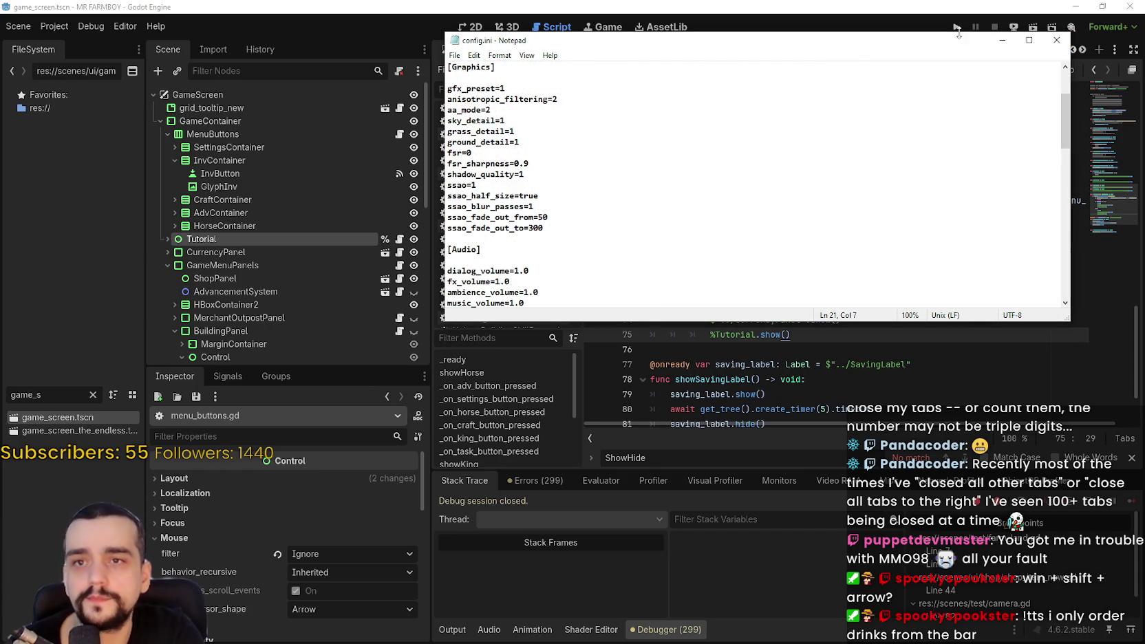
# - Refocus config.ini and pick out the resolution_scale line among the display settings
pyautogui.scroll(3, 984, 213)
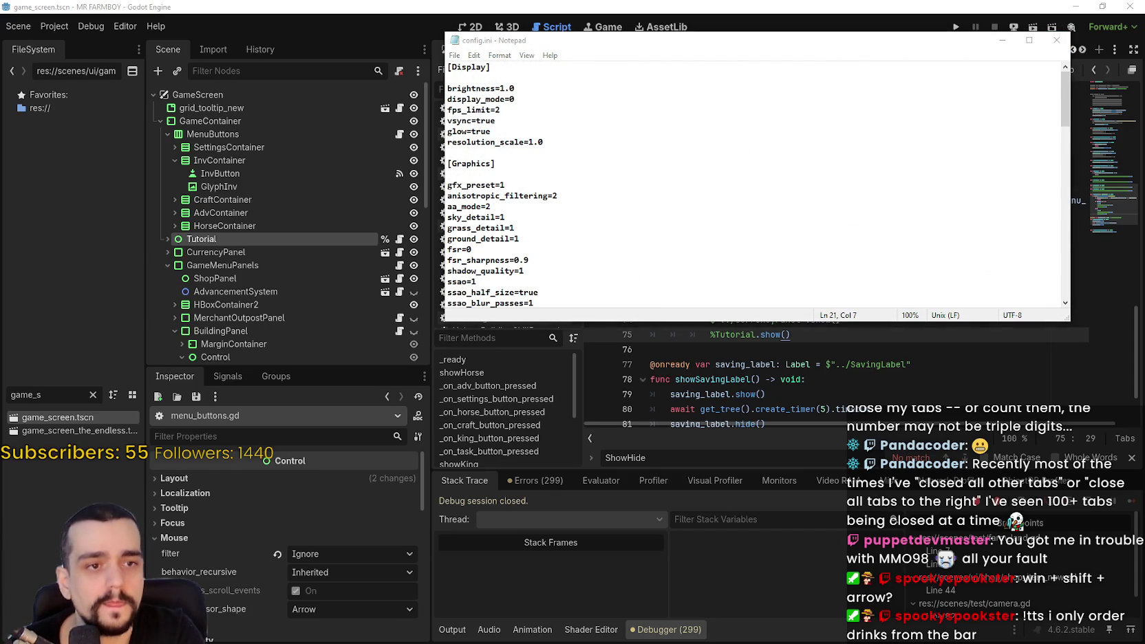
pyautogui.click(500, 122)
pyautogui.moveTo(500, 143); pyautogui.dragTo(467, 121)
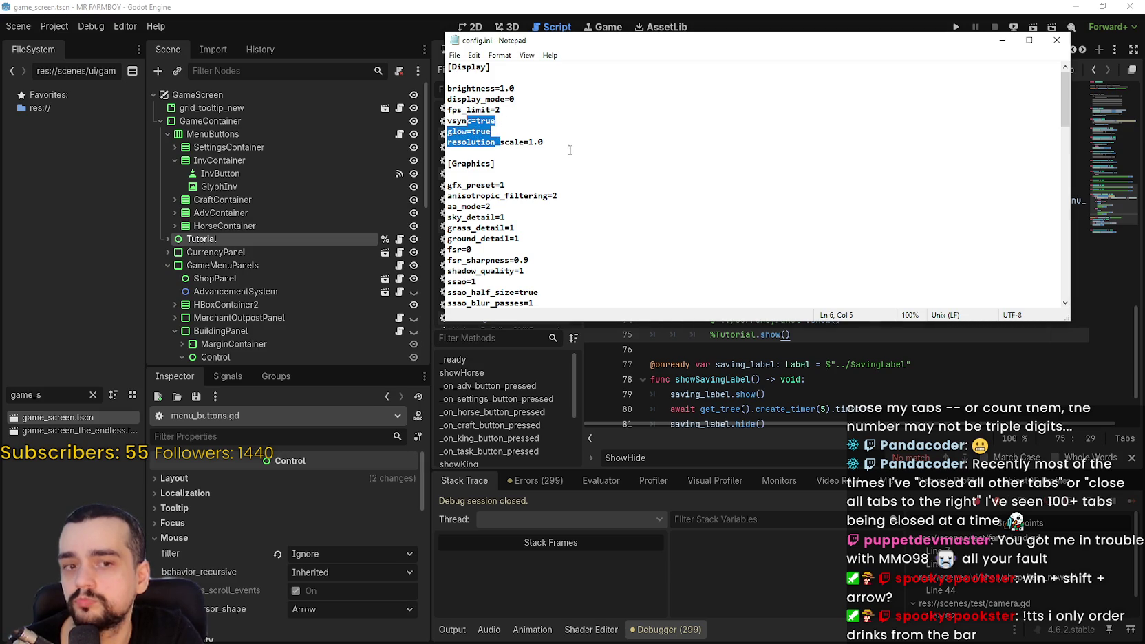
pyautogui.click(560, 144)
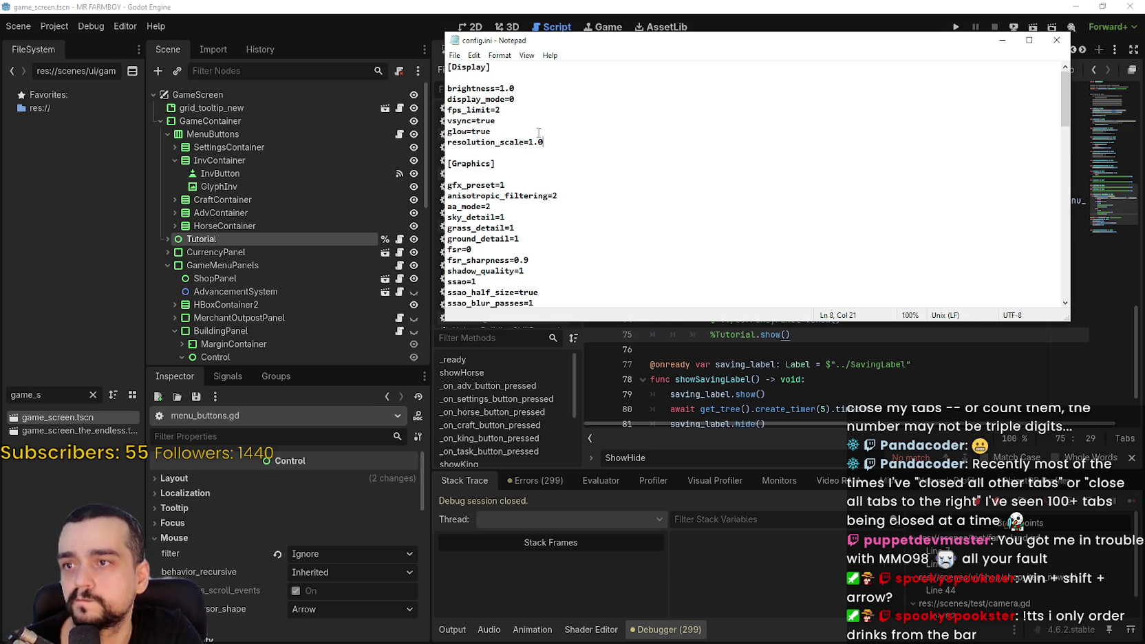
pyautogui.moveTo(534, 142); pyautogui.dragTo(529, 142)
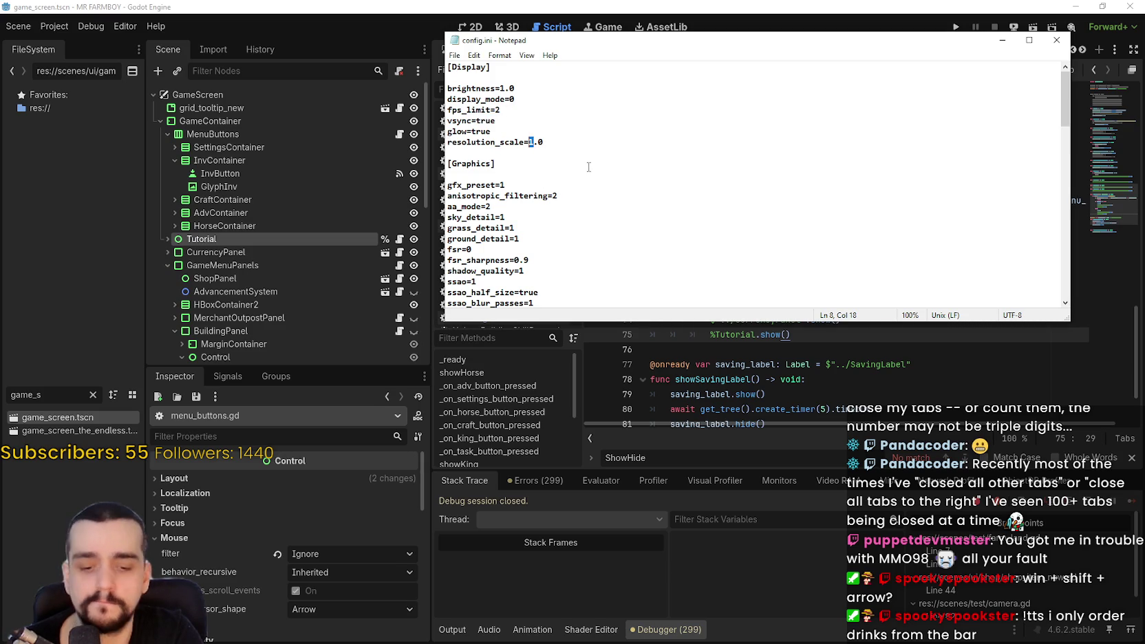
pyautogui.tripleClick(531, 142)
pyautogui.click(535, 137)
# - Change resolution_scale from 1.0 to 0.8, save config.ini, and close Notepad
pyautogui.doubleClick(532, 142)
pyautogui.write('0')
pyautogui.click(546, 140)
pyautogui.press('BackSpace')
pyautogui.write('8')
pyautogui.hotkey('ctrl', 's')
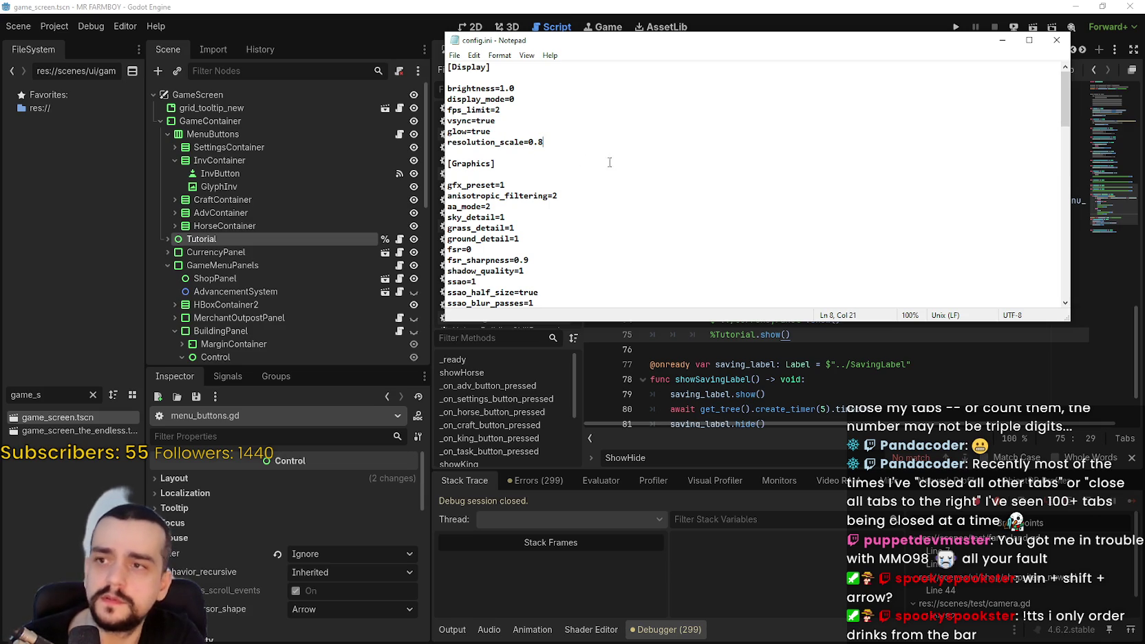
pyautogui.click(1057, 40)
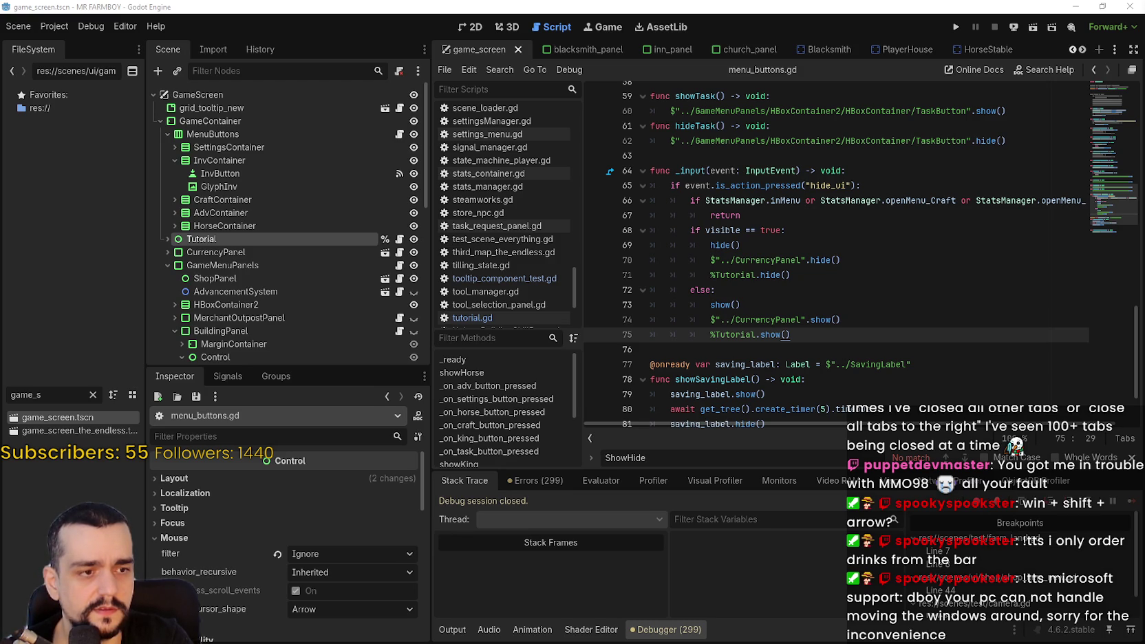
pyautogui.press('super+shift+Right')
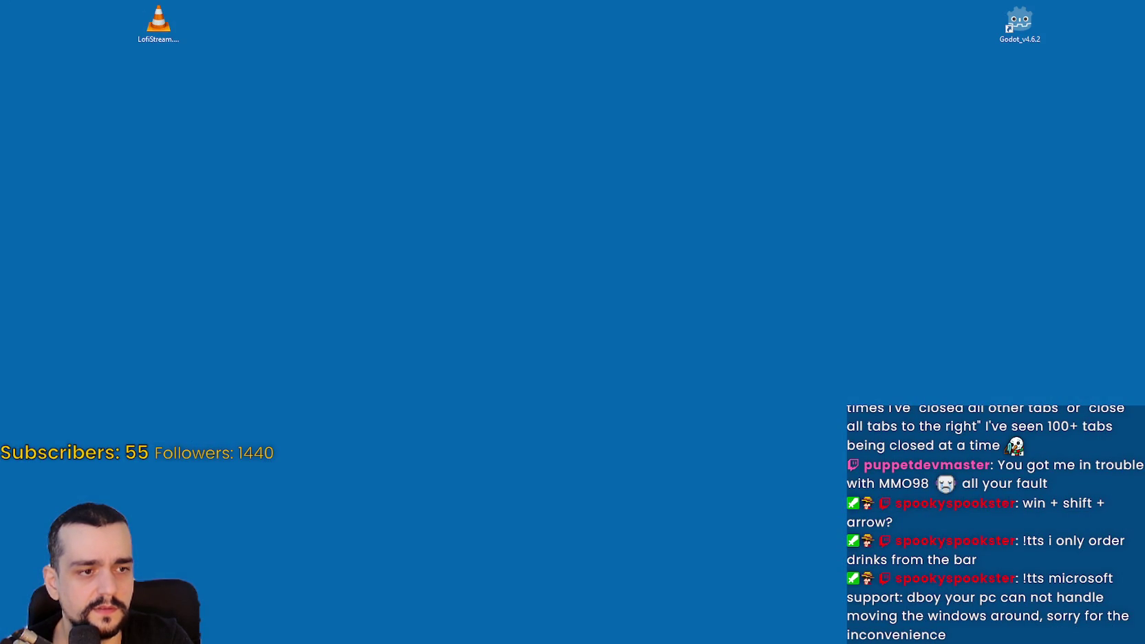
pyautogui.press('super+shift+Left')
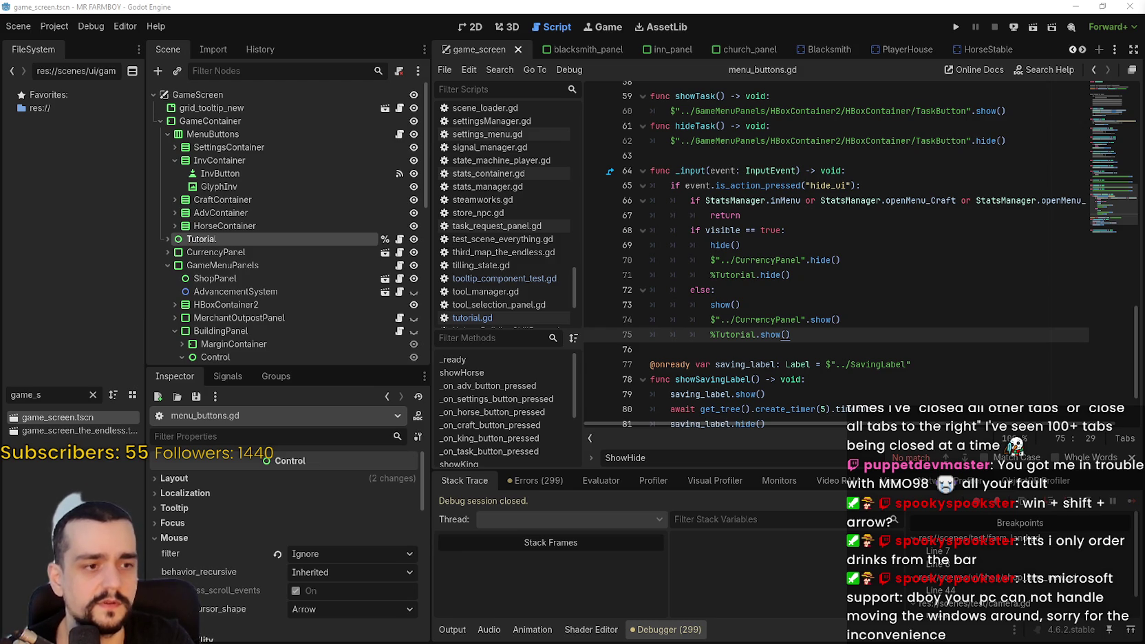
pyautogui.press('super+shift+Right')
pyautogui.press('super+shift+Left')
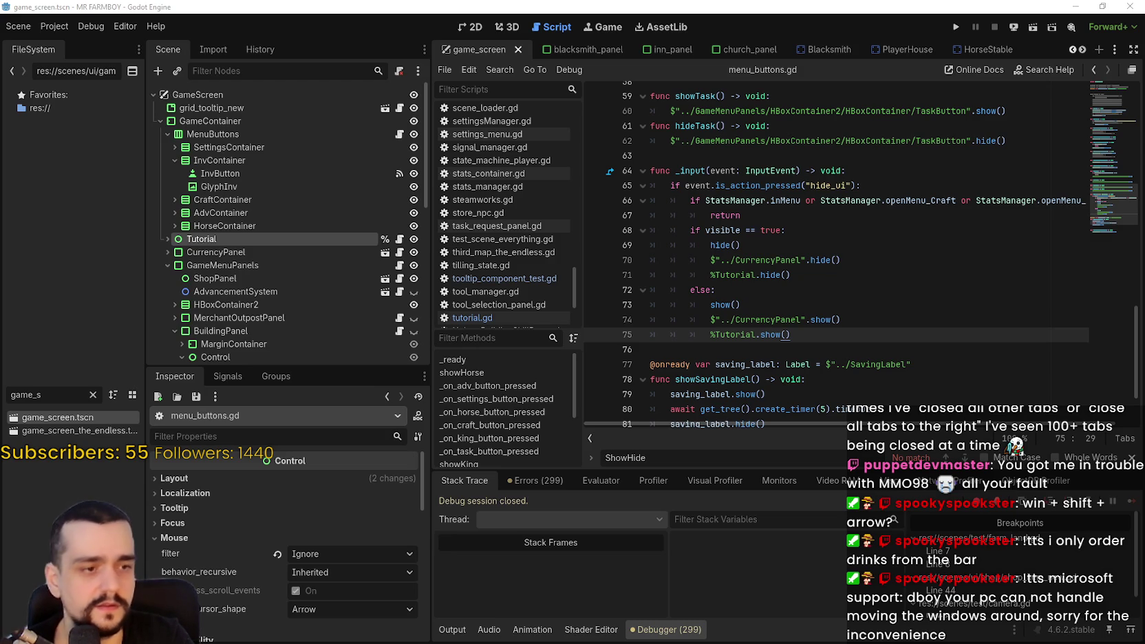
pyautogui.press('super+shift+Right')
pyautogui.press('super+shift+Left')
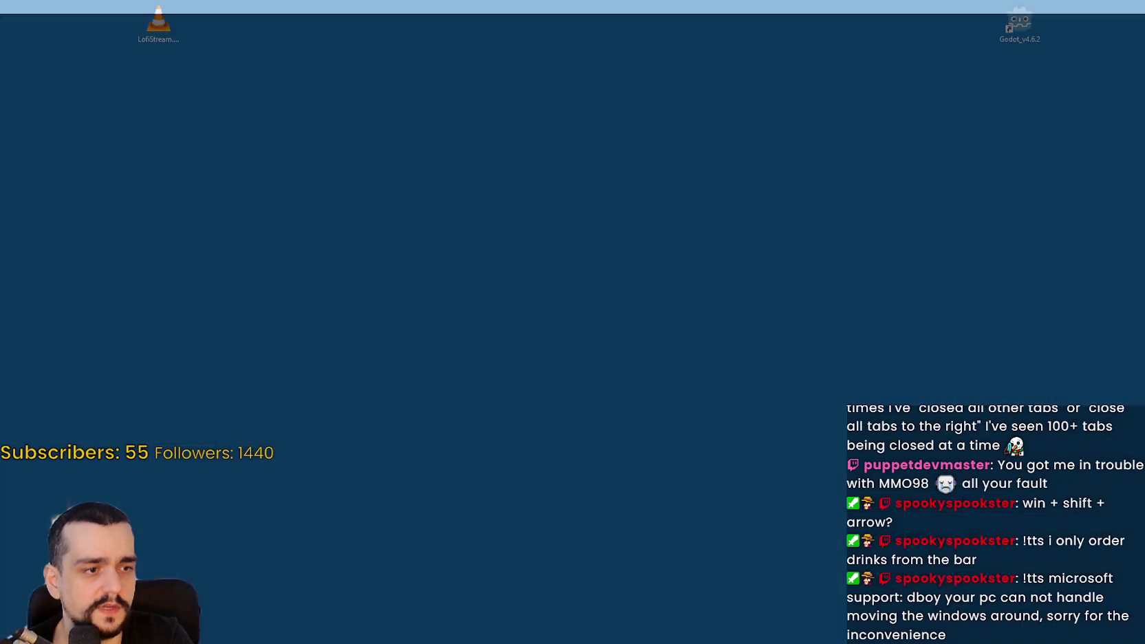
# - Shuttle the Godot editor between monitors with Win+Shift+Arrow, leaving it on this screen
pyautogui.press('super+shift+Right')
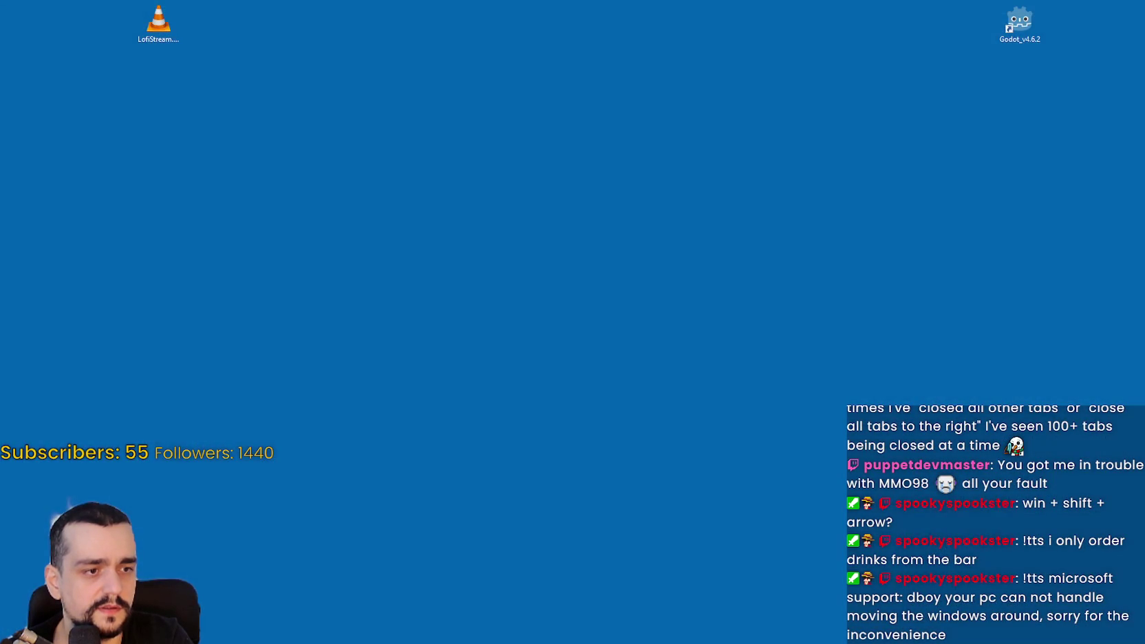
pyautogui.press('super+shift+Left')
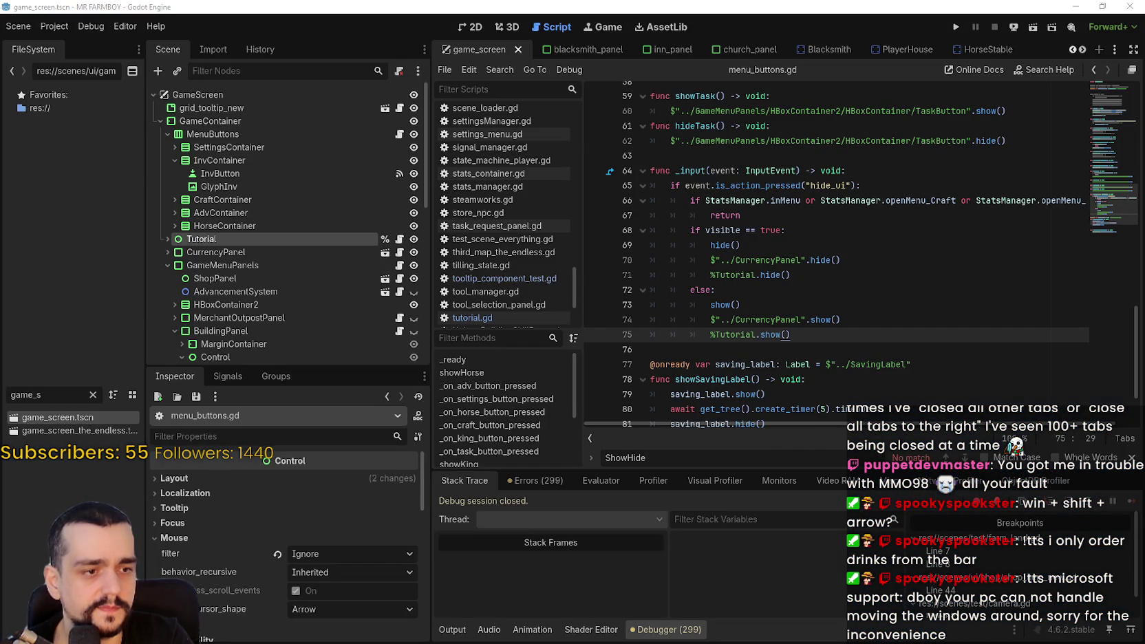
pyautogui.press('super+shift+Right')
pyautogui.press('super+shift+Left')
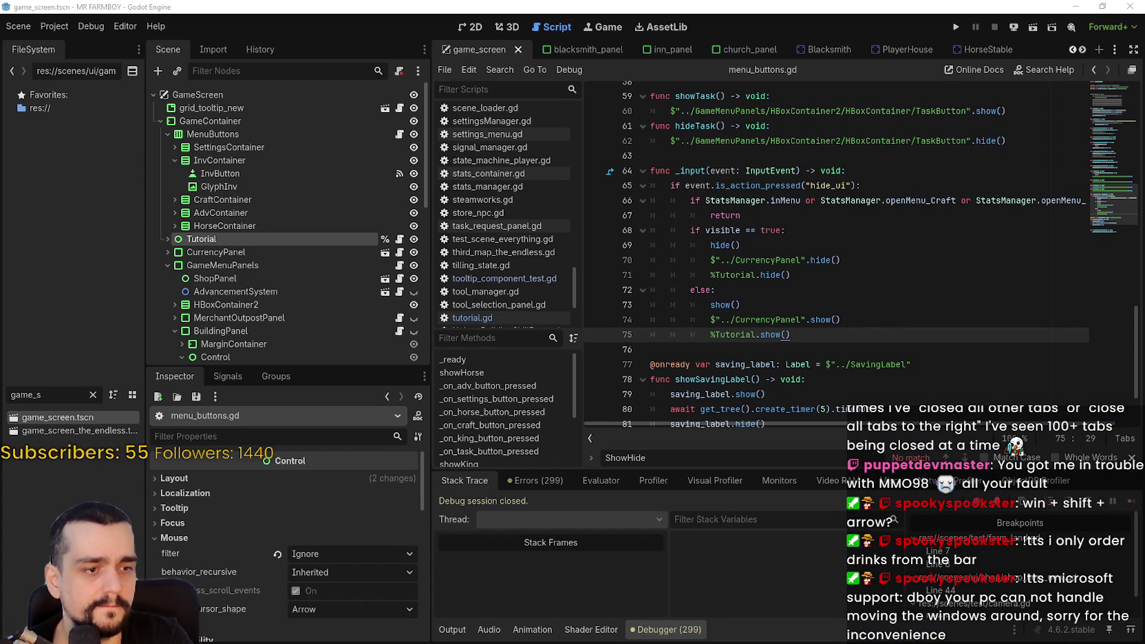
pyautogui.press('super+shift+Right')
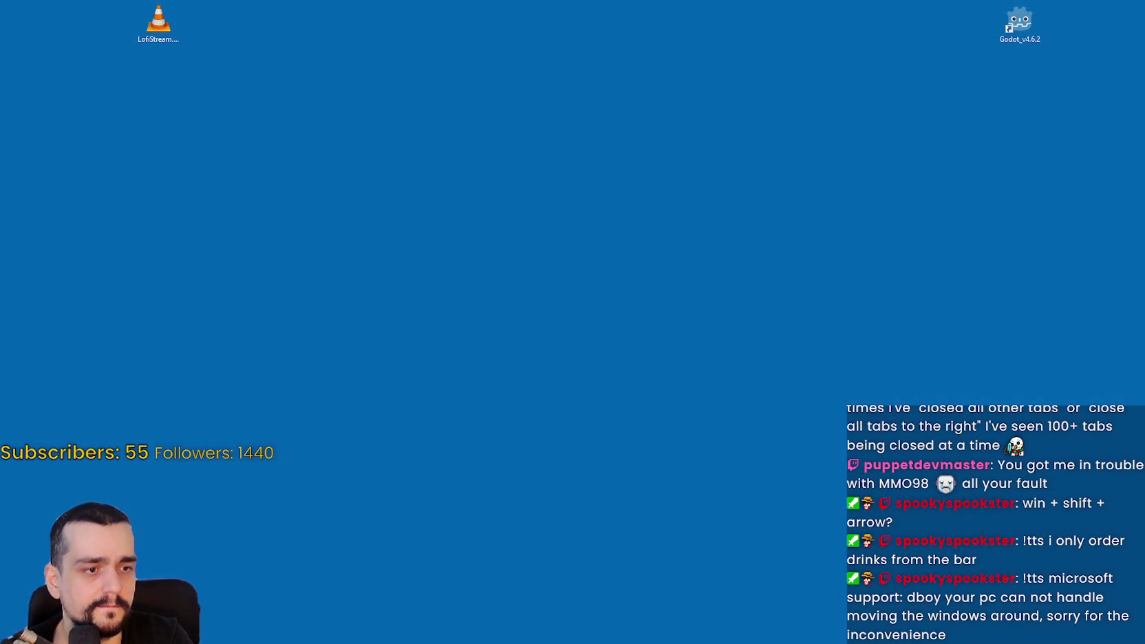
pyautogui.press('super+shift+Left')
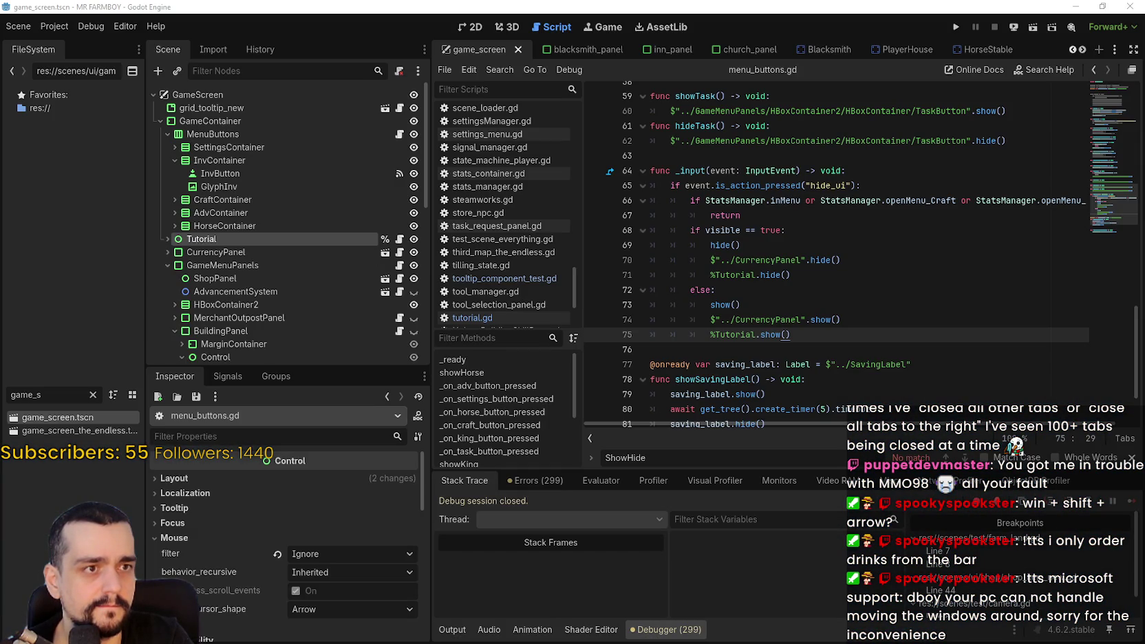
pyautogui.press('super+shift+Right')
pyautogui.press('super+shift+Left')
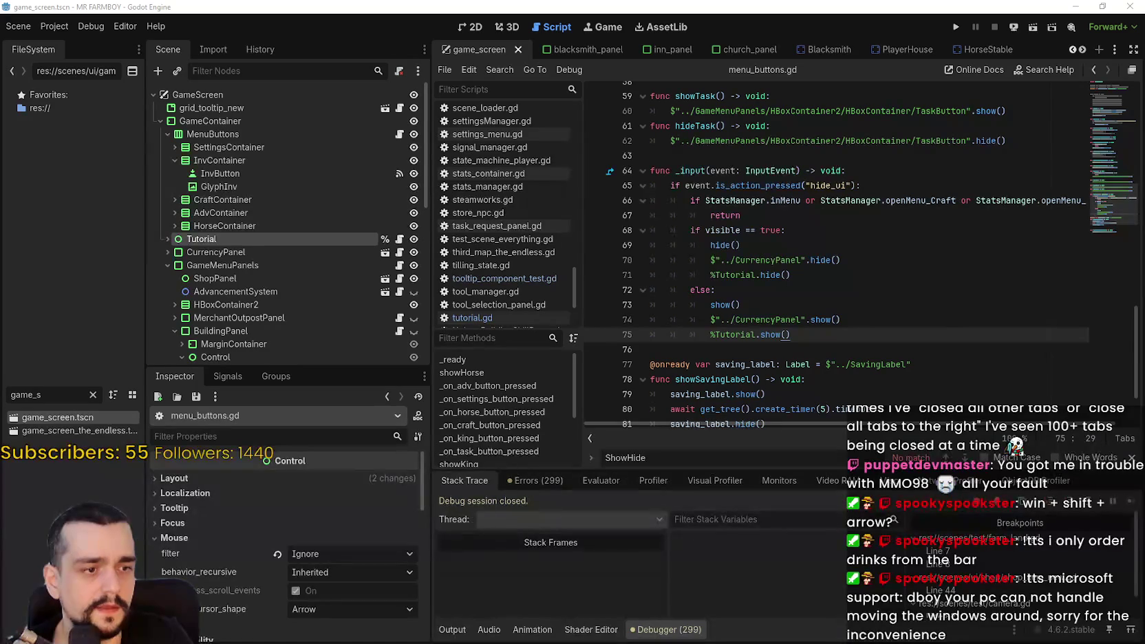
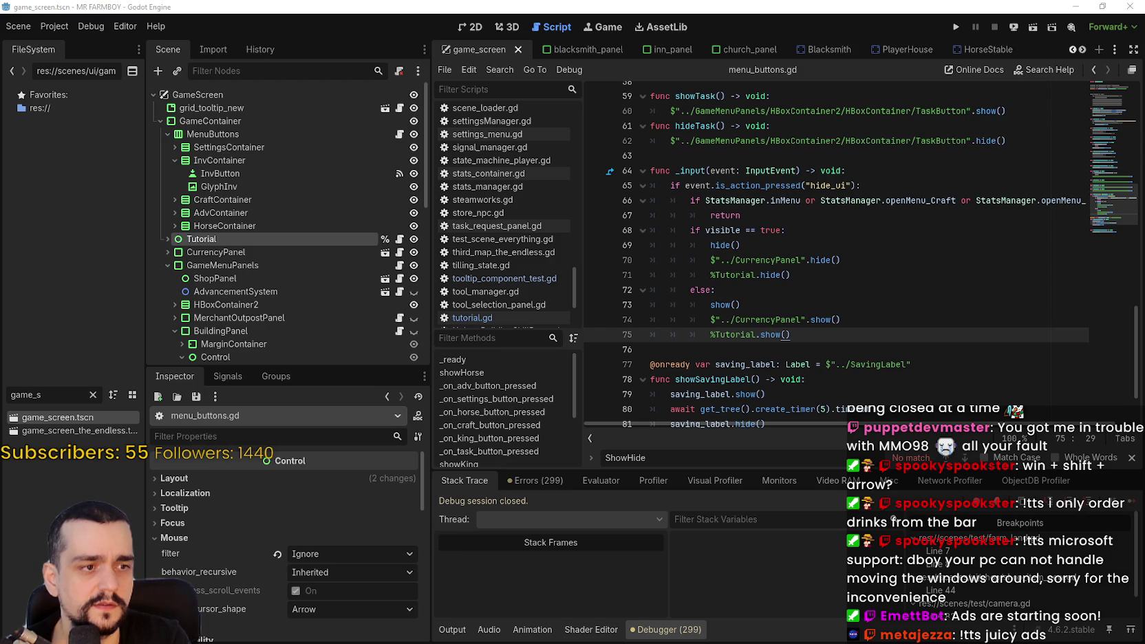
# - Glance over the Terrain3D GitHub page in Brave, then bring the Godot editor back and maximize it
pyautogui.hotkey('alt', 'Tab')
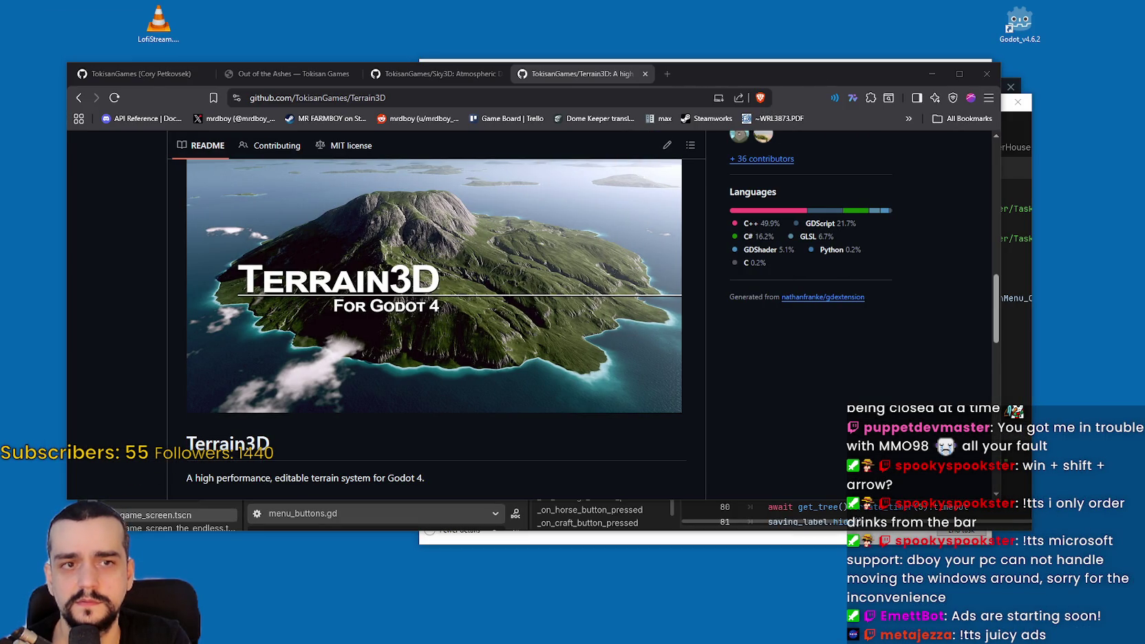
pyautogui.moveTo(848, 68)
pyautogui.mouseDown()
pyautogui.moveTo(868, 129)
pyautogui.moveTo(860, 172)
pyautogui.moveTo(856, 49)
pyautogui.moveTo(873, 38)
pyautogui.mouseUp()
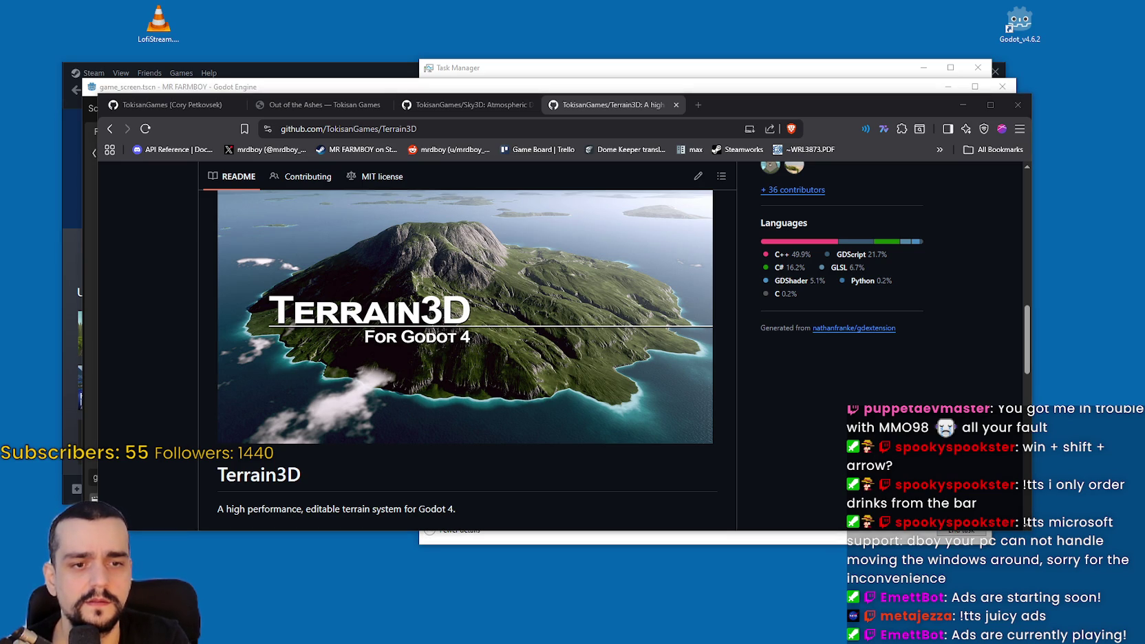
pyautogui.hotkey('alt', 'Tab')
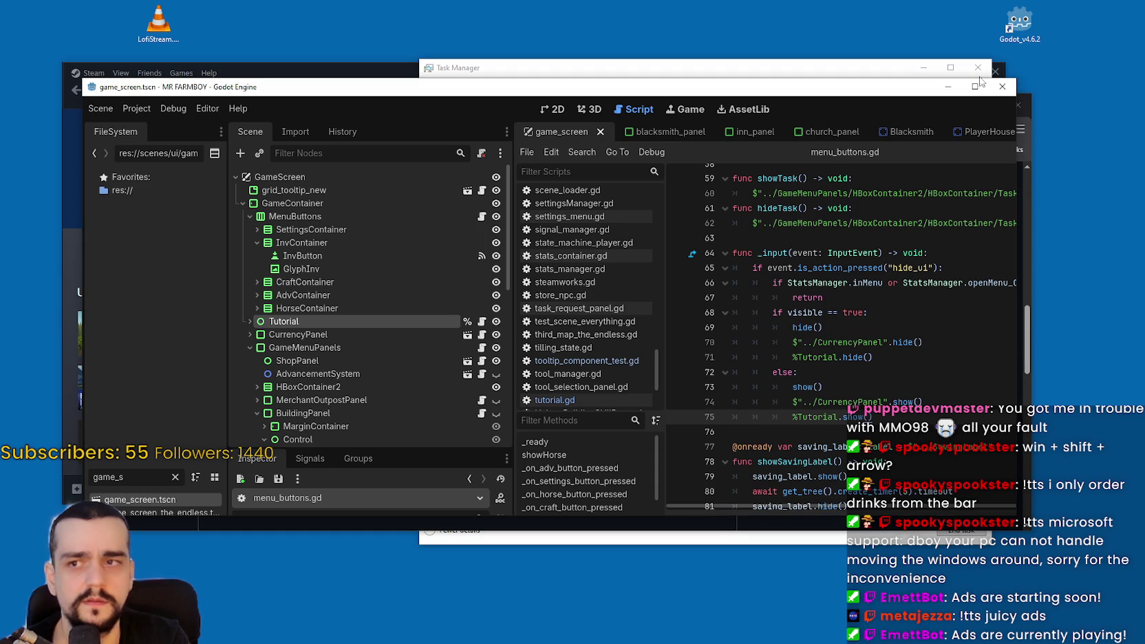
pyautogui.click(974, 87)
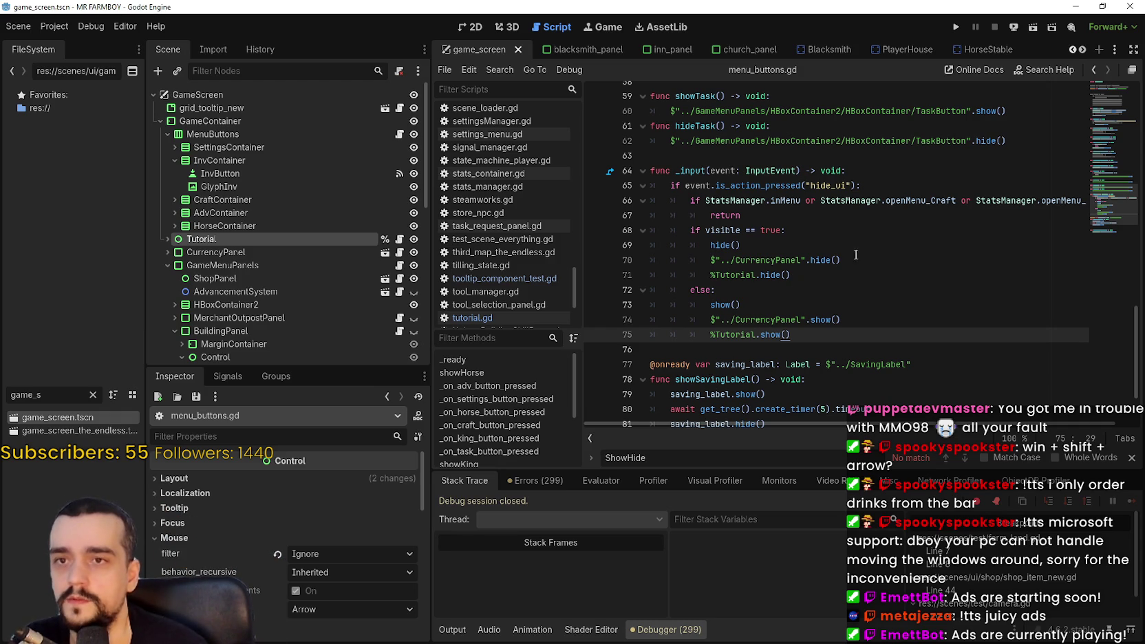
pyautogui.click(1103, 8)
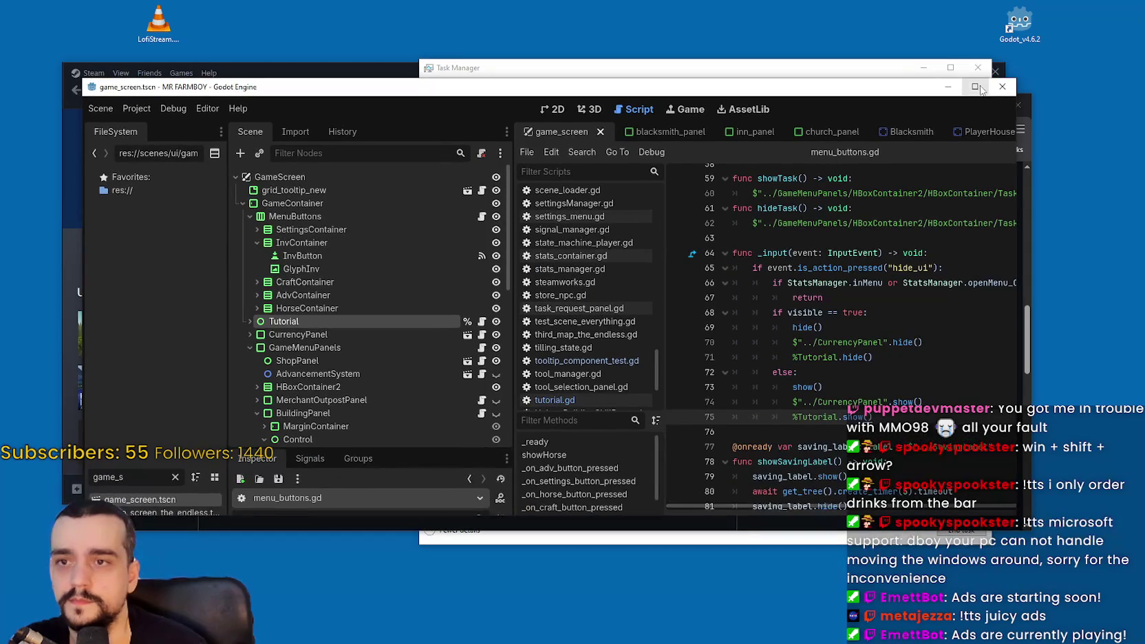
pyautogui.click(980, 90)
pyautogui.click(54, 25)
pyautogui.moveTo(140, 25)
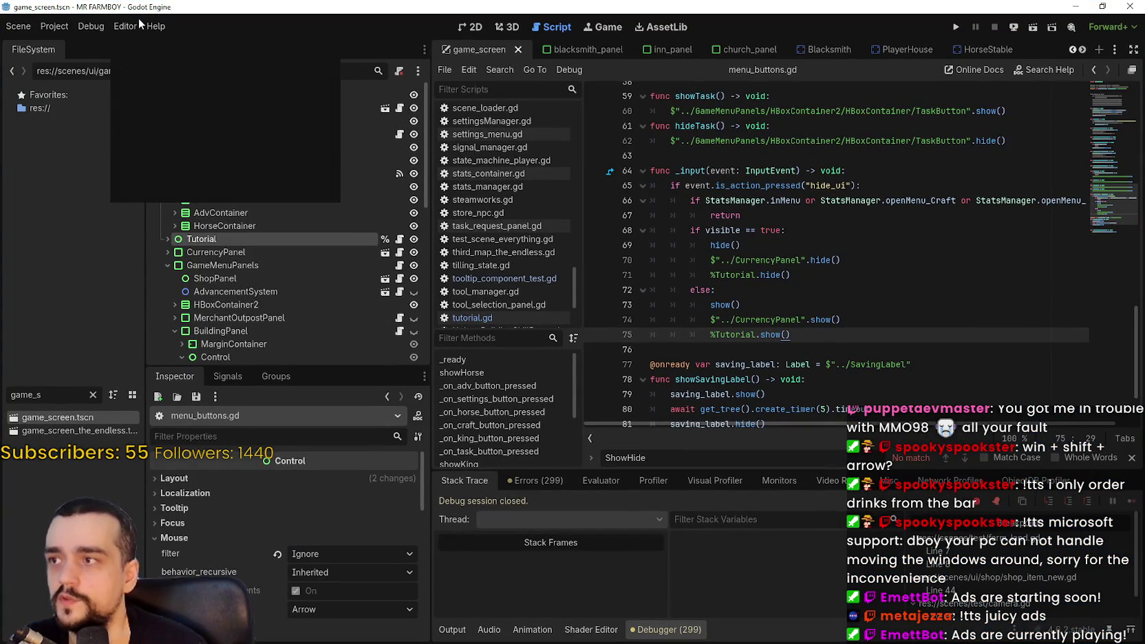
pyautogui.press('Escape')
pyautogui.hotkey('ctrl', 'shift', 'Escape')
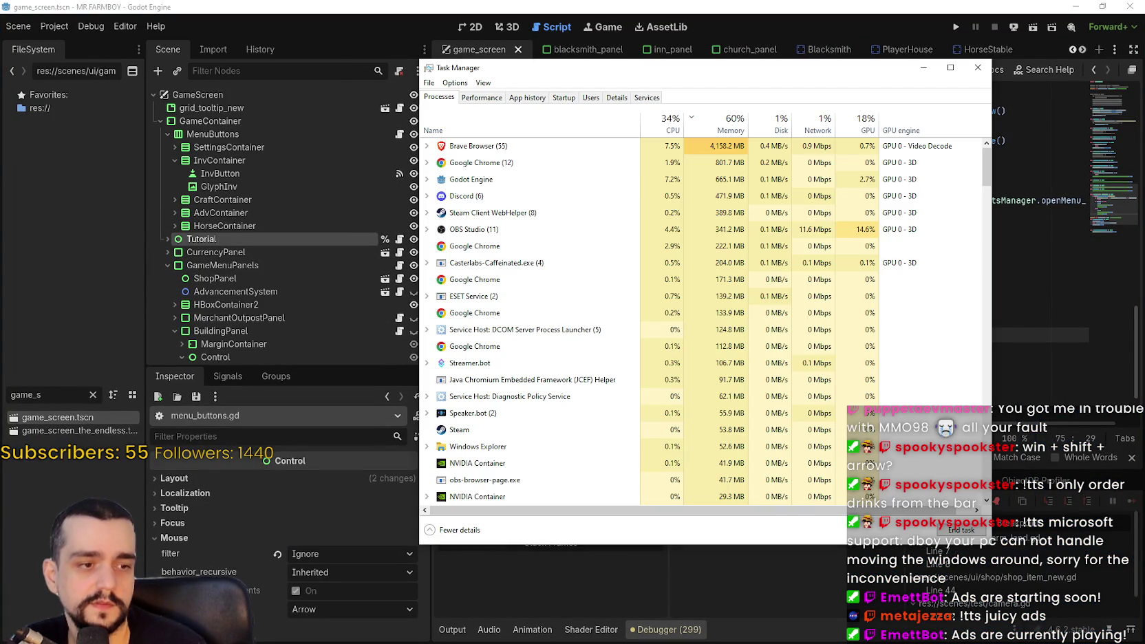
pyautogui.doubleClick(480, 181)
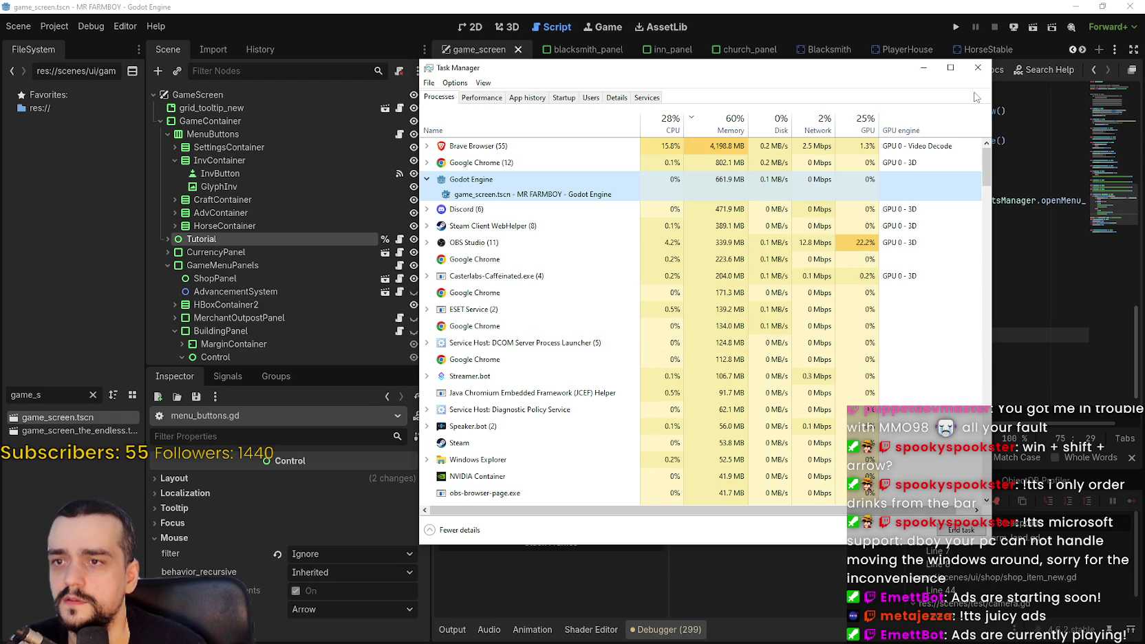
pyautogui.click(979, 68)
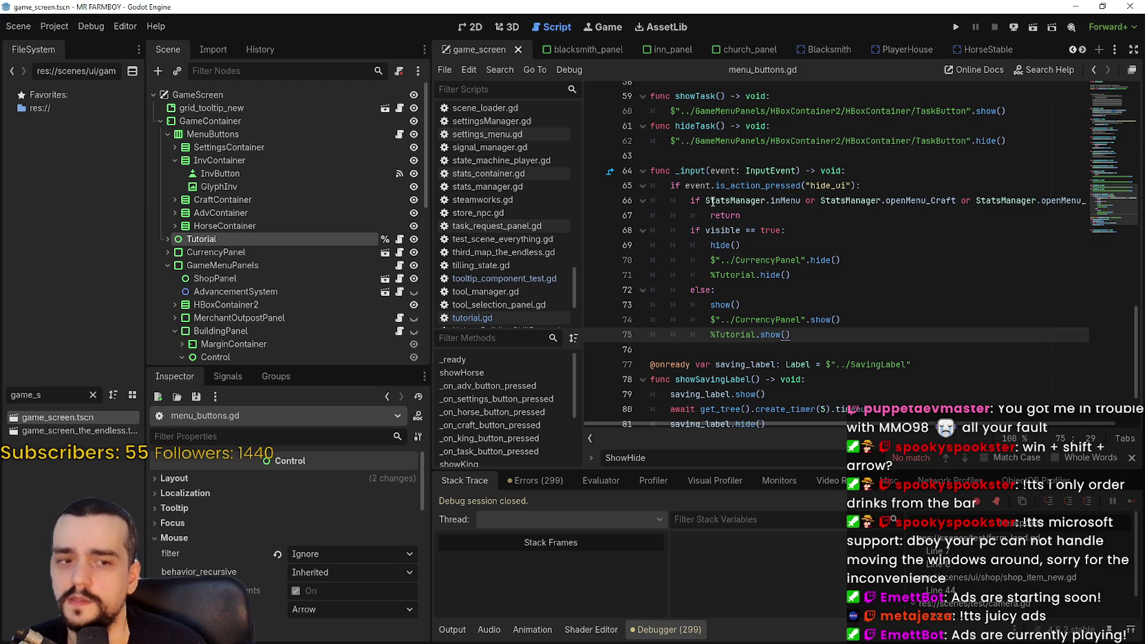
# - Browse the editor's Help and other top menus without choosing anything
pyautogui.click(91, 26)
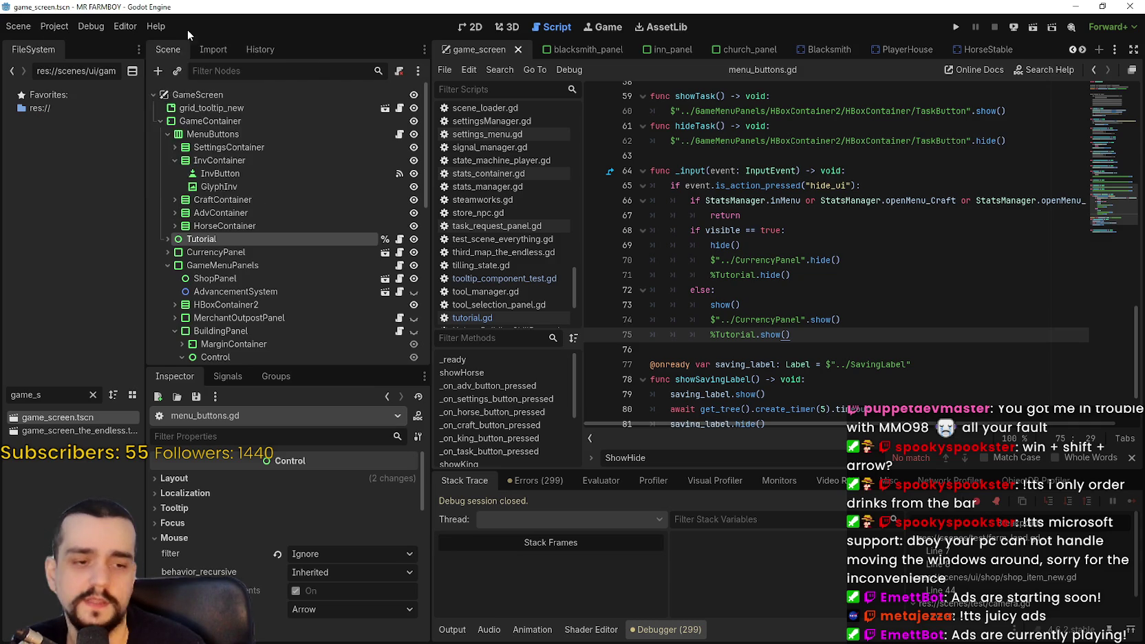
pyautogui.click(52, 29)
pyautogui.click(157, 30)
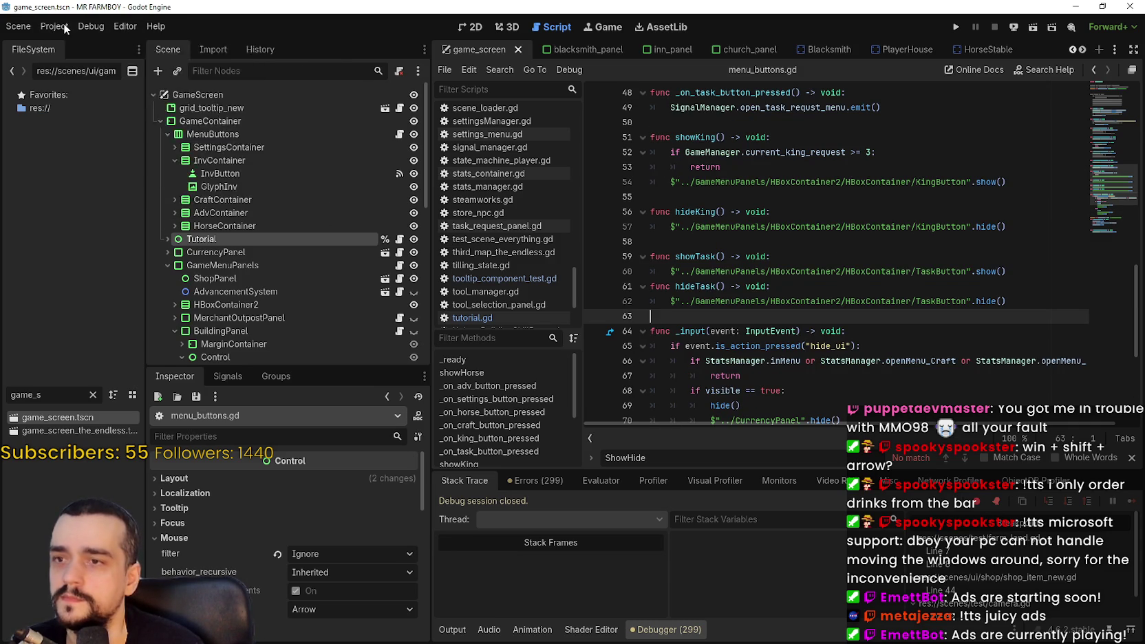
pyautogui.moveTo(158, 28)
pyautogui.press('Right')
pyautogui.press('Right')
pyautogui.press('Right')
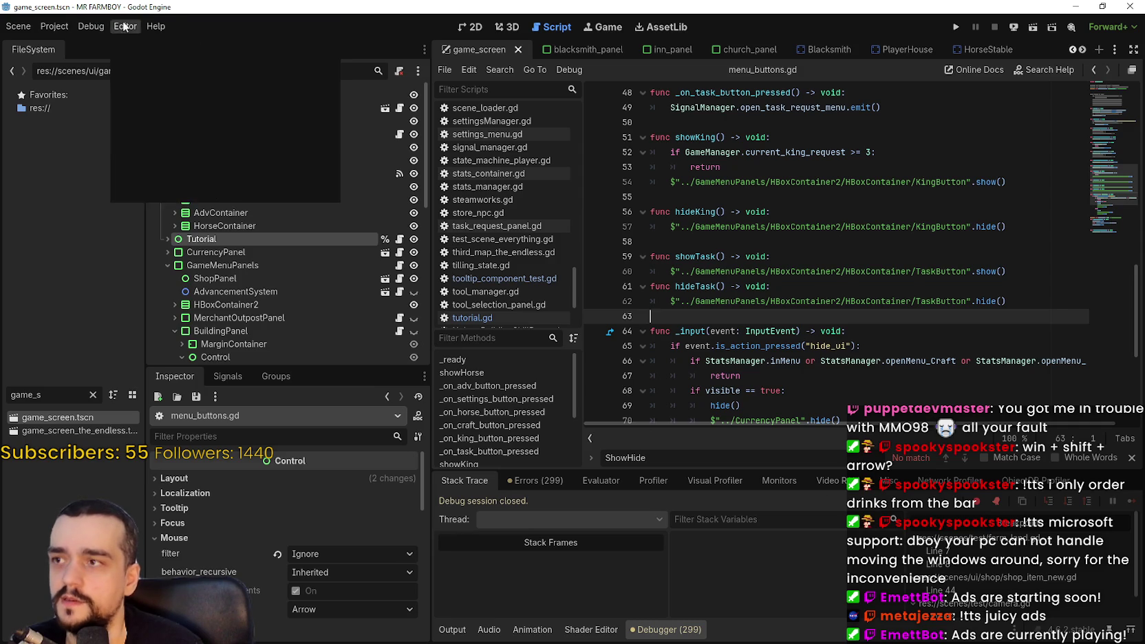
pyautogui.press('Escape')
# - Close the script search bar and run the Mr Farmboy project
pyautogui.scroll(4, 860, 227)
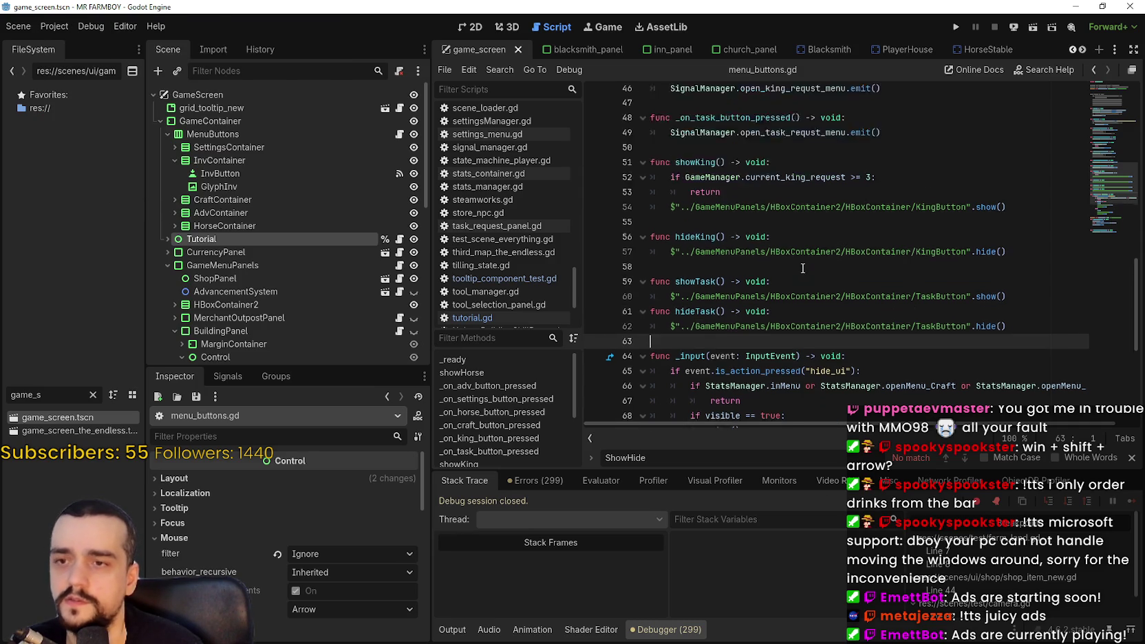
pyautogui.scroll(-7, 773, 232)
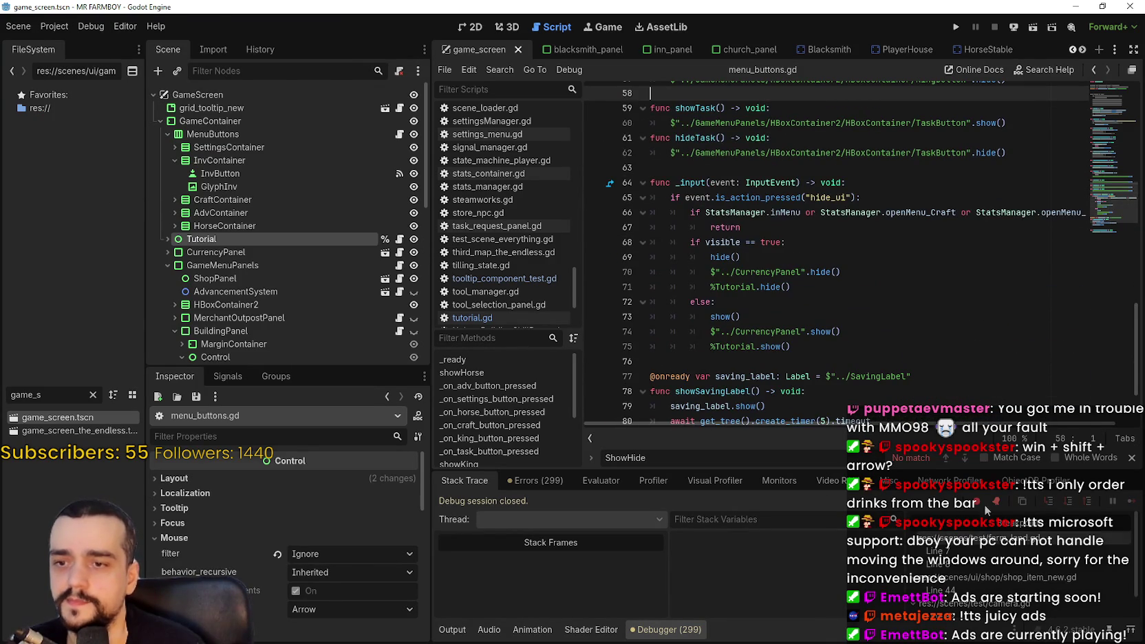
pyautogui.click(1132, 458)
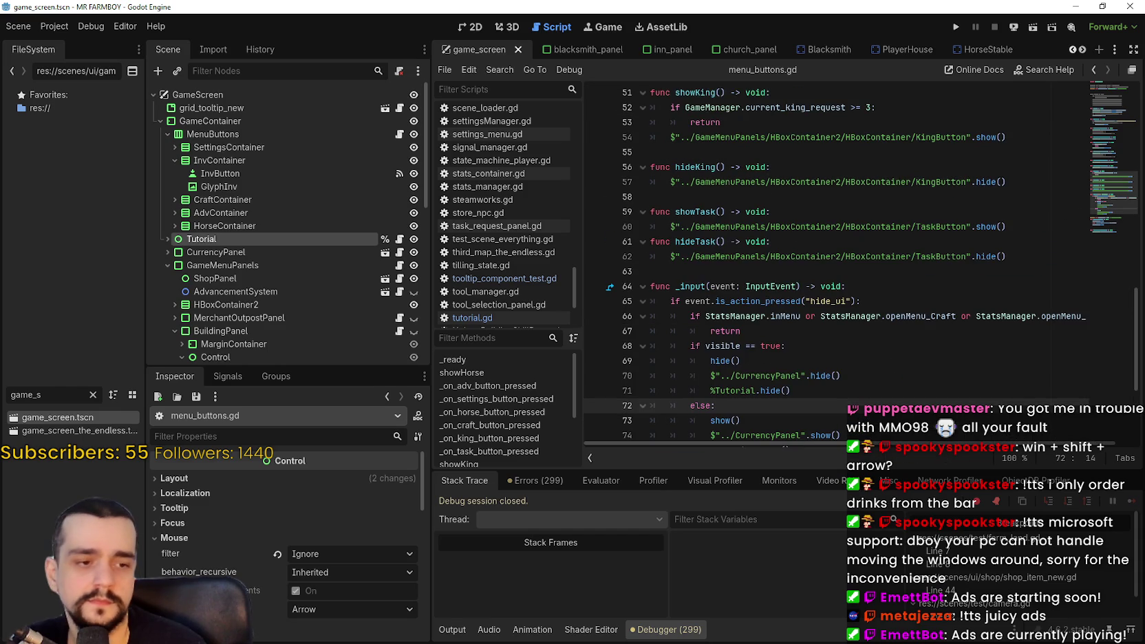
pyautogui.click(954, 26)
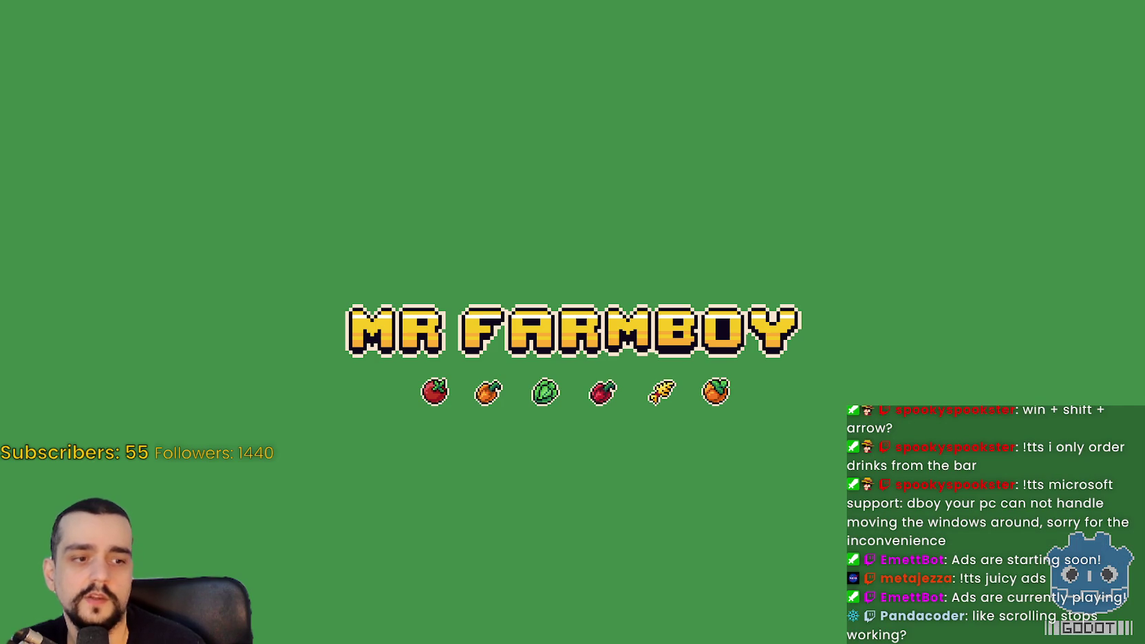
# - Review menu_buttons.gd around line 55 and glance at the Project and Help menus
pyautogui.scroll(4, 830, 241)
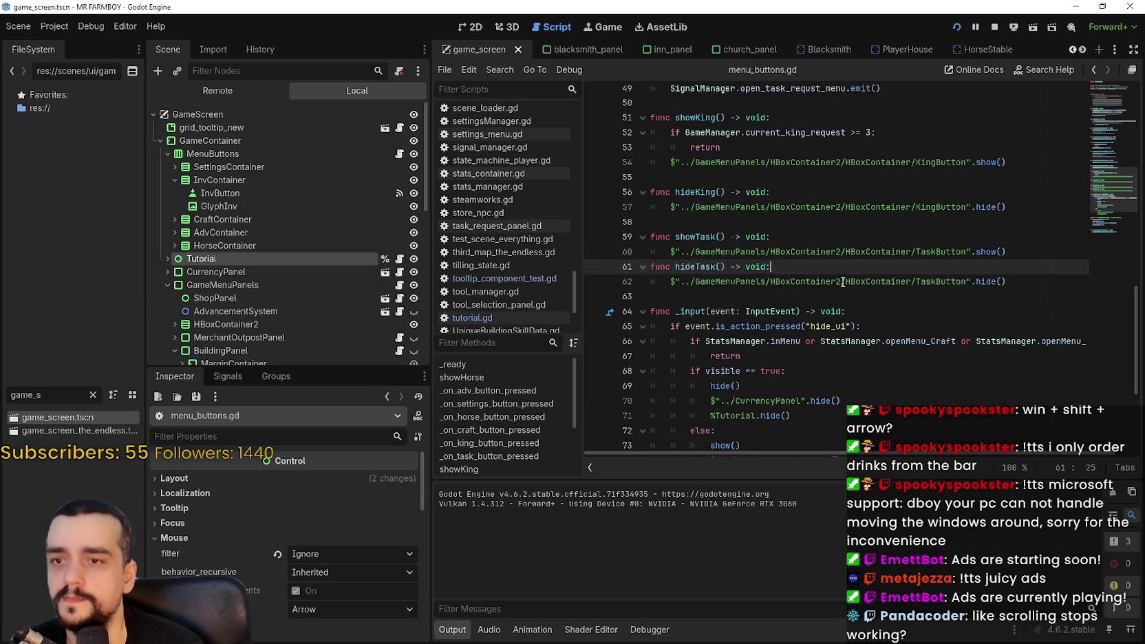
pyautogui.scroll(-3, 847, 234)
pyautogui.click(853, 232)
pyautogui.click(835, 210)
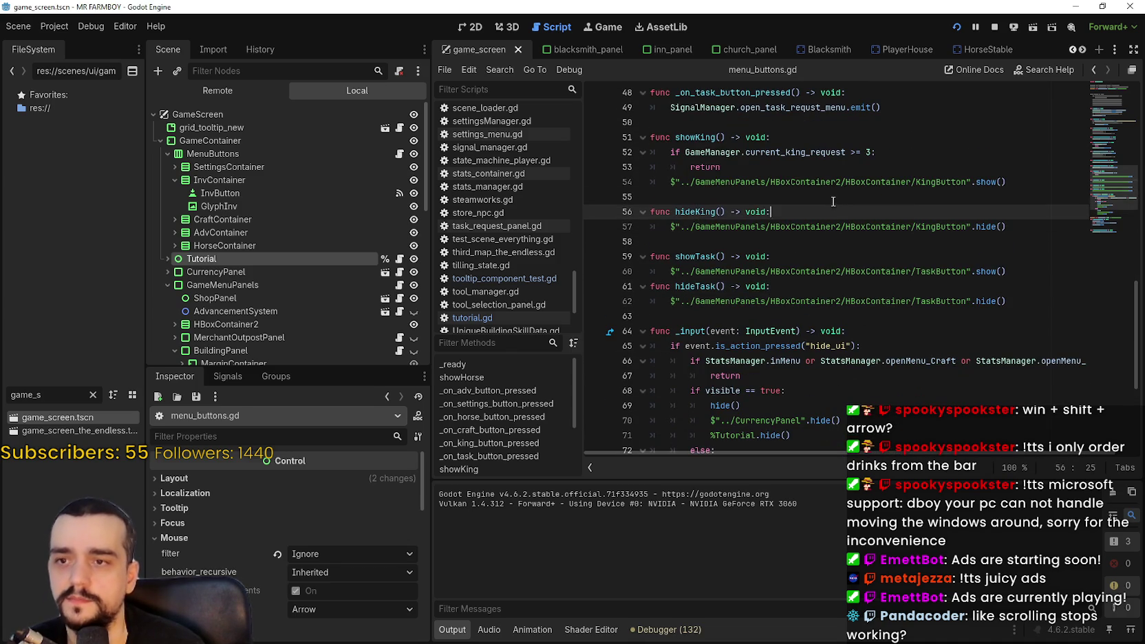
pyautogui.click(833, 200)
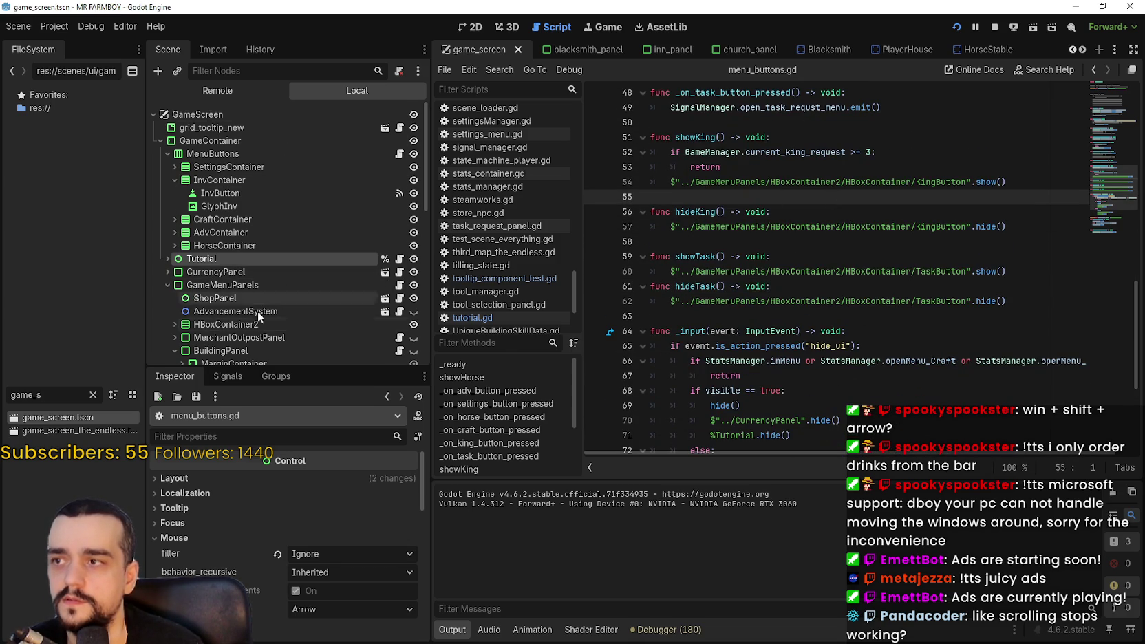
pyautogui.scroll(-4, 268, 234)
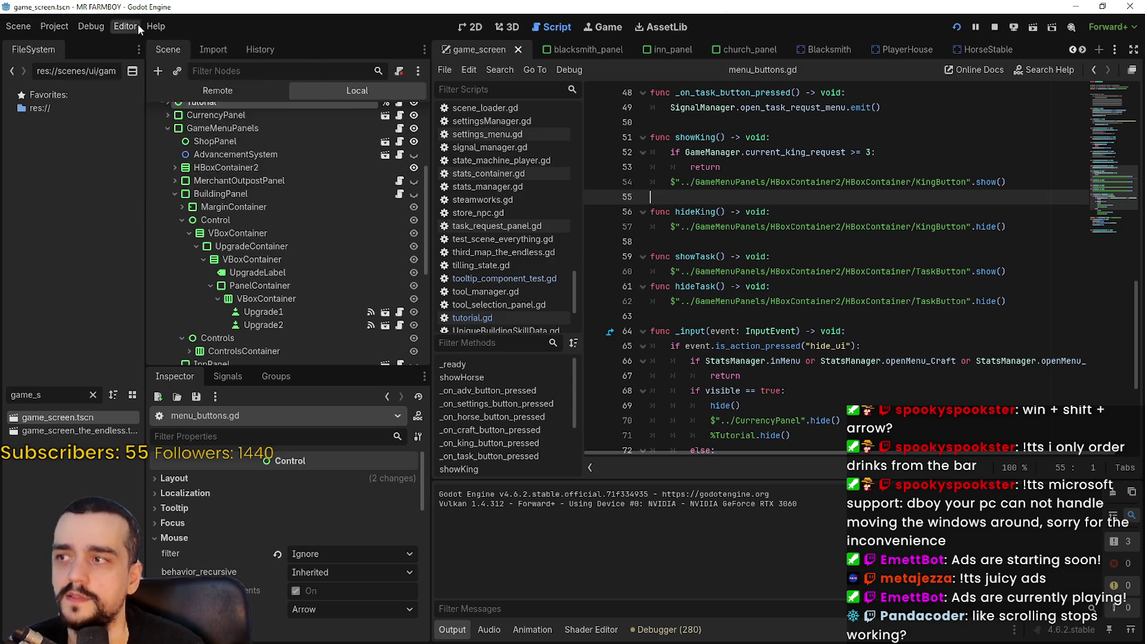
pyautogui.click(68, 26)
pyautogui.click(68, 26)
pyautogui.click(168, 29)
pyautogui.click(167, 29)
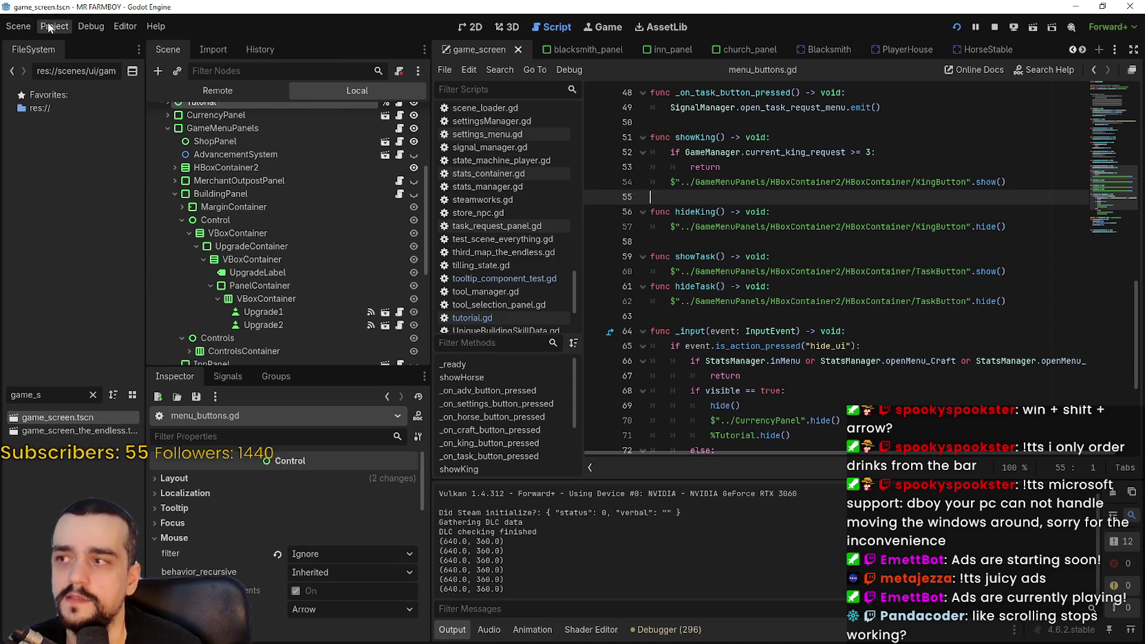
# - Skim menu_buttons.gd at lines 70, 76, 30 and 14, then return to the running game's title menu
pyautogui.click(147, 28)
pyautogui.click(758, 319)
pyautogui.scroll(-3, 792, 302)
pyautogui.click(852, 285)
pyautogui.scroll(-1, 853, 289)
pyautogui.click(890, 348)
pyautogui.scroll(-1, 895, 330)
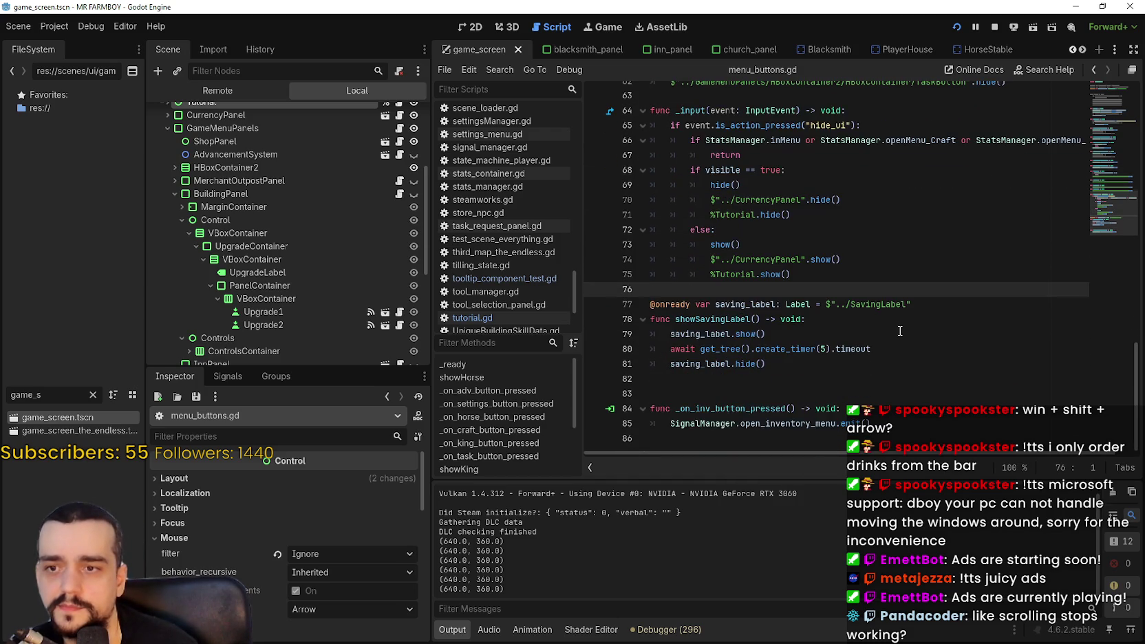
pyautogui.scroll(15, 902, 316)
pyautogui.click(909, 285)
pyautogui.scroll(4, 909, 284)
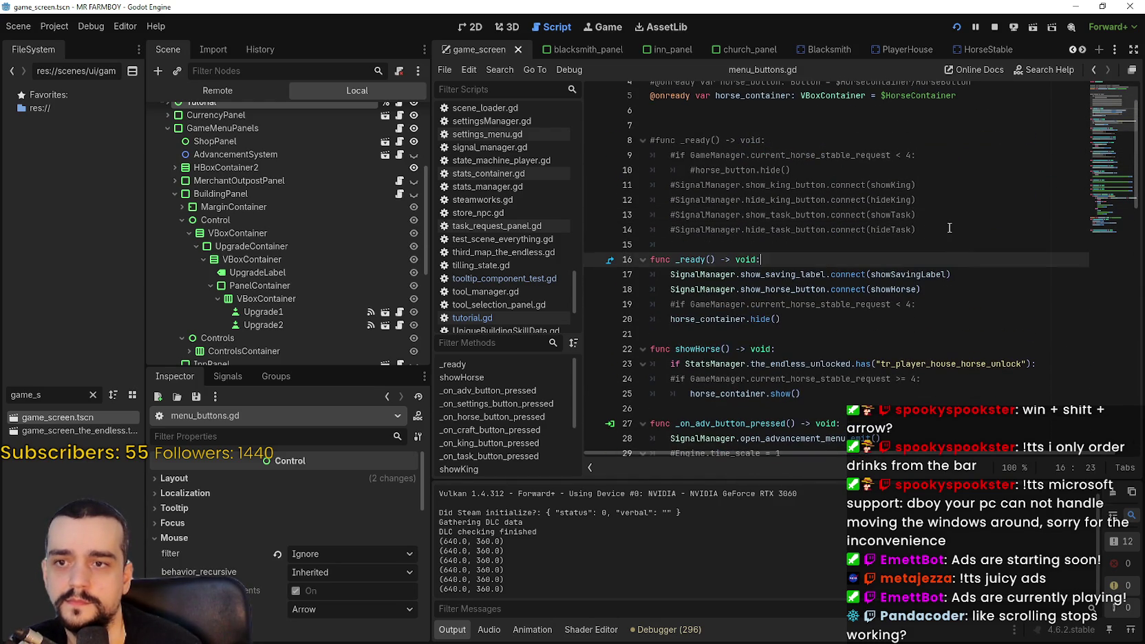
pyautogui.click(922, 229)
pyautogui.press('F5')
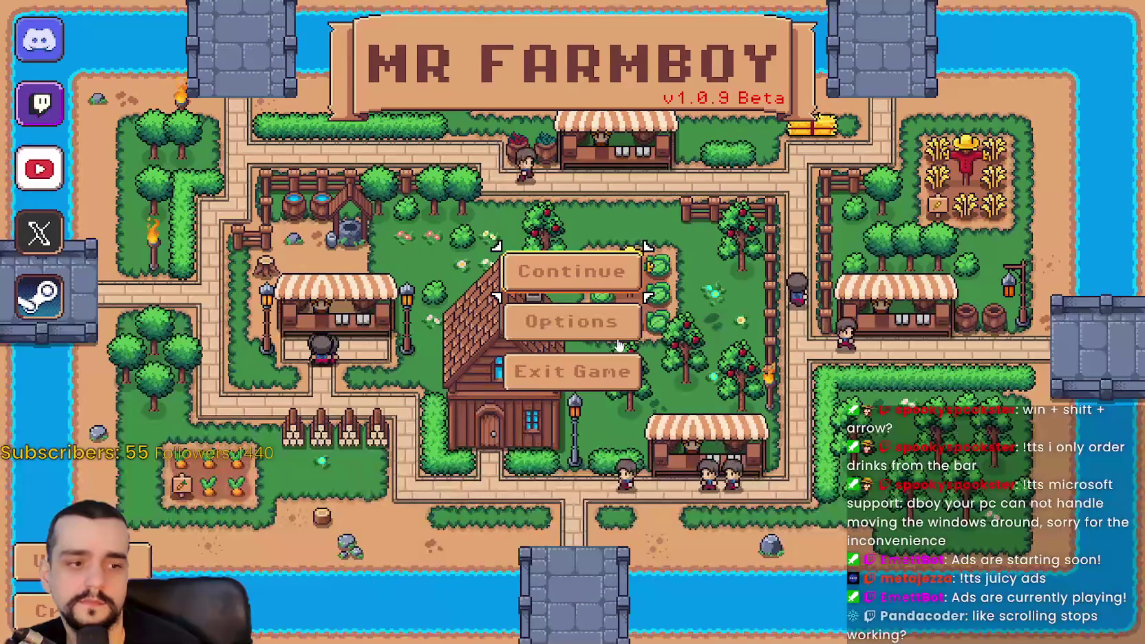
# - Open the Continue save list and load Save 4 (Normal)
pyautogui.click(598, 266)
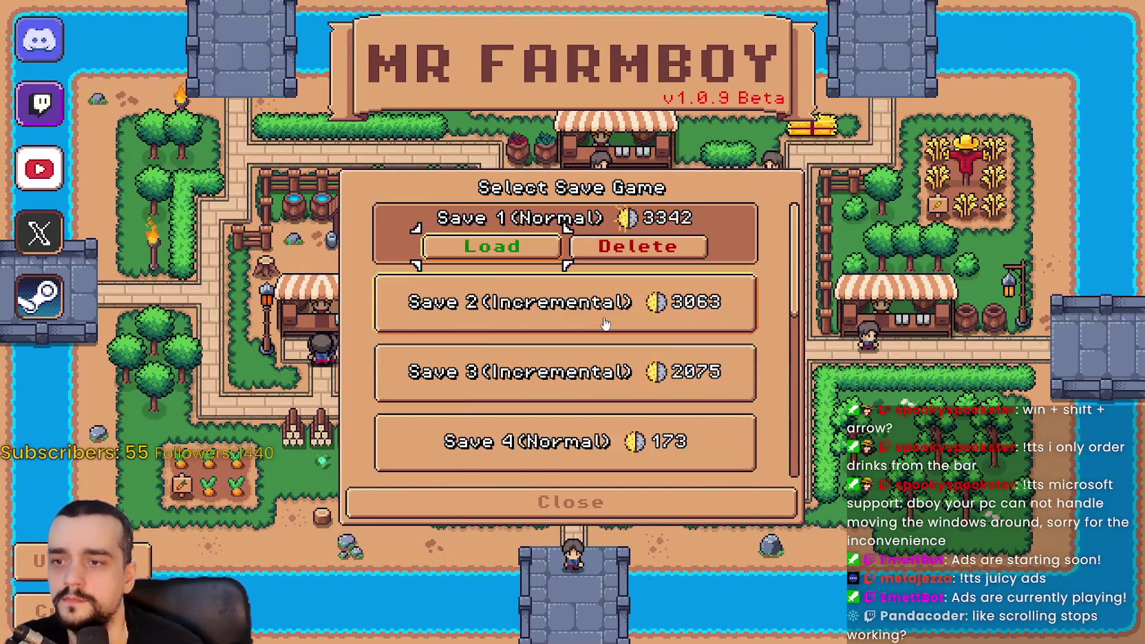
pyautogui.scroll(-4, 612, 331)
pyautogui.scroll(1, 602, 295)
pyautogui.click(602, 294)
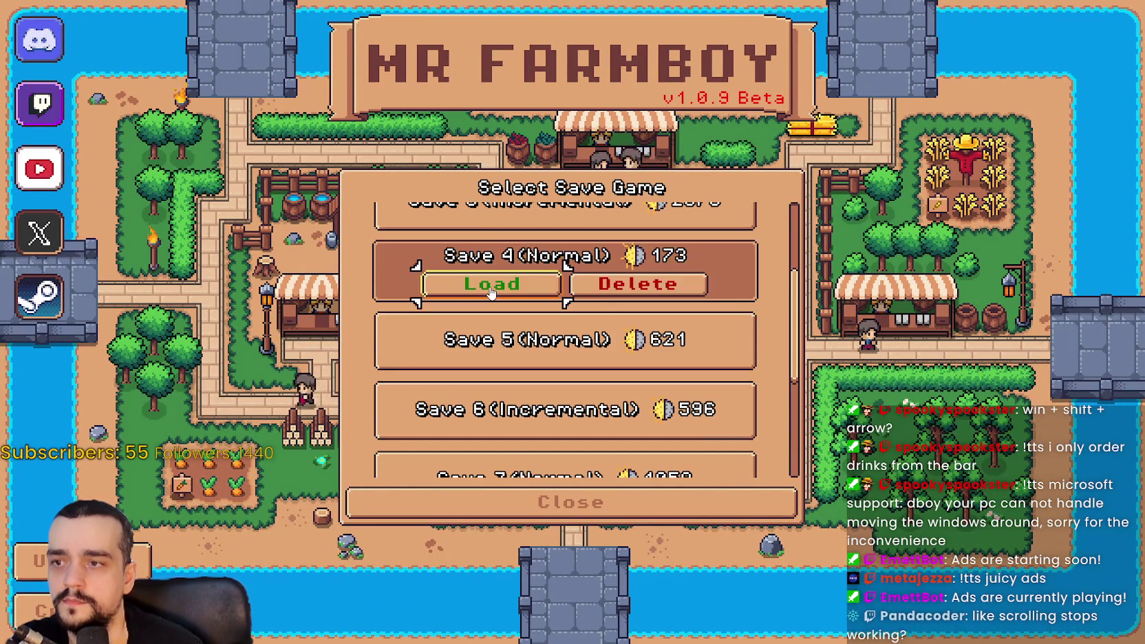
pyautogui.click(478, 283)
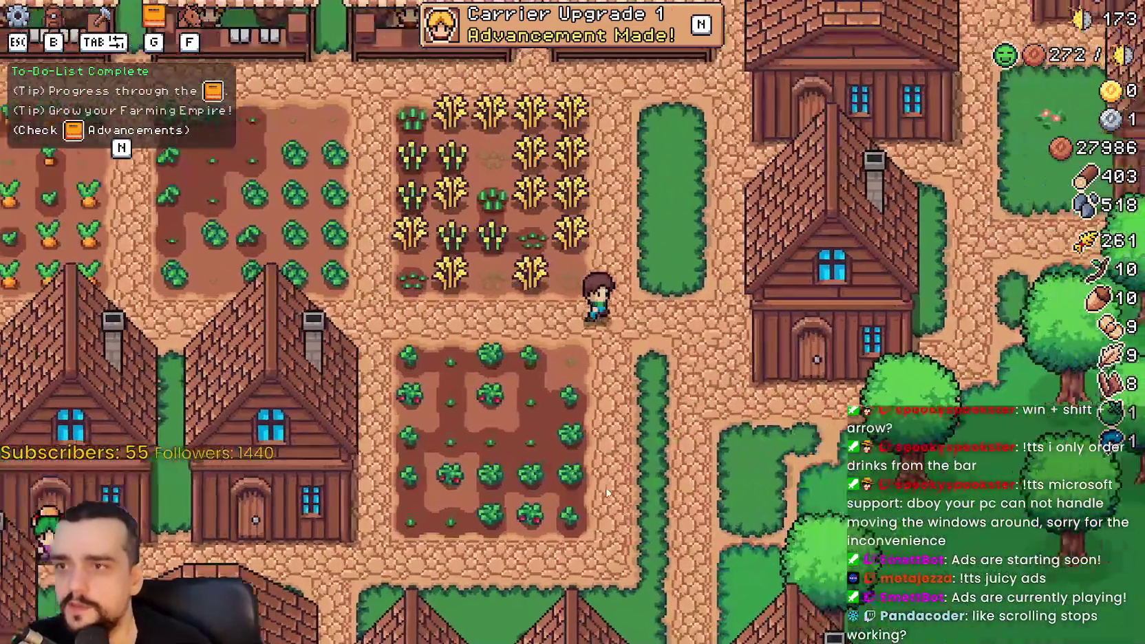
# - Walk the farmer north toward the market, zoom the view, and pause the game
pyautogui.press('w')
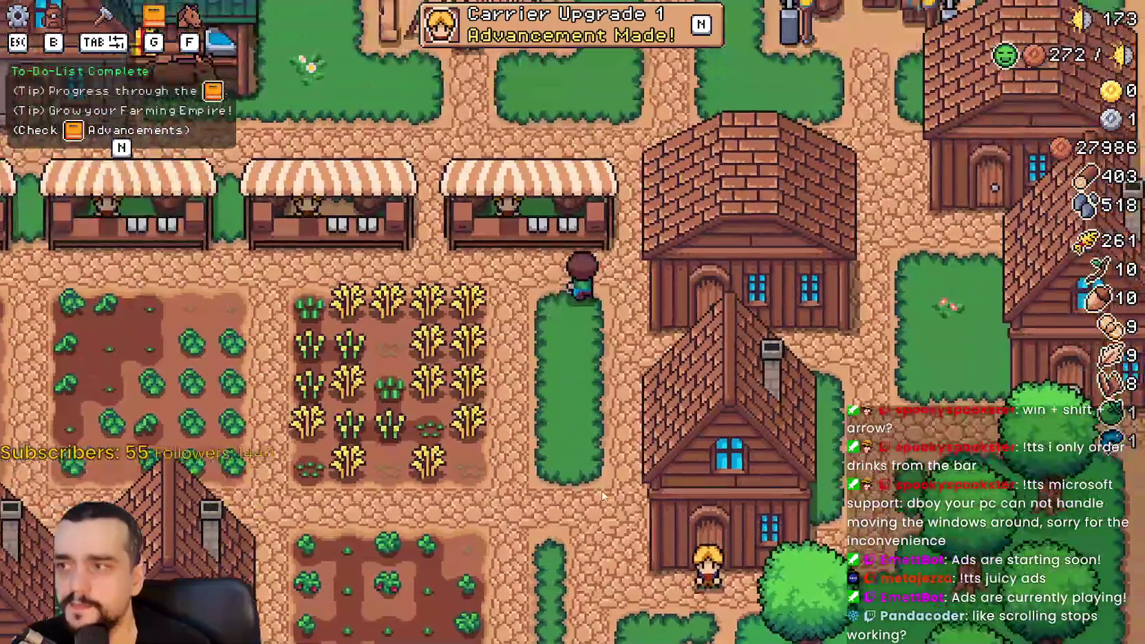
pyautogui.scroll(3, 601, 490)
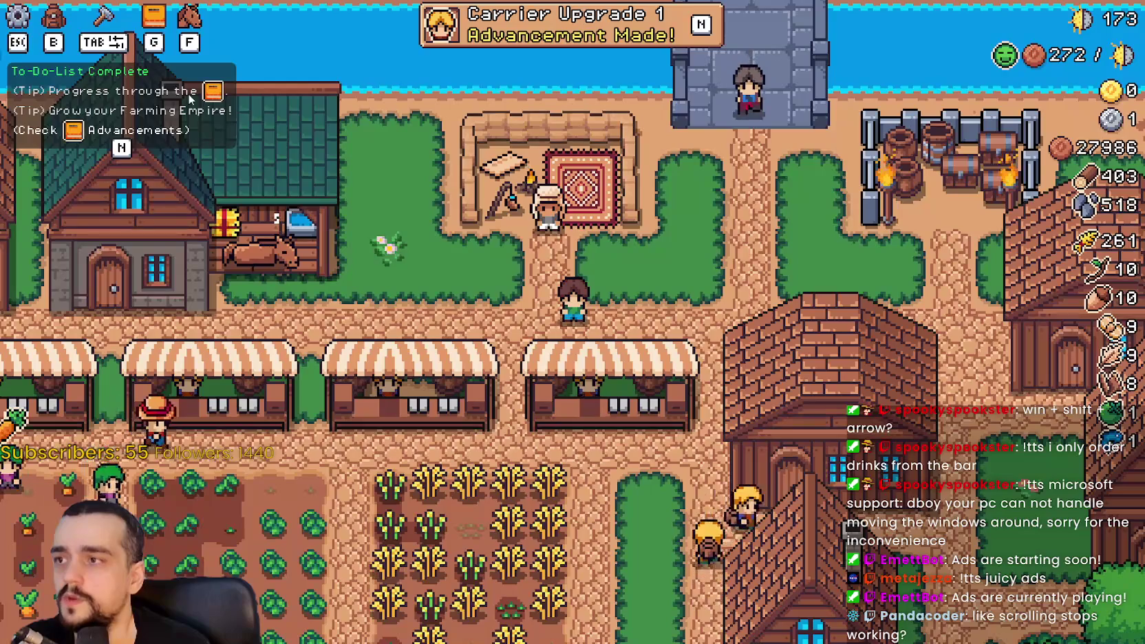
pyautogui.scroll(3, 669, 388)
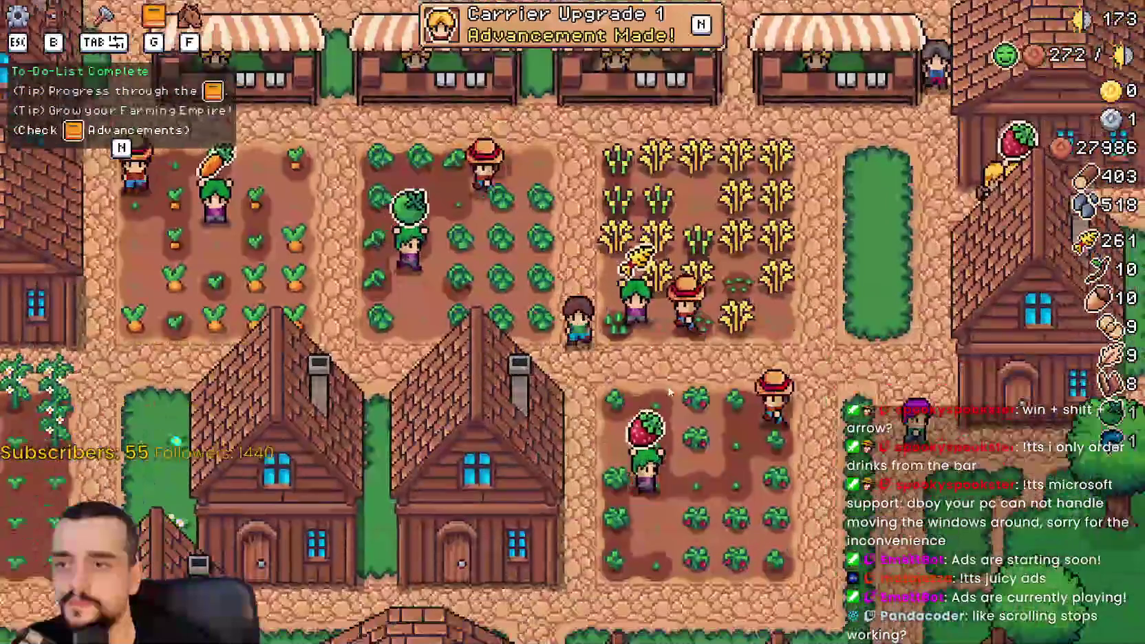
pyautogui.press('Escape')
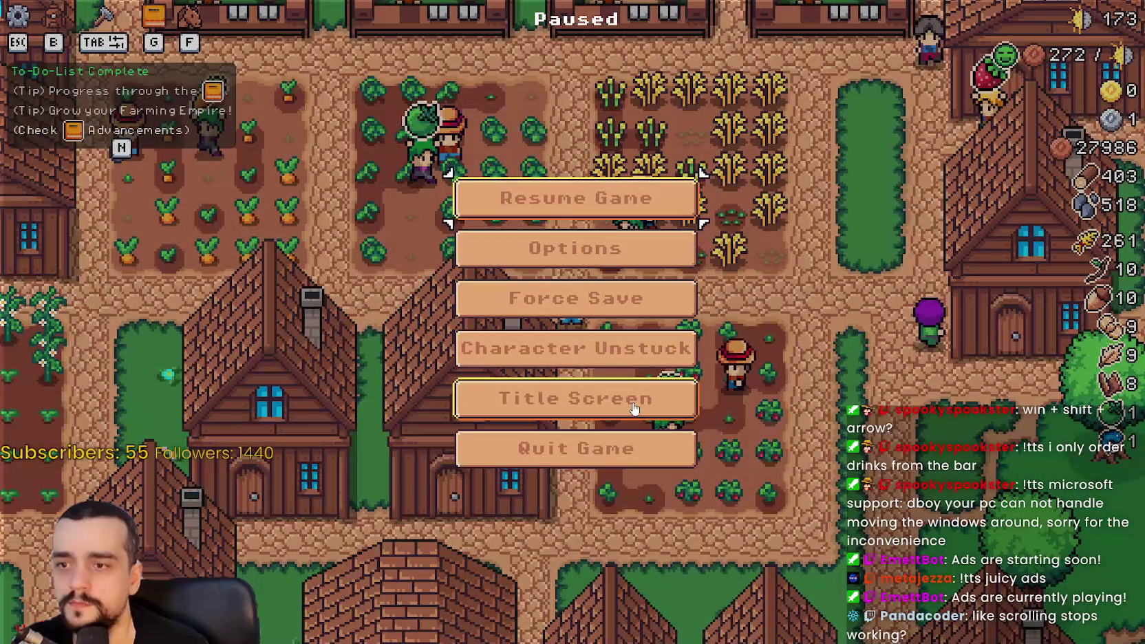
# - Return to the title screen and open the save game list
pyautogui.click(606, 399)
pyautogui.click(592, 273)
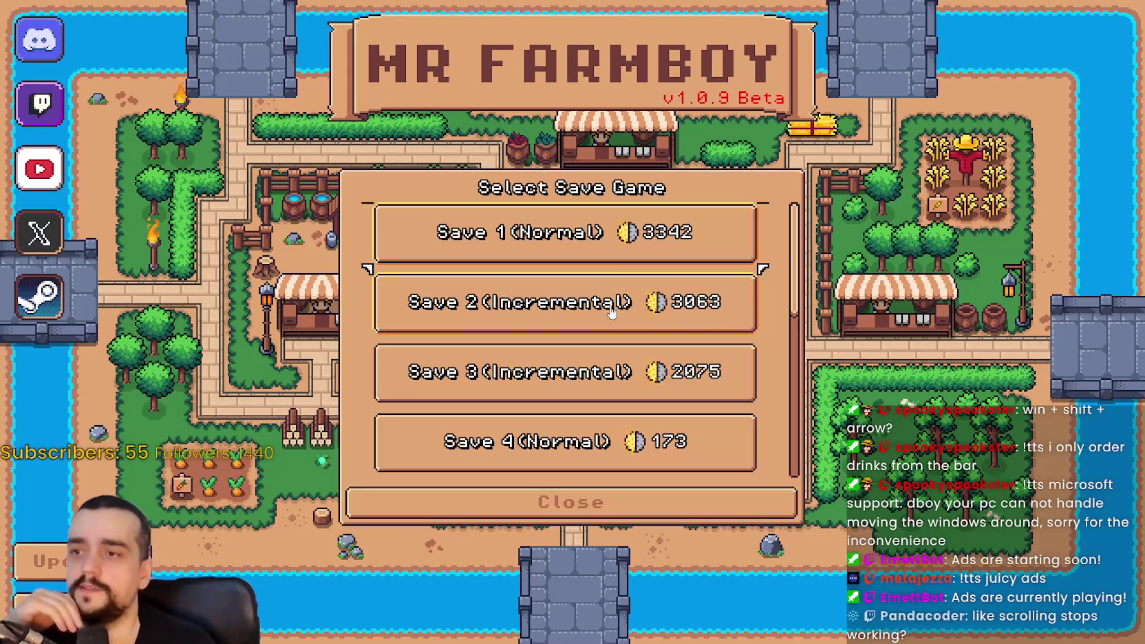
pyautogui.scroll(-5, 647, 413)
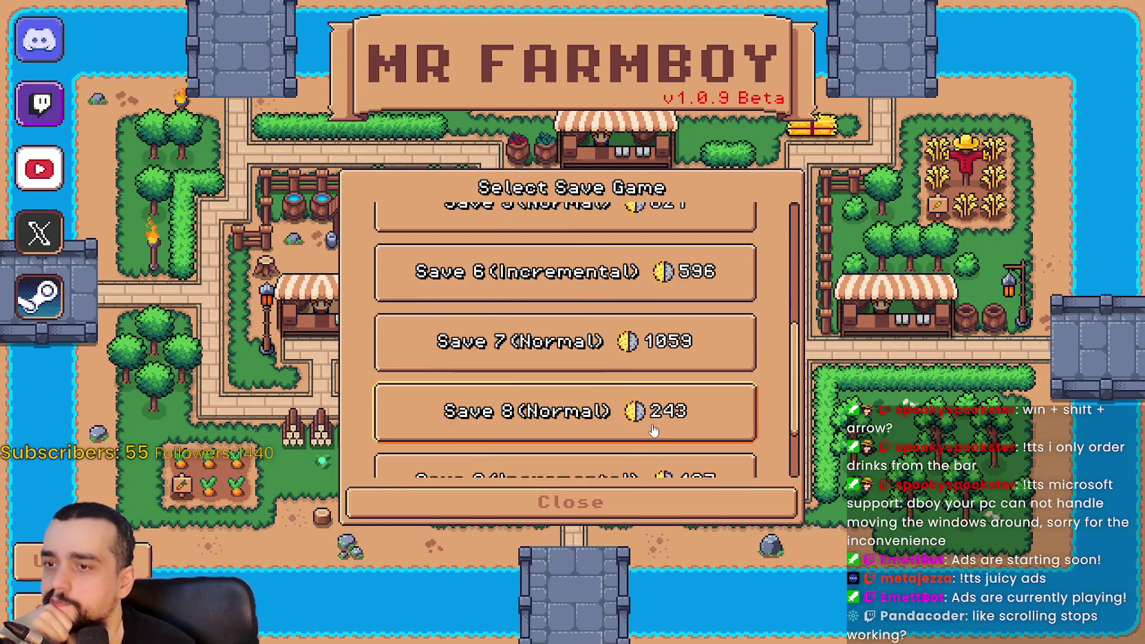
pyautogui.scroll(-2, 659, 419)
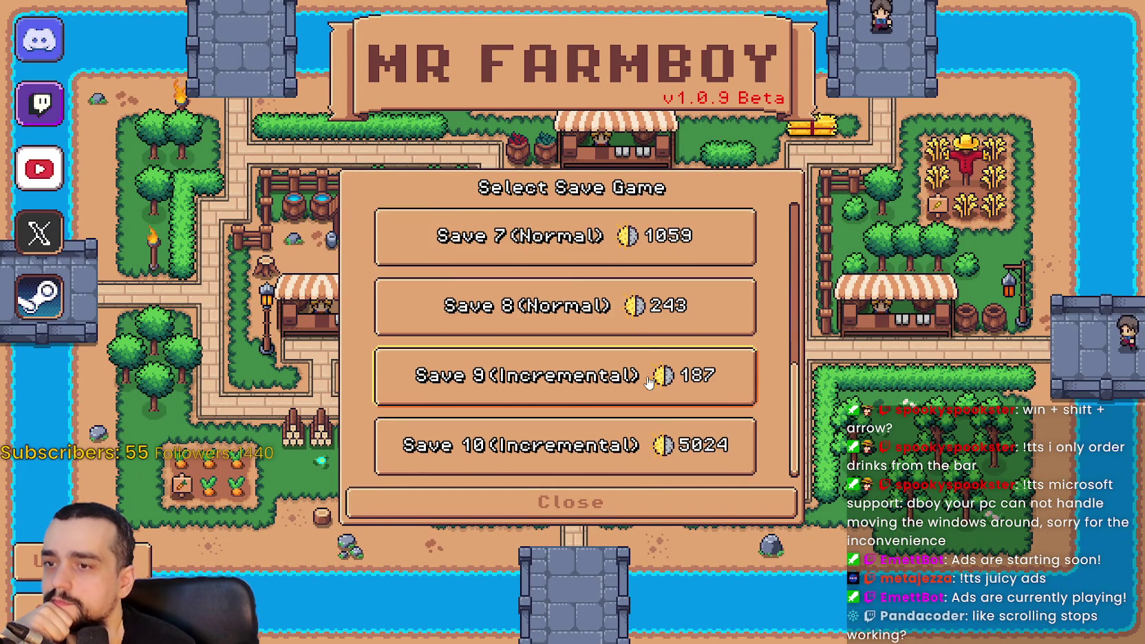
pyautogui.scroll(1, 658, 411)
pyautogui.scroll(2, 659, 410)
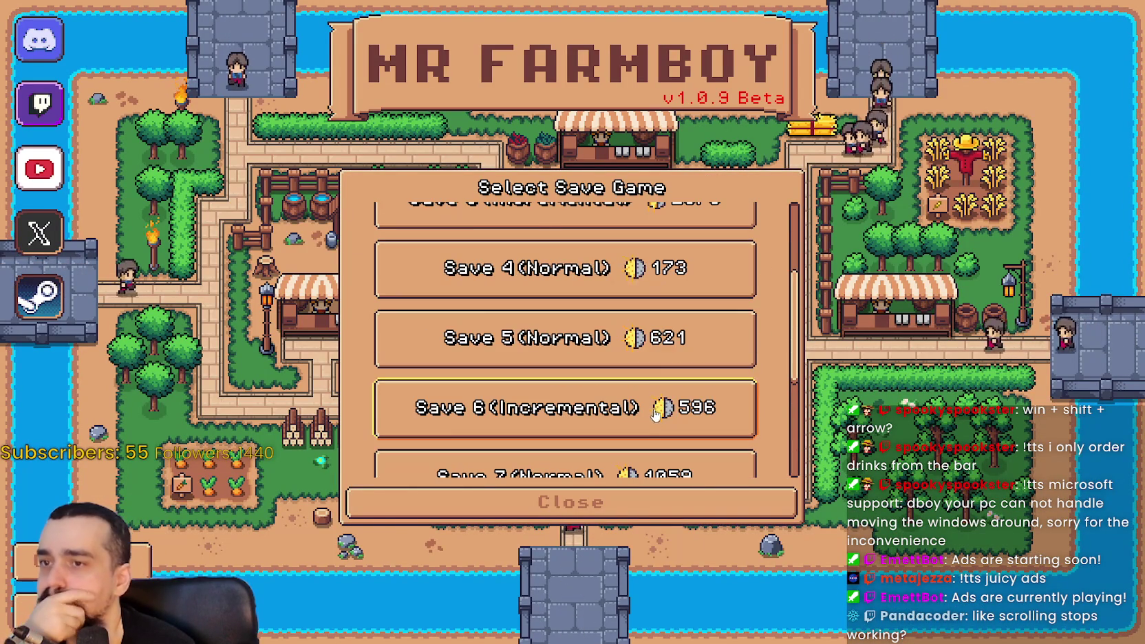
# - Expand Save 4 and request its deletion
pyautogui.click(659, 270)
pyautogui.scroll(2, 661, 385)
pyautogui.scroll(-2, 661, 378)
pyautogui.scroll(-3, 660, 375)
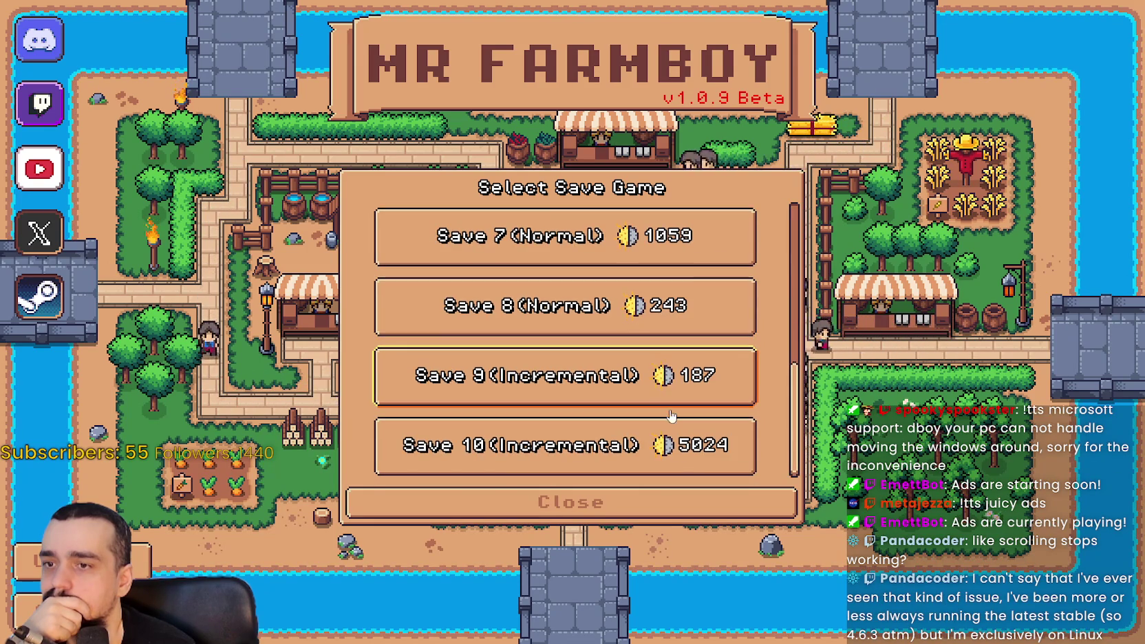
pyautogui.scroll(4, 679, 454)
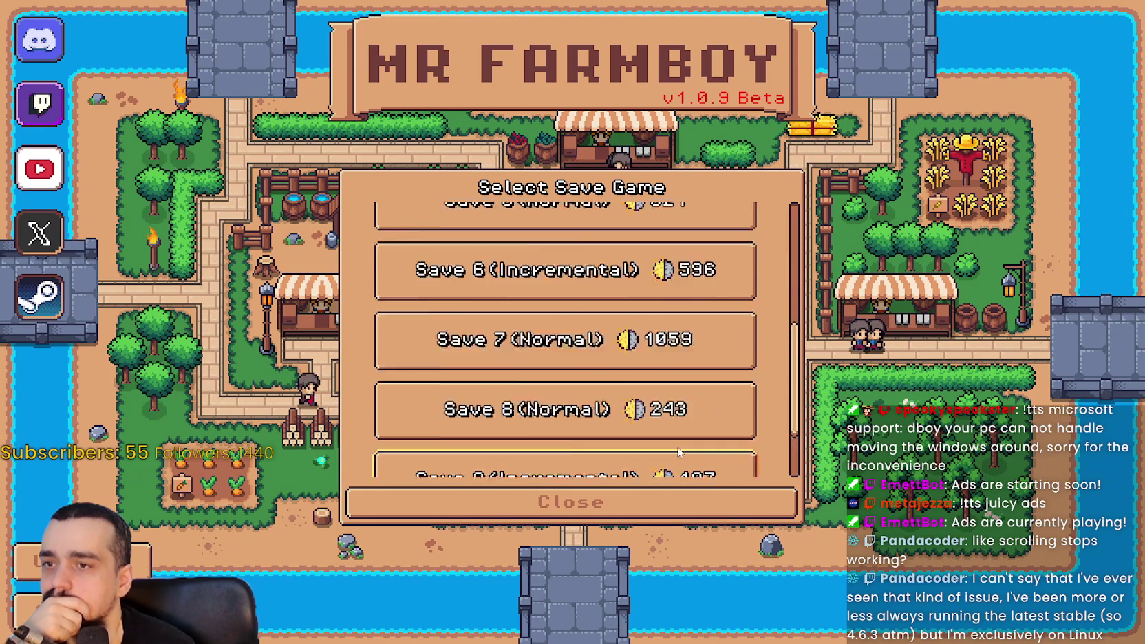
pyautogui.scroll(2, 678, 448)
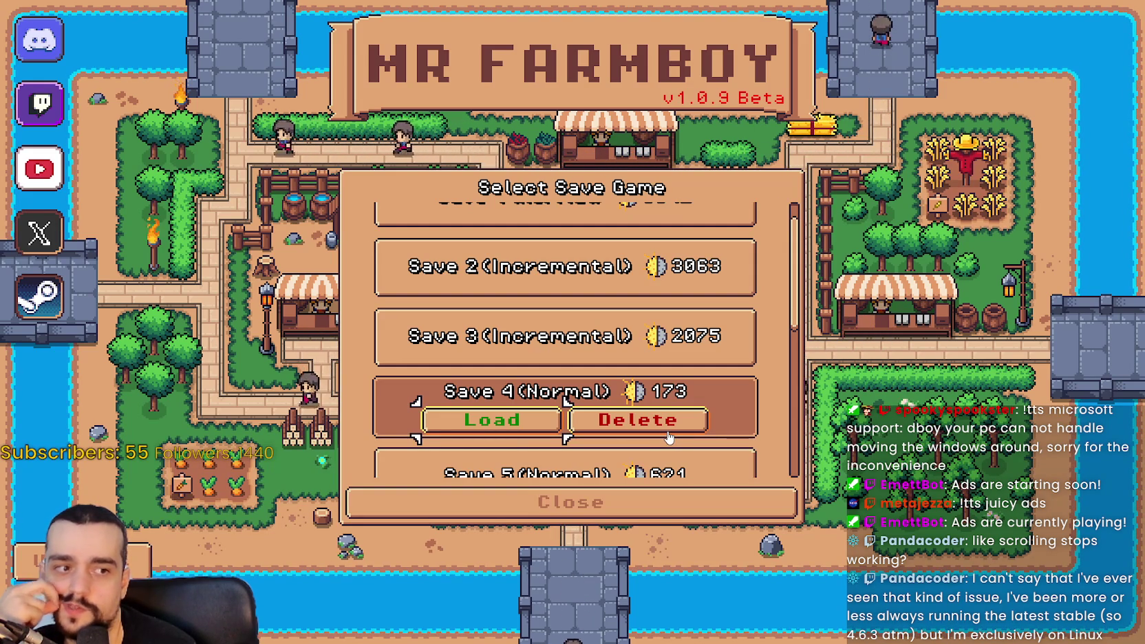
pyautogui.scroll(1, 704, 360)
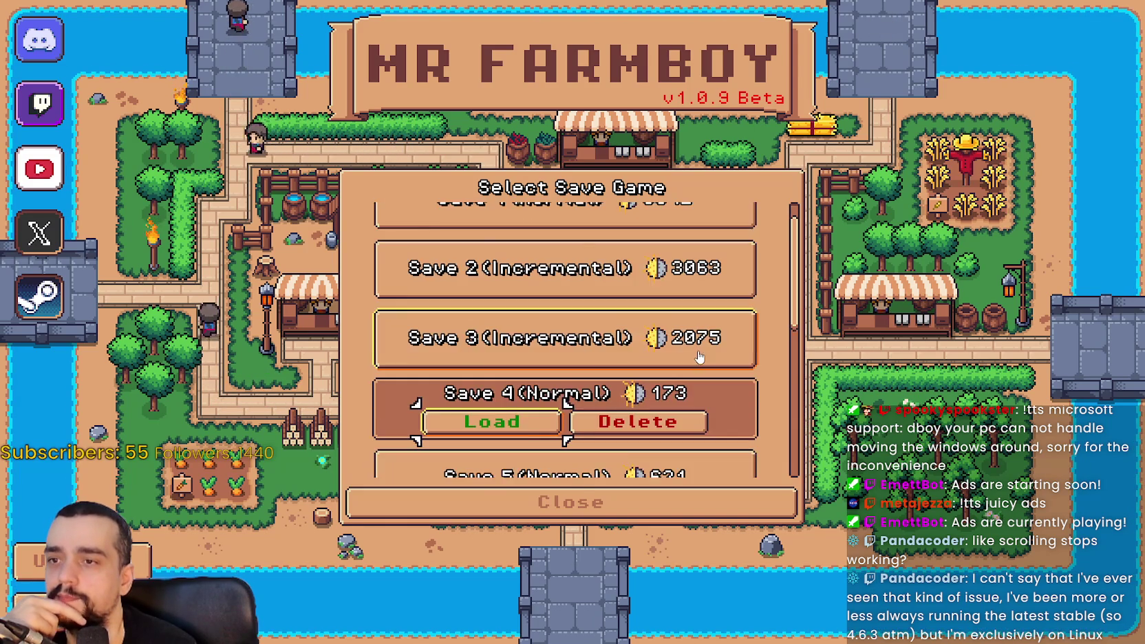
pyautogui.scroll(-2, 688, 354)
pyautogui.click(633, 320)
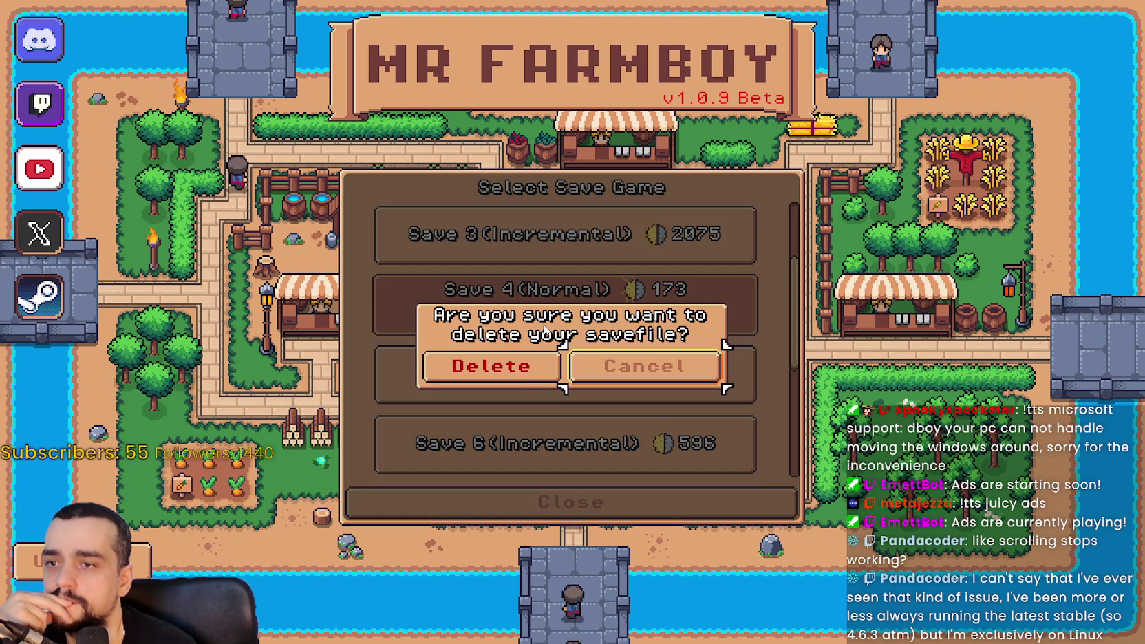
# - Confirm deleting Save 4, create a new game in slot 4, and pick Balanced Economy
pyautogui.click(491, 363)
pyautogui.click(652, 321)
pyautogui.click(605, 249)
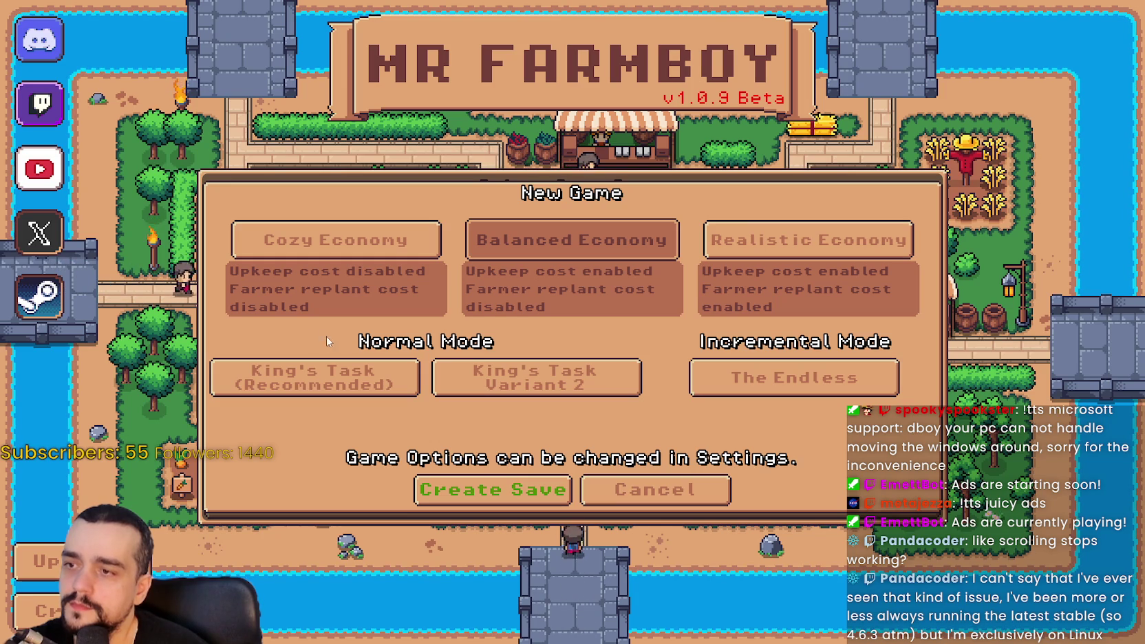
# - Select the King's Task (Recommended) mode, then switch over to GitHub Desktop
pyautogui.click(339, 394)
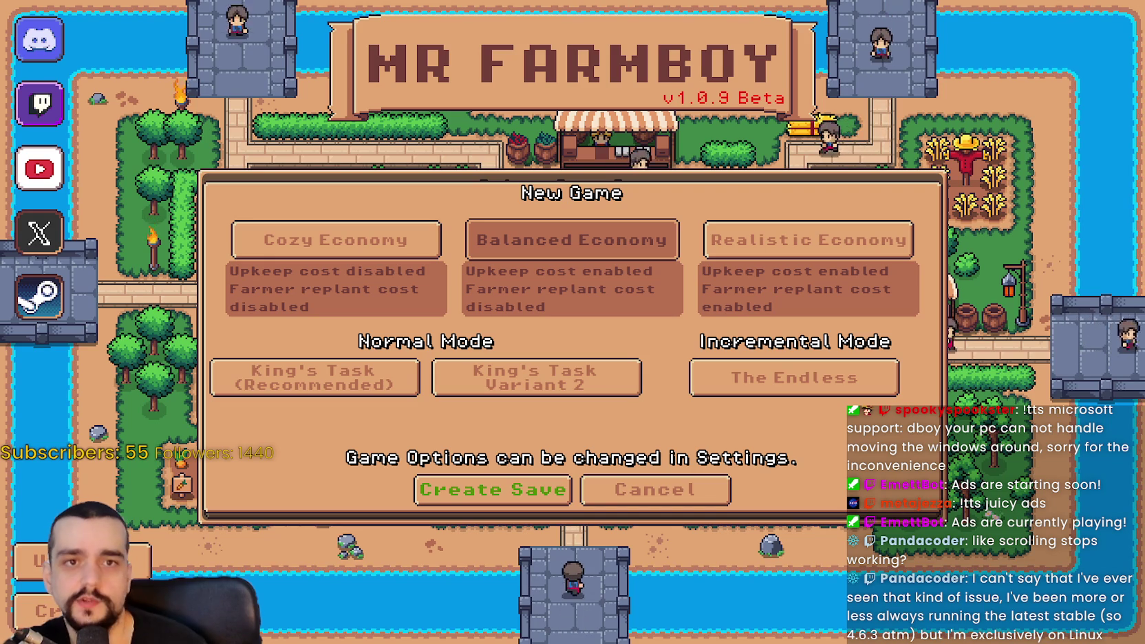
pyautogui.hotkey('alt', 'Tab')
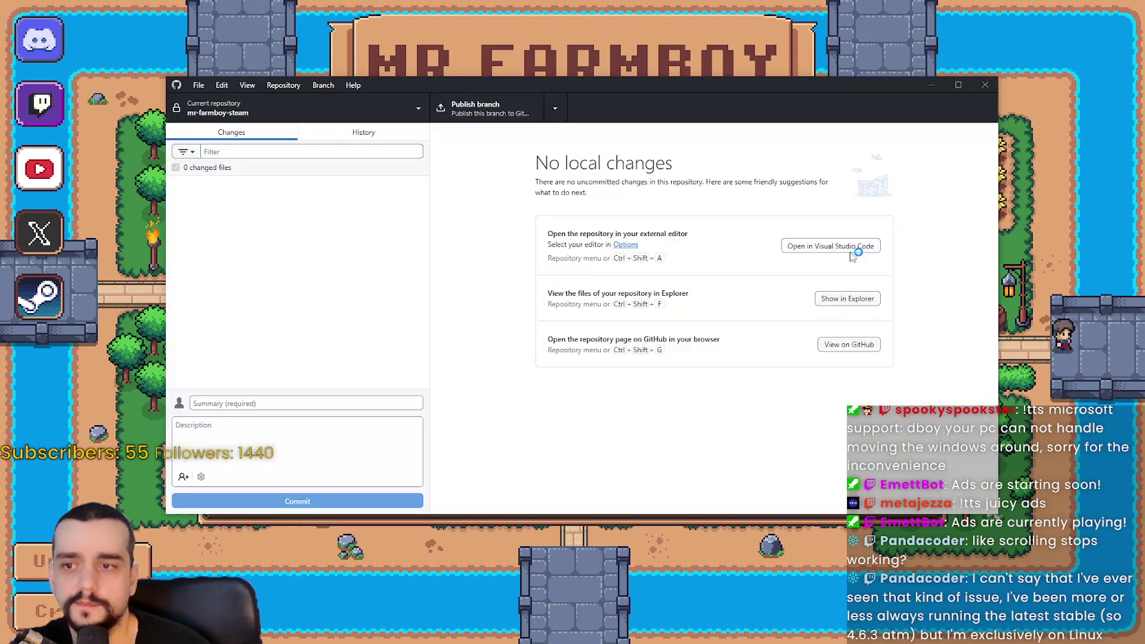
# - Enter 'v1.0.9-dev17' as the commit summary in GitHub Desktop
pyautogui.moveTo(626, 89); pyautogui.dragTo(658, 94)
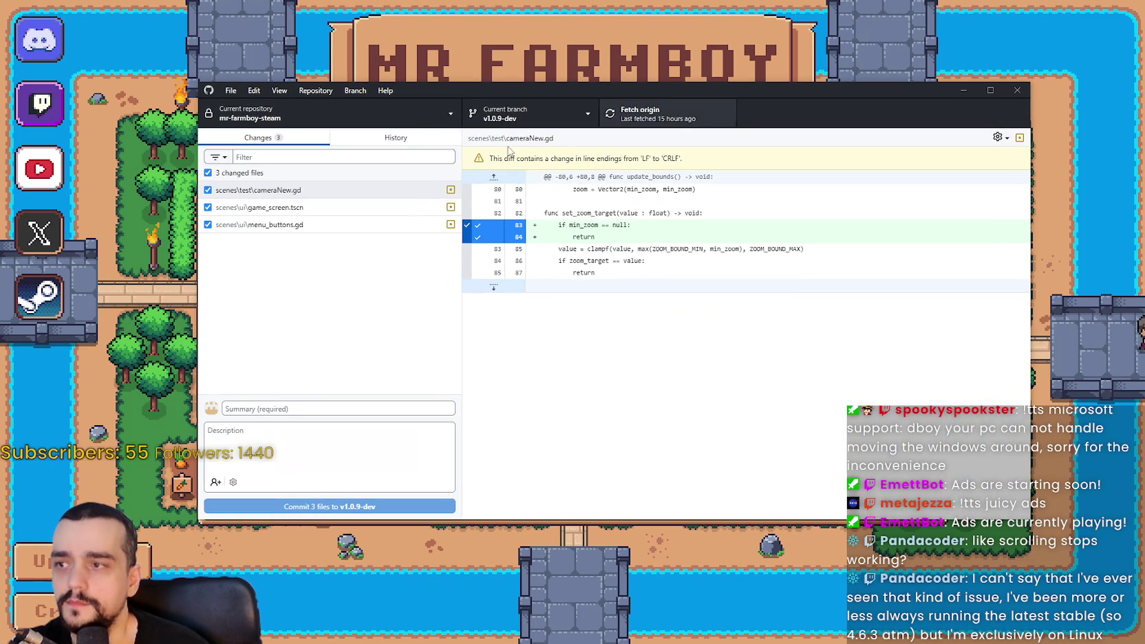
pyautogui.click(397, 138)
pyautogui.click(255, 138)
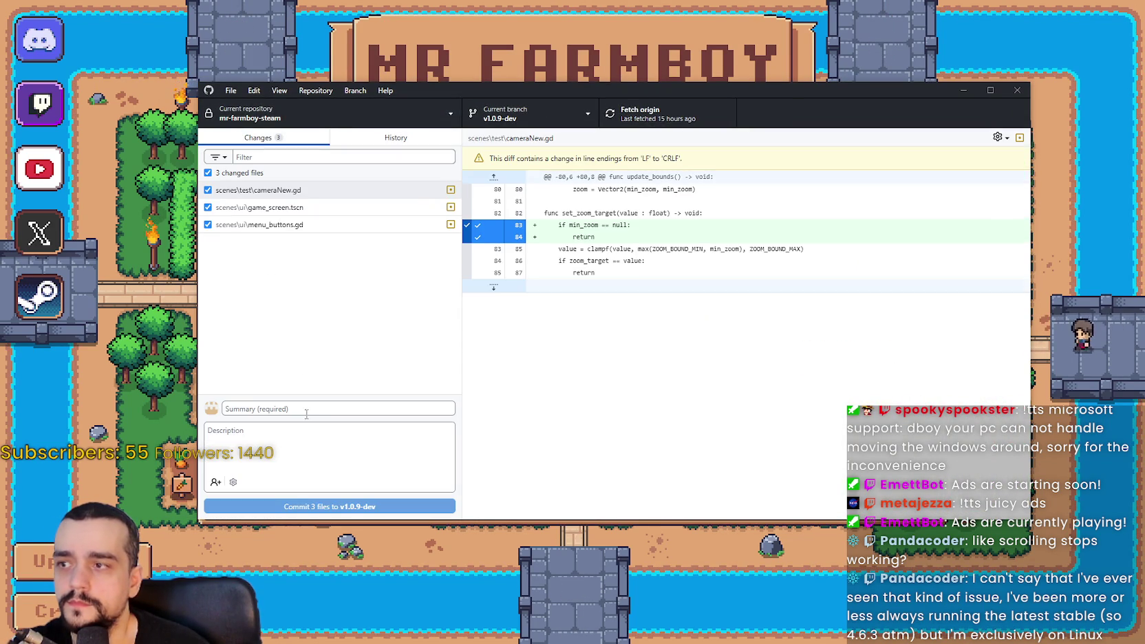
pyautogui.write('v1.0.9-')
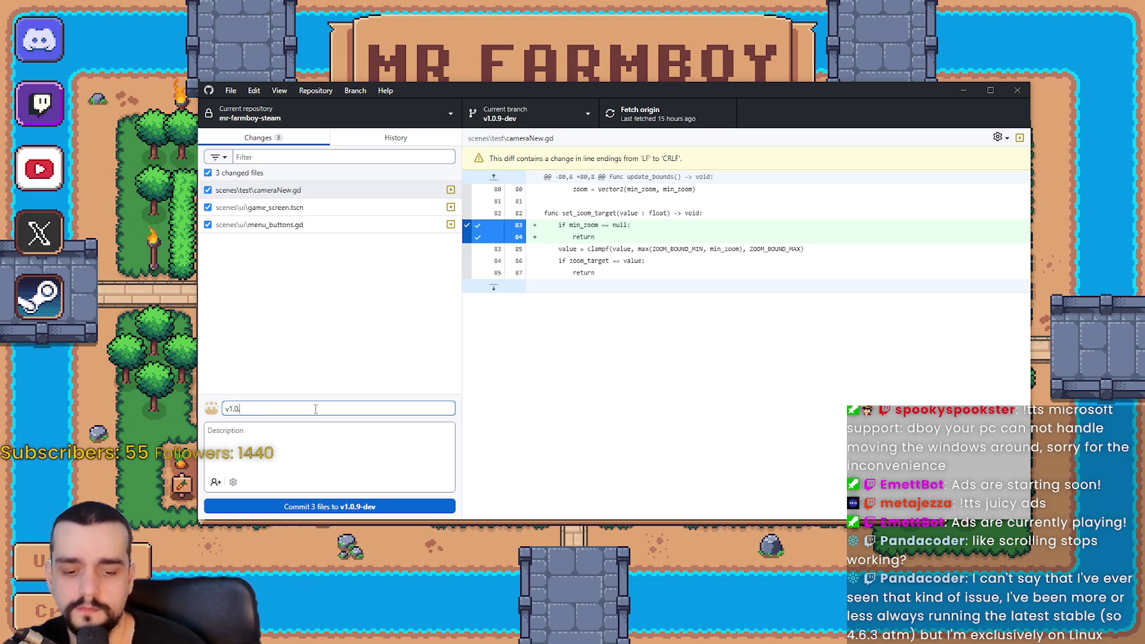
pyautogui.write('dev')
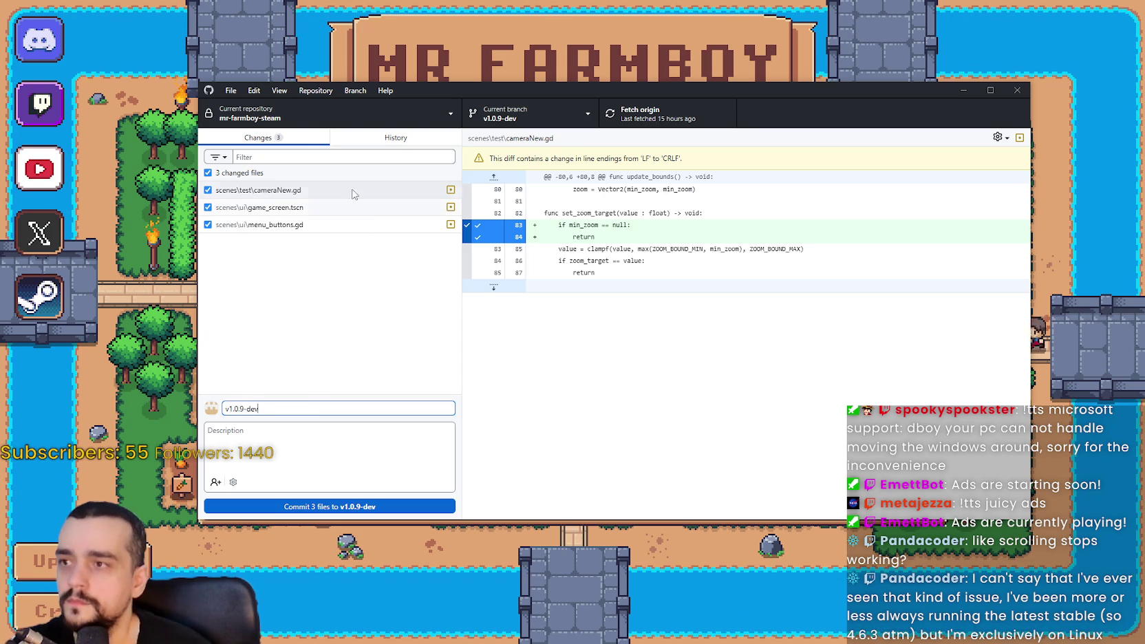
pyautogui.click(396, 137)
pyautogui.click(262, 139)
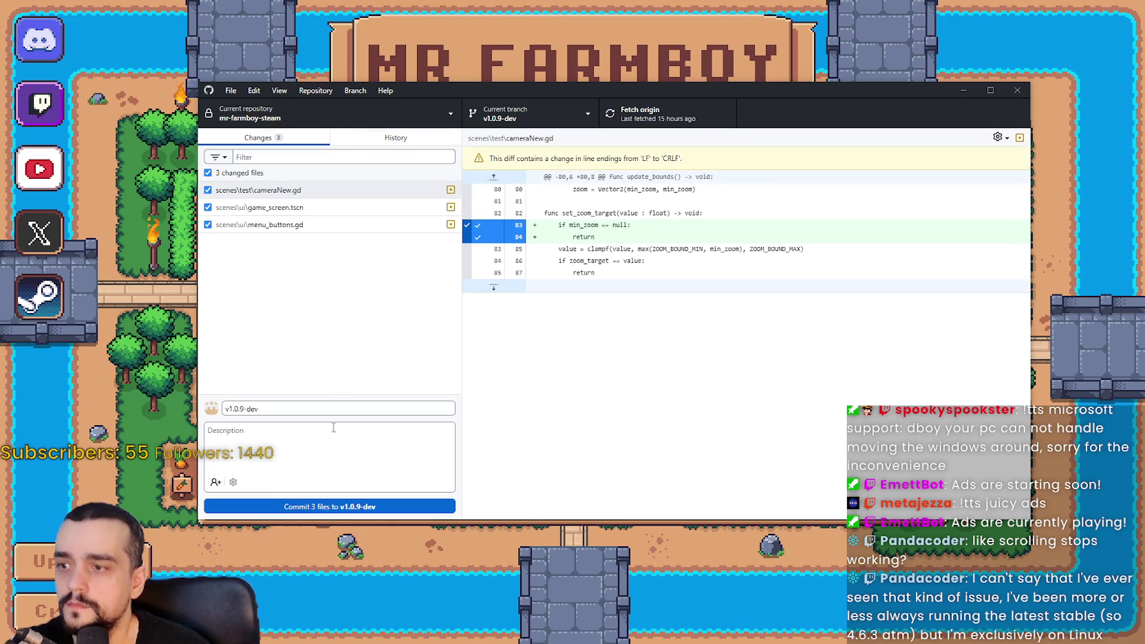
pyautogui.write('17')
# - Commit the 3 files to v1.0.9-dev and push to origin
pyautogui.click(327, 506)
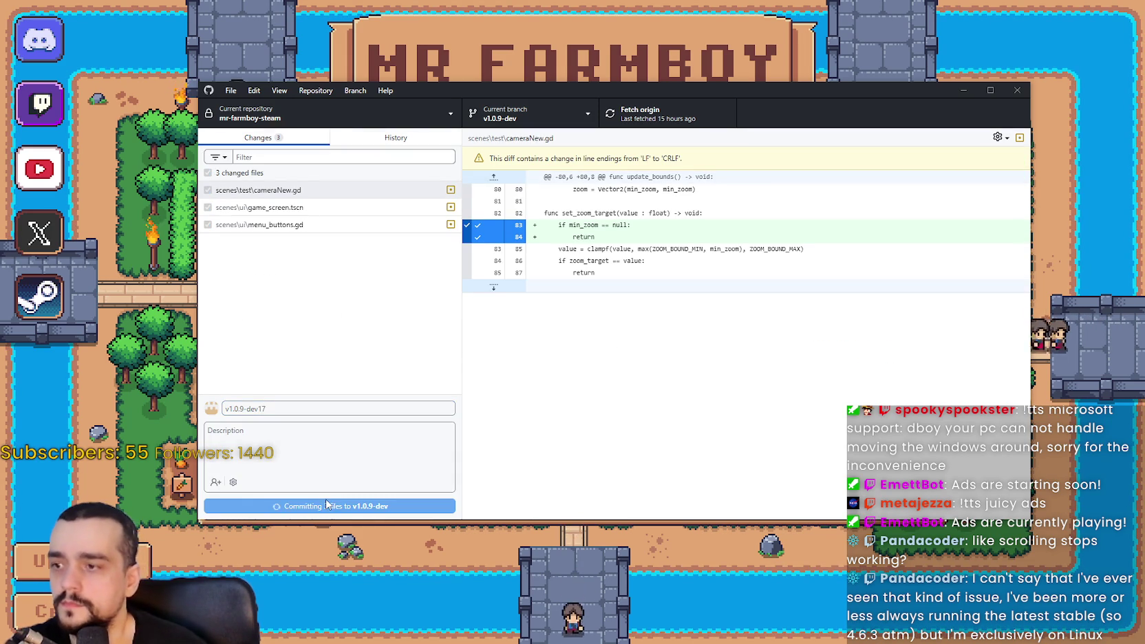
pyautogui.hotkey('ctrl', 'p')
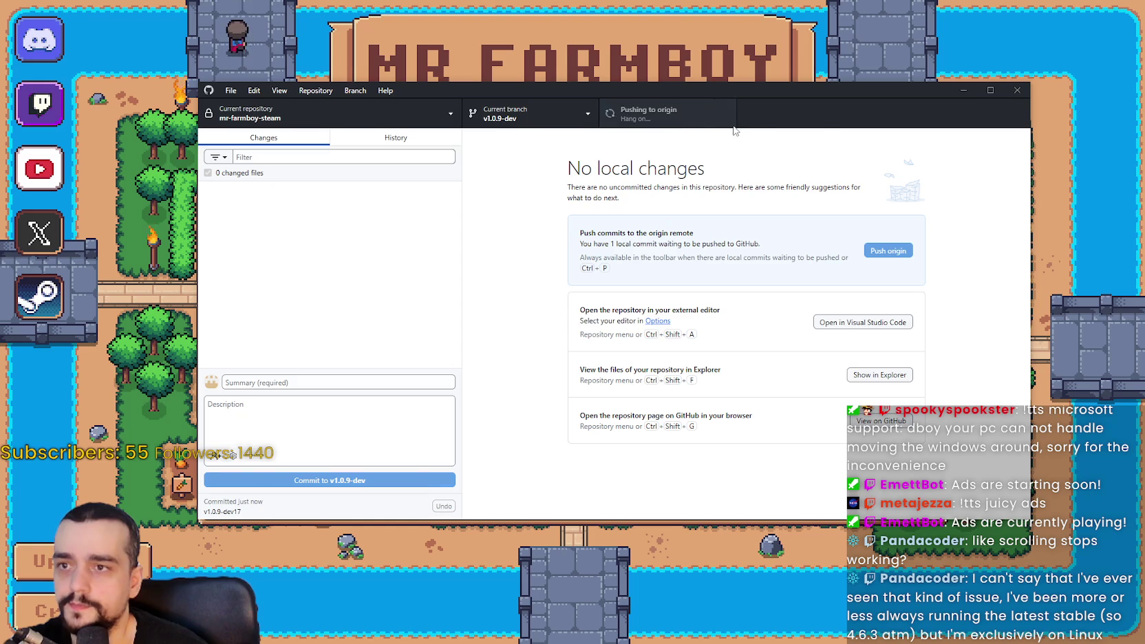
pyautogui.click(765, 69)
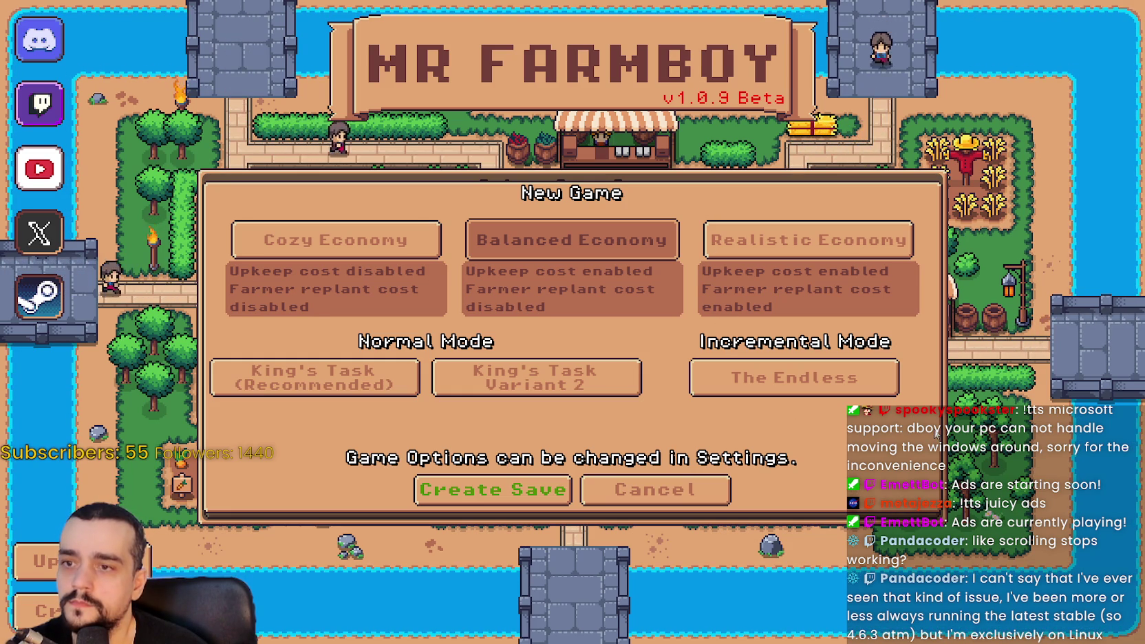
# - Check that GitHub Desktop shows no local changes, then cycle back through the game to the Godot editor
pyautogui.hotkey('alt', 'Tab')
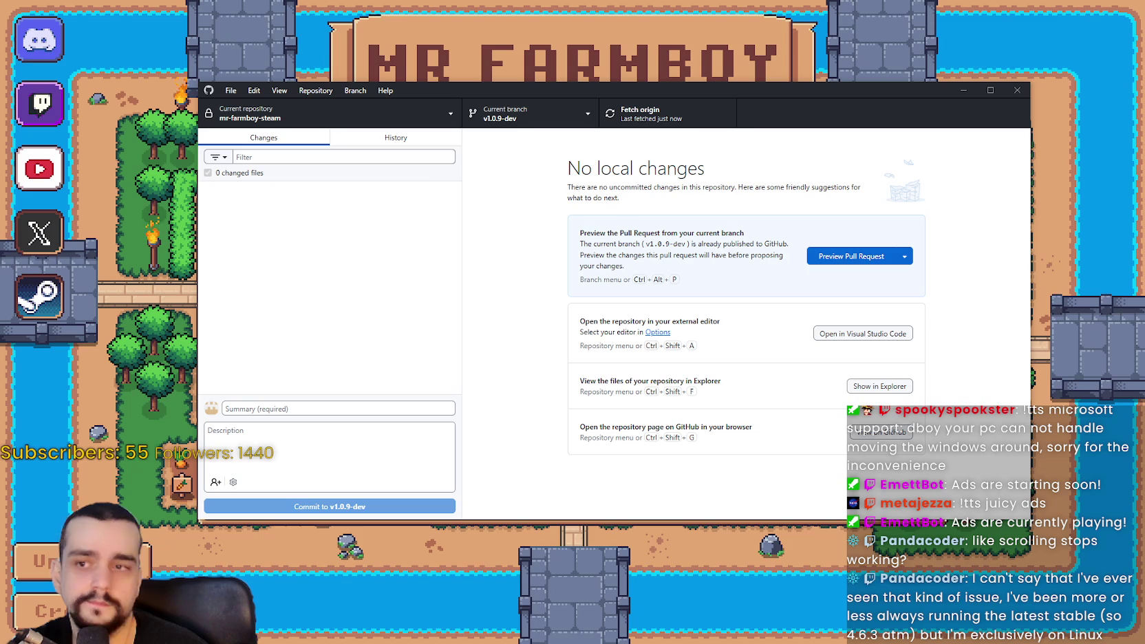
pyautogui.hotkey('alt', 'Tab')
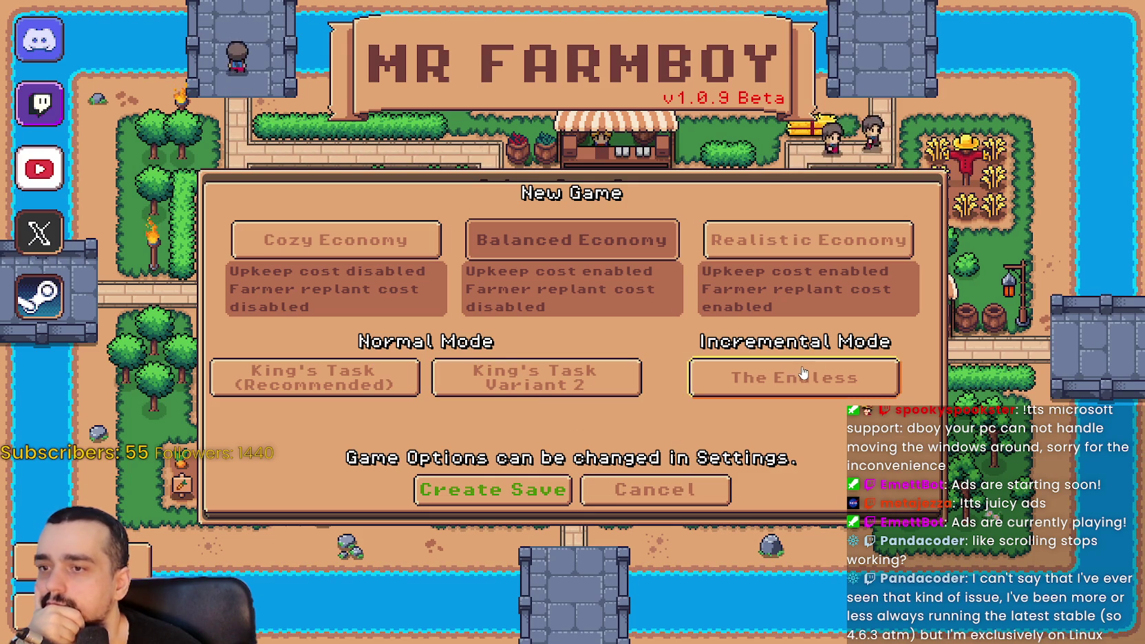
pyautogui.hotkey('alt', 'Tab')
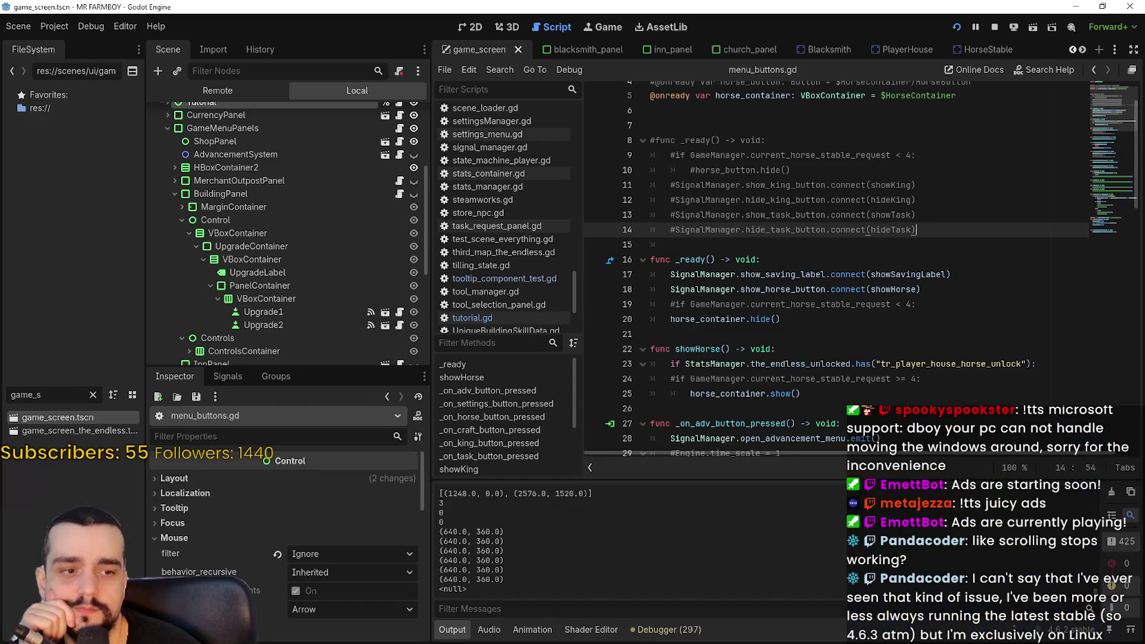
# - Filter the FileSystem for 'main' and open main_menu.tscn in the 2D workspace
pyautogui.click(462, 28)
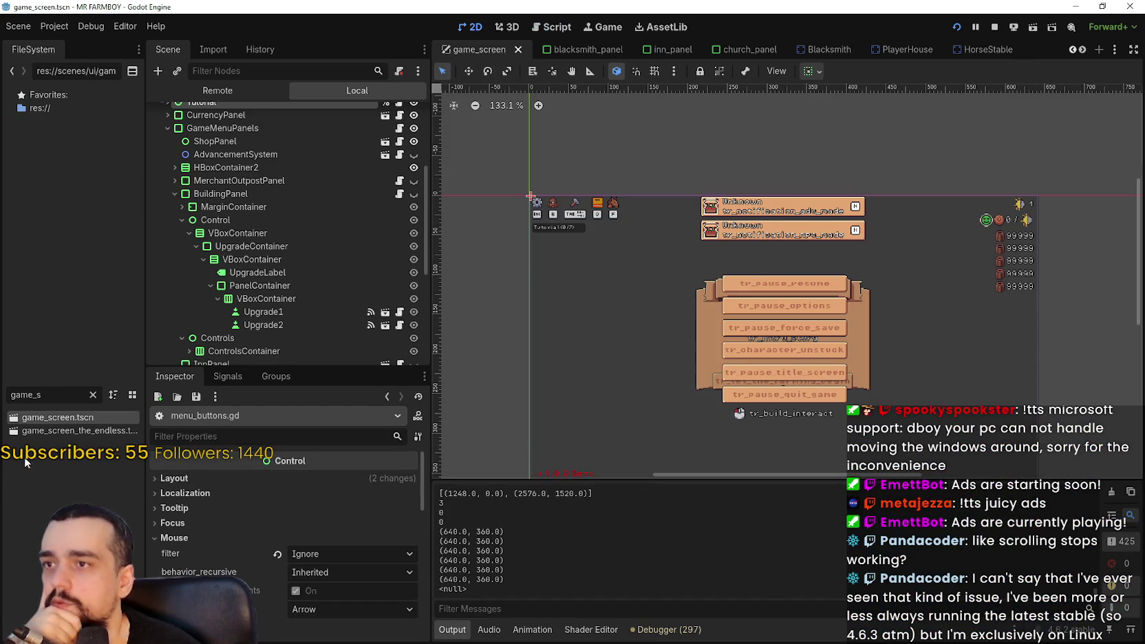
pyautogui.press('BackSpace')
pyautogui.press('BackSpace')
pyautogui.press('BackSpace')
pyautogui.write('main')
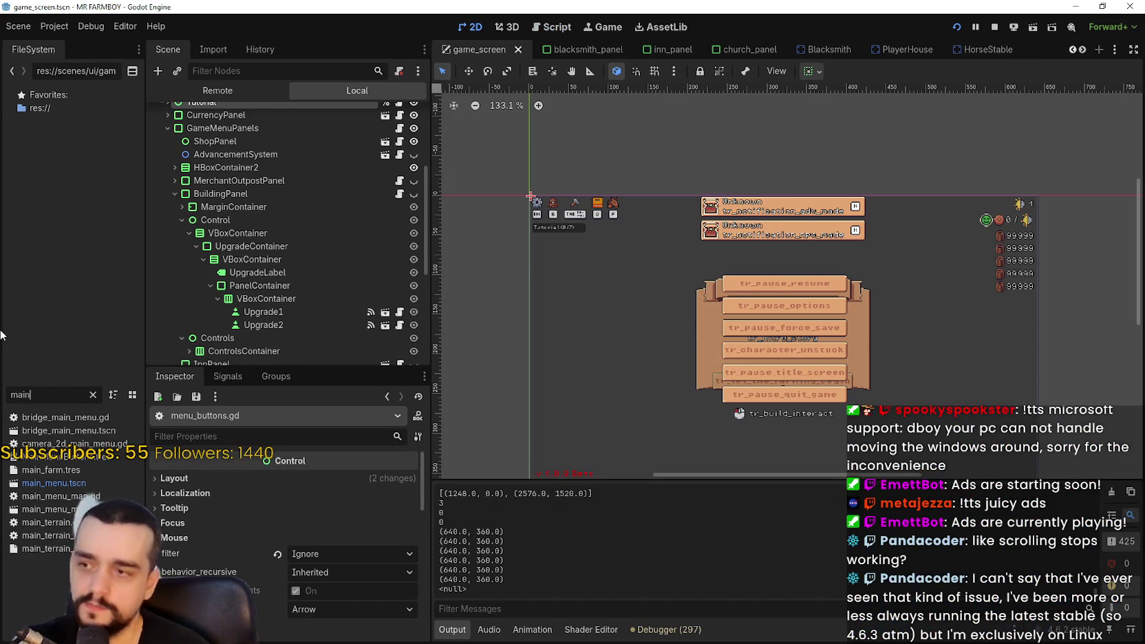
pyautogui.doubleClick(93, 483)
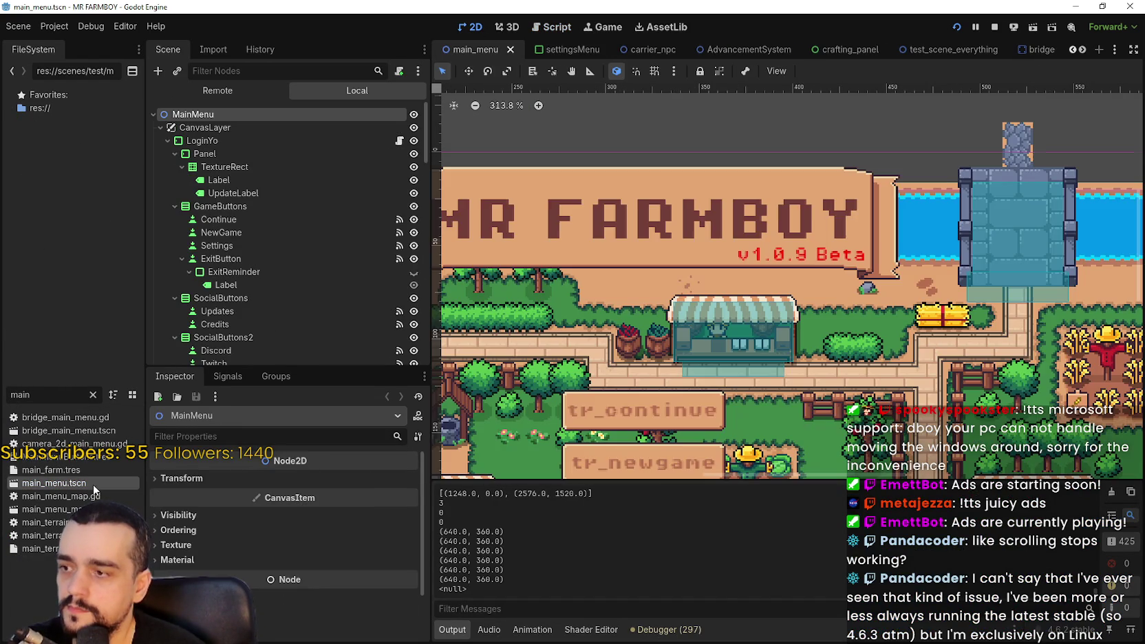
pyautogui.scroll(-2, 744, 306)
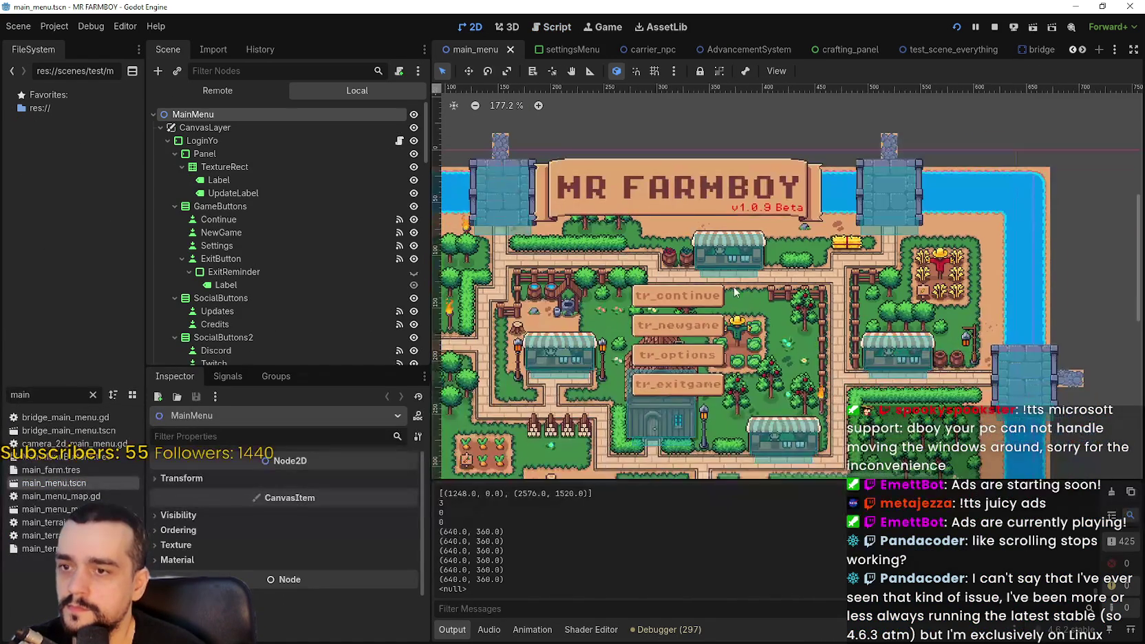
pyautogui.scroll(-6, 298, 277)
pyautogui.scroll(-5, 305, 274)
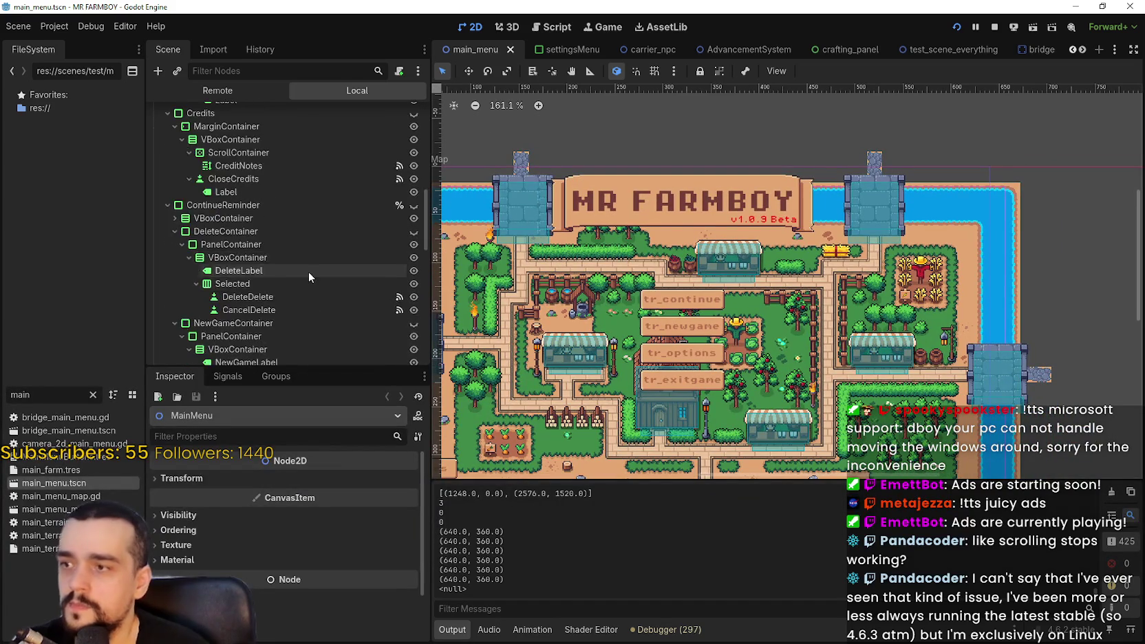
pyautogui.scroll(-4, 322, 175)
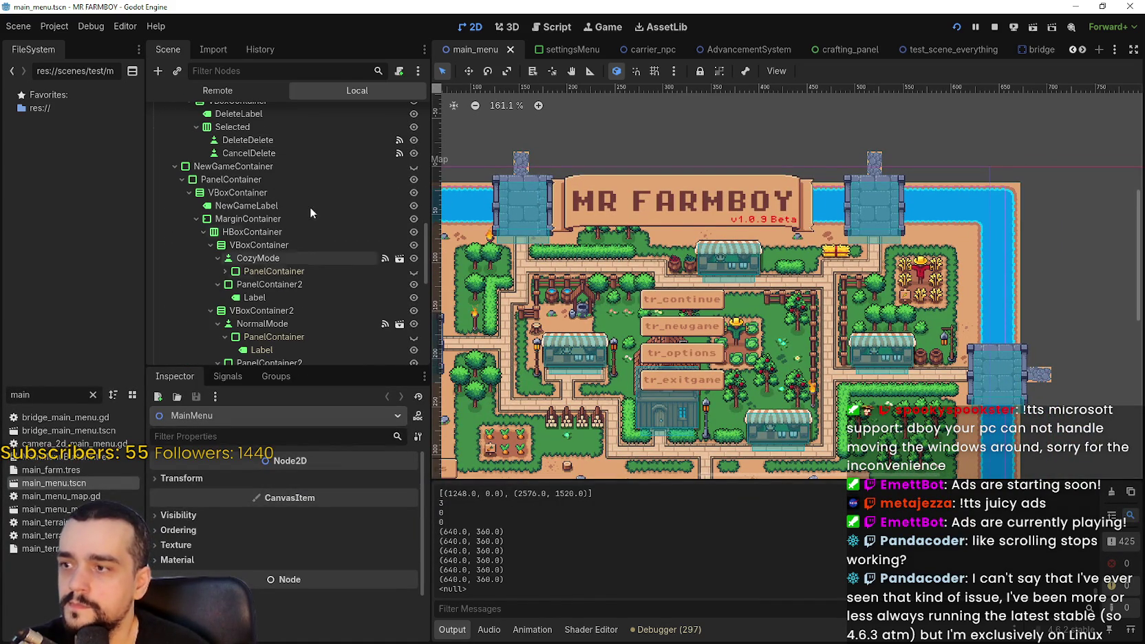
# - Preview the NewGameContainer node by toggling its visibility on and off
pyautogui.click(329, 168)
pyautogui.scroll(-2, 285, 310)
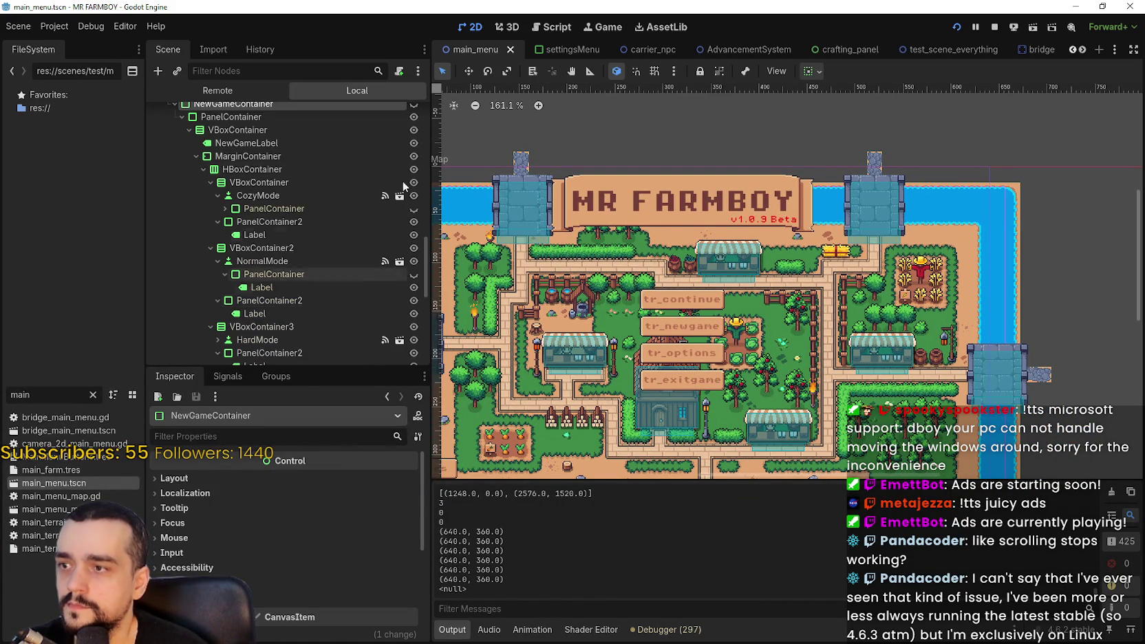
pyautogui.scroll(2, 393, 179)
pyautogui.click(414, 166)
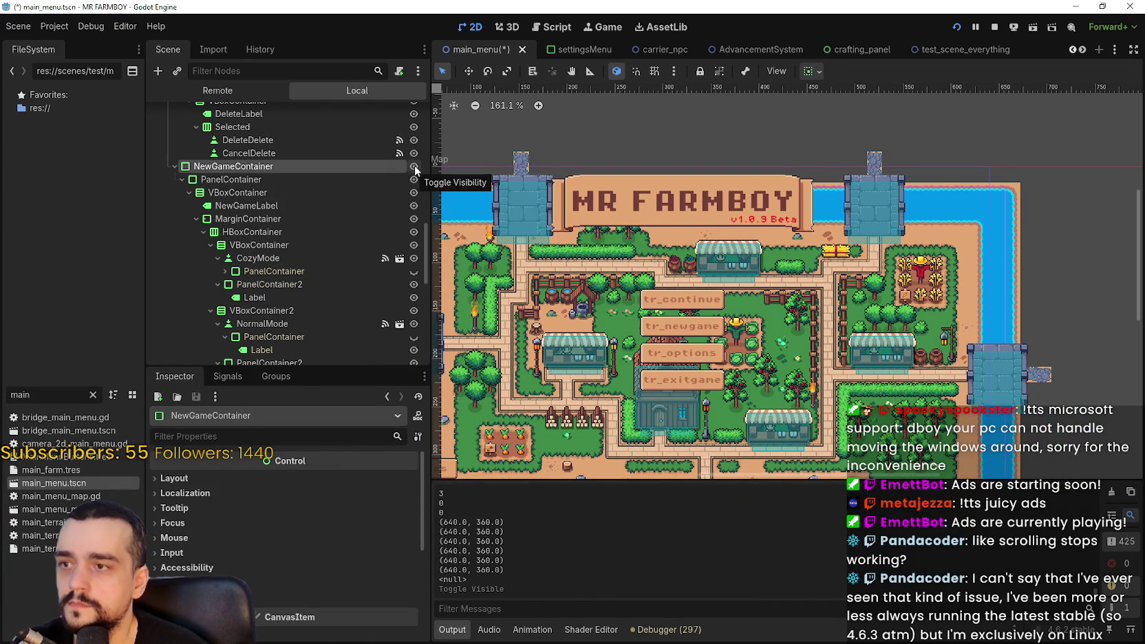
pyautogui.click(415, 166)
# - Show and then hide the ContinueReminder and new game panels, leaving both hidden
pyautogui.scroll(4, 333, 202)
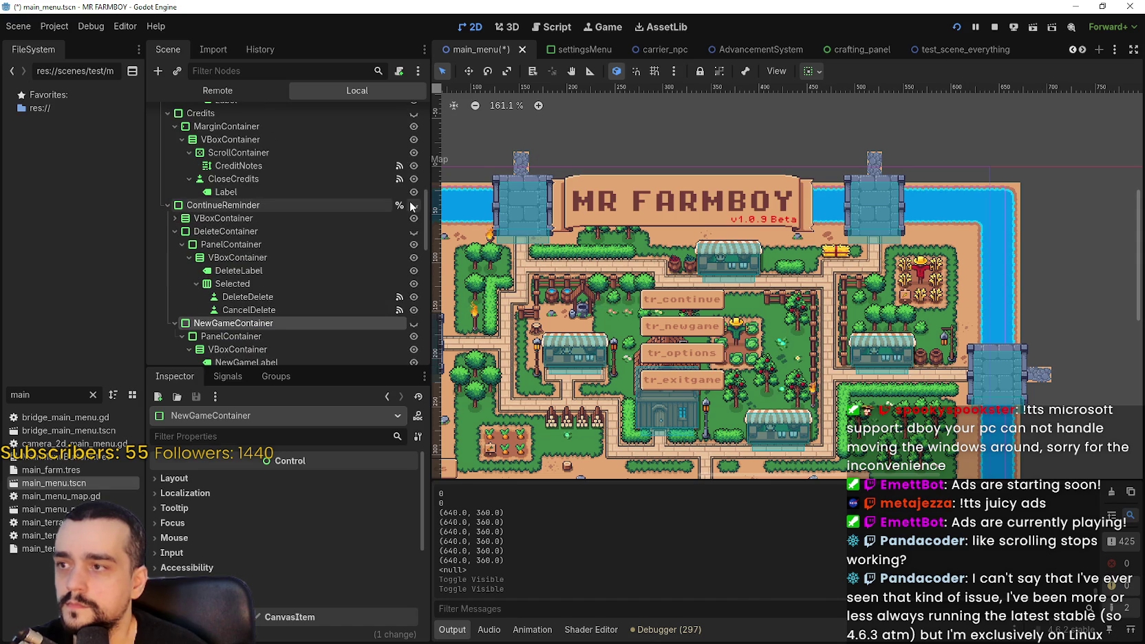
pyautogui.scroll(-1, 412, 207)
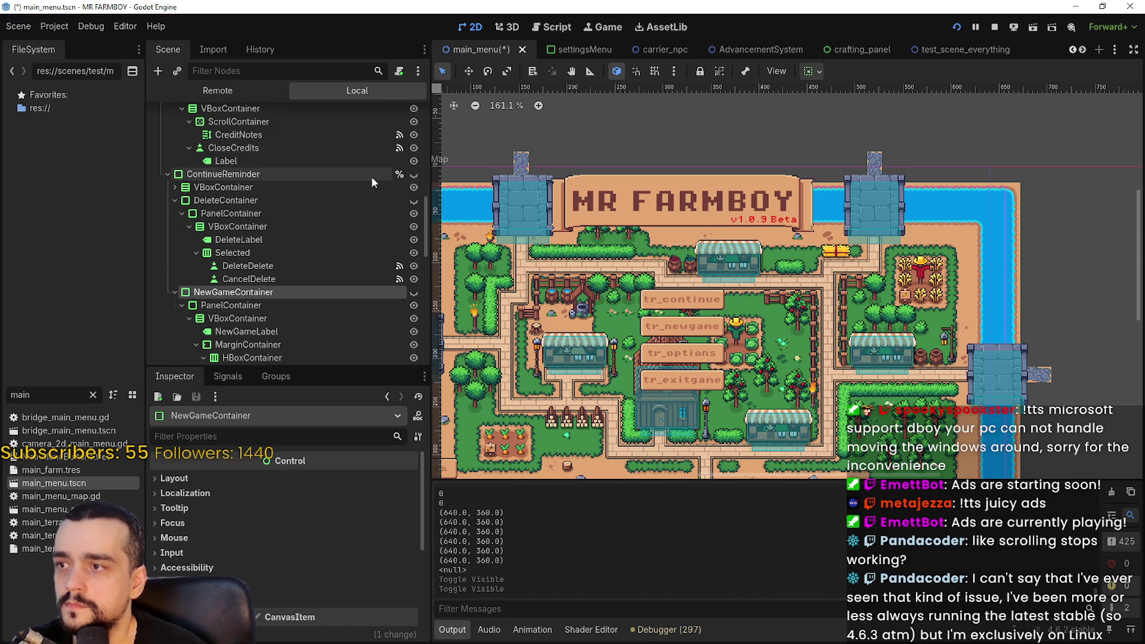
pyautogui.click(414, 175)
pyautogui.click(413, 293)
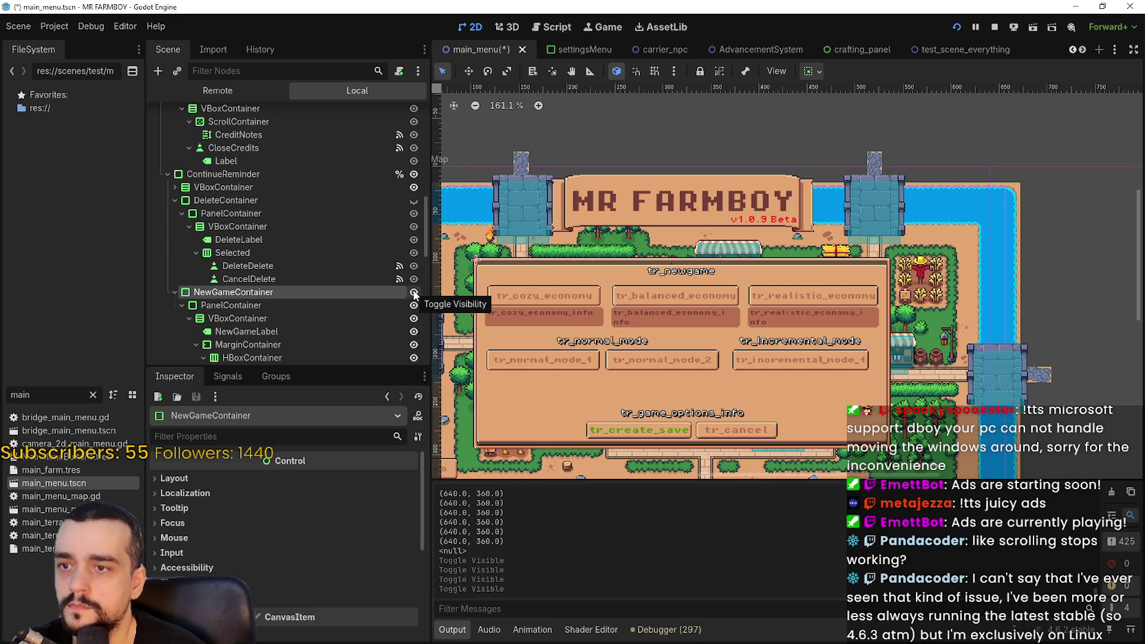
pyautogui.click(414, 292)
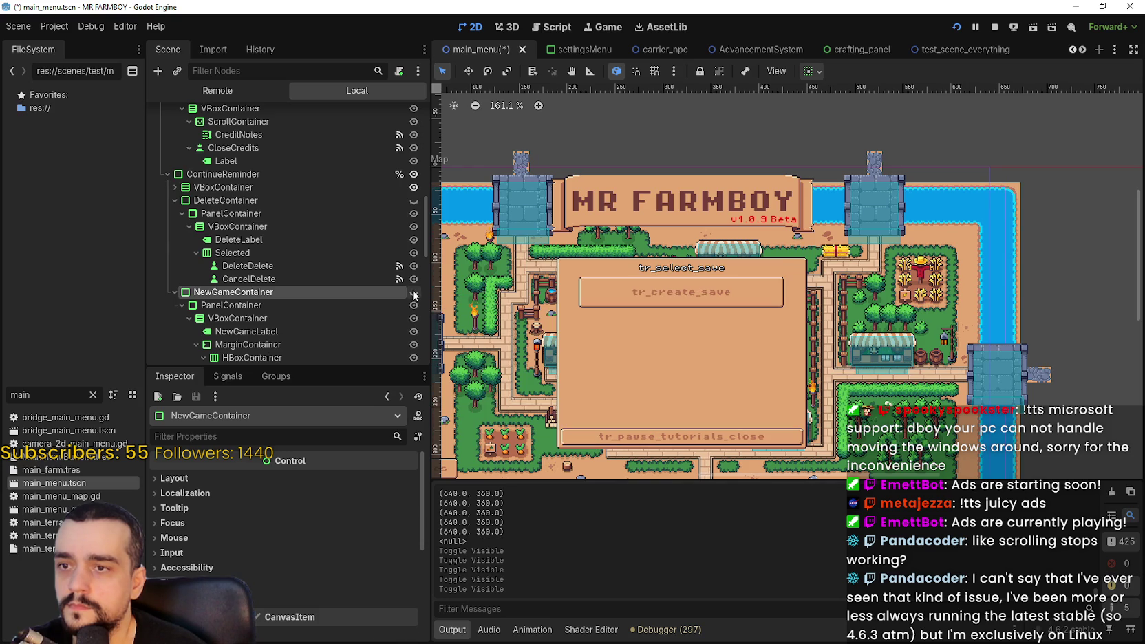
pyautogui.click(414, 176)
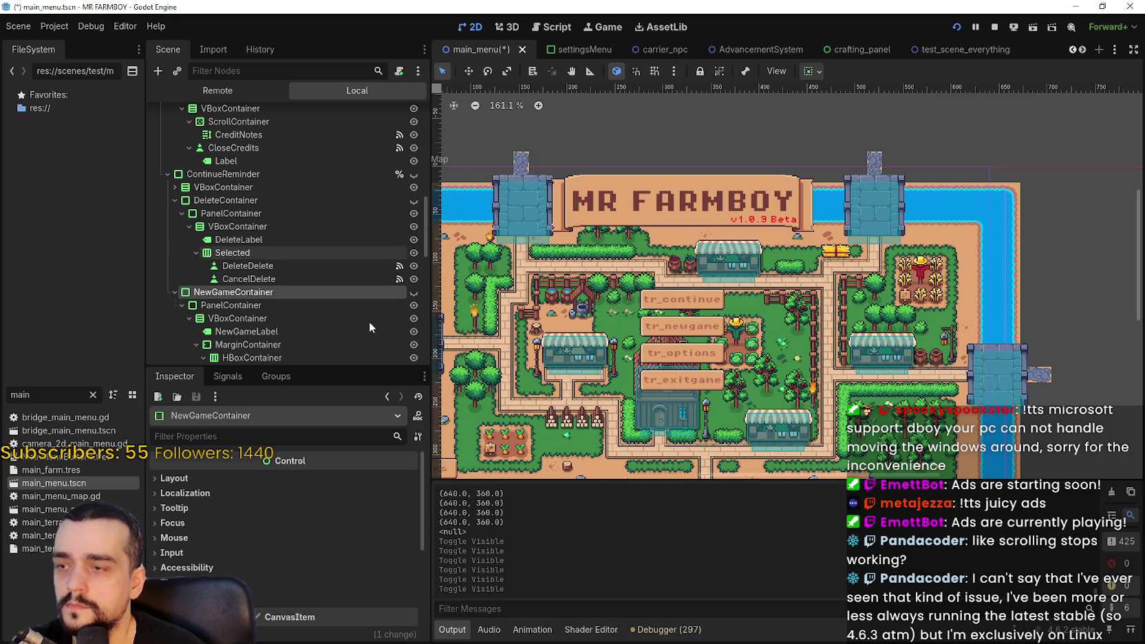
pyautogui.rightClick(341, 295)
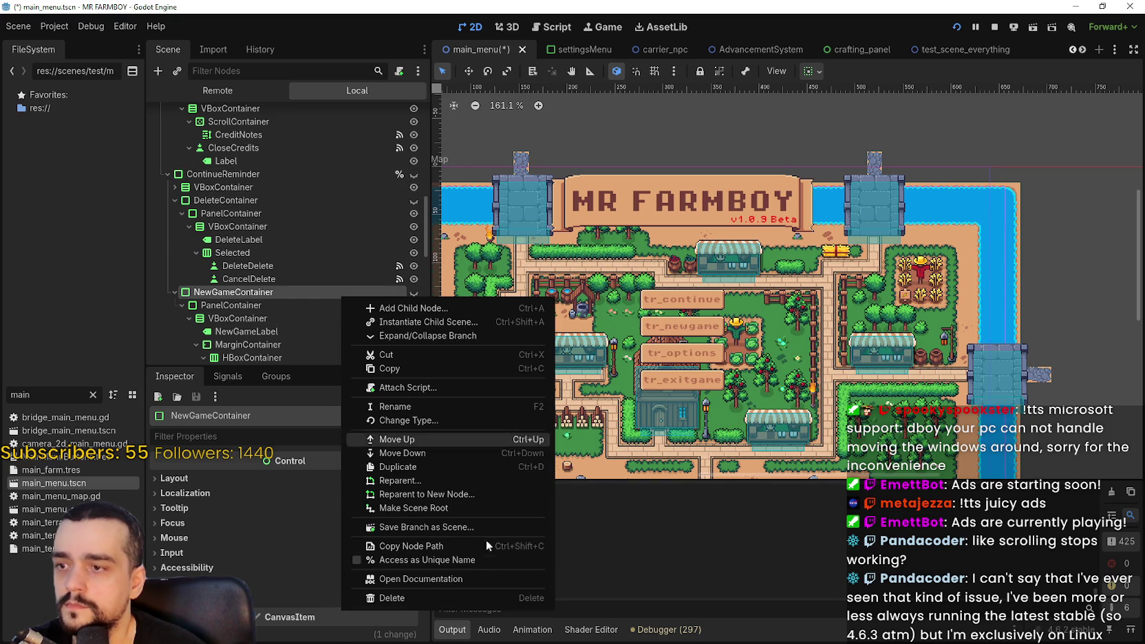
# - Save the NewGameContainer branch as new_game_container.tscn in the res://scenes/ui folder
pyautogui.click(460, 528)
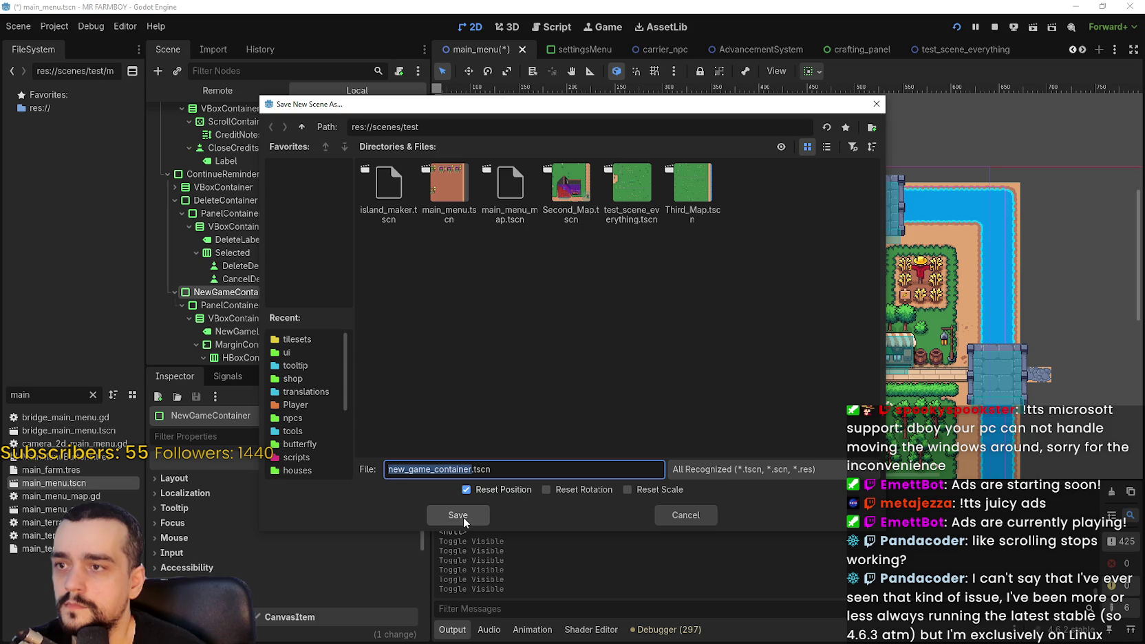
pyautogui.click(307, 129)
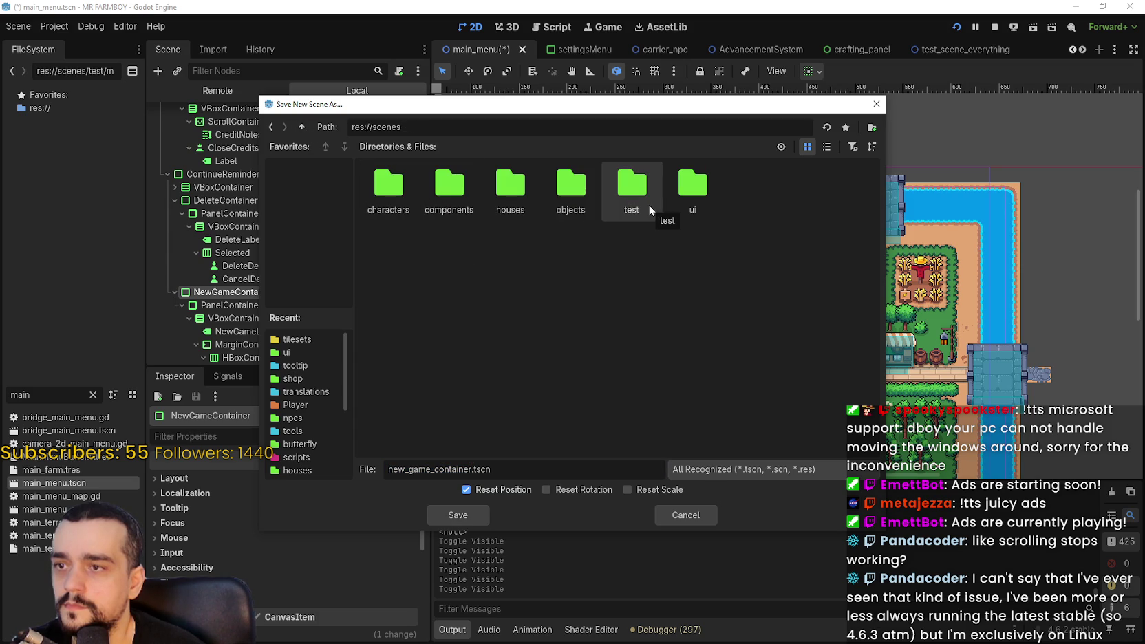
pyautogui.doubleClick(691, 186)
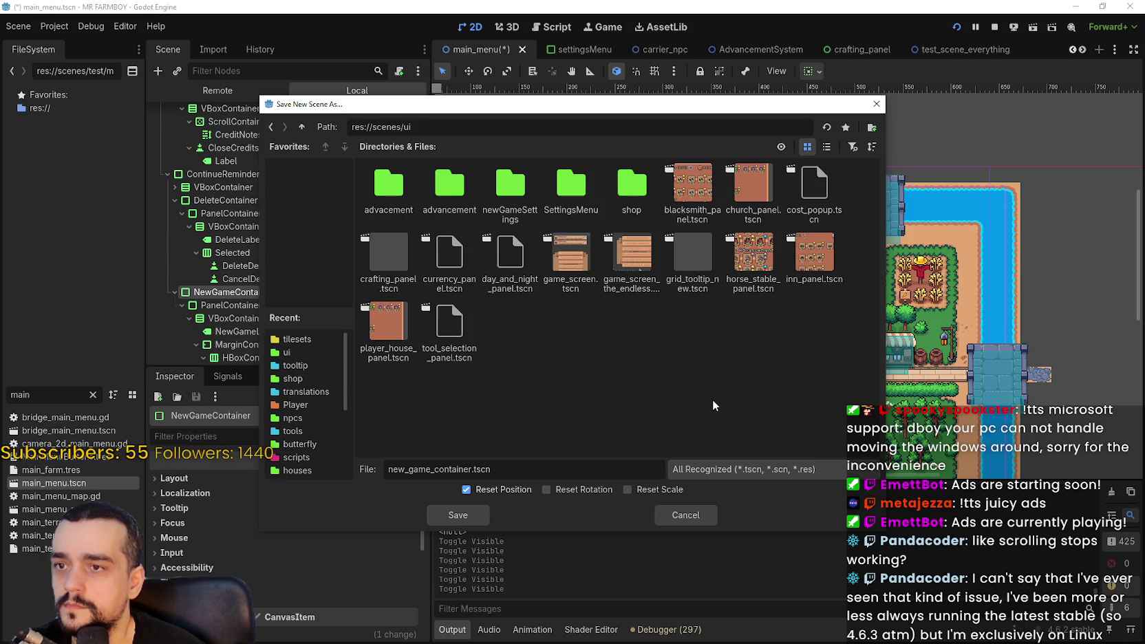
pyautogui.click(455, 515)
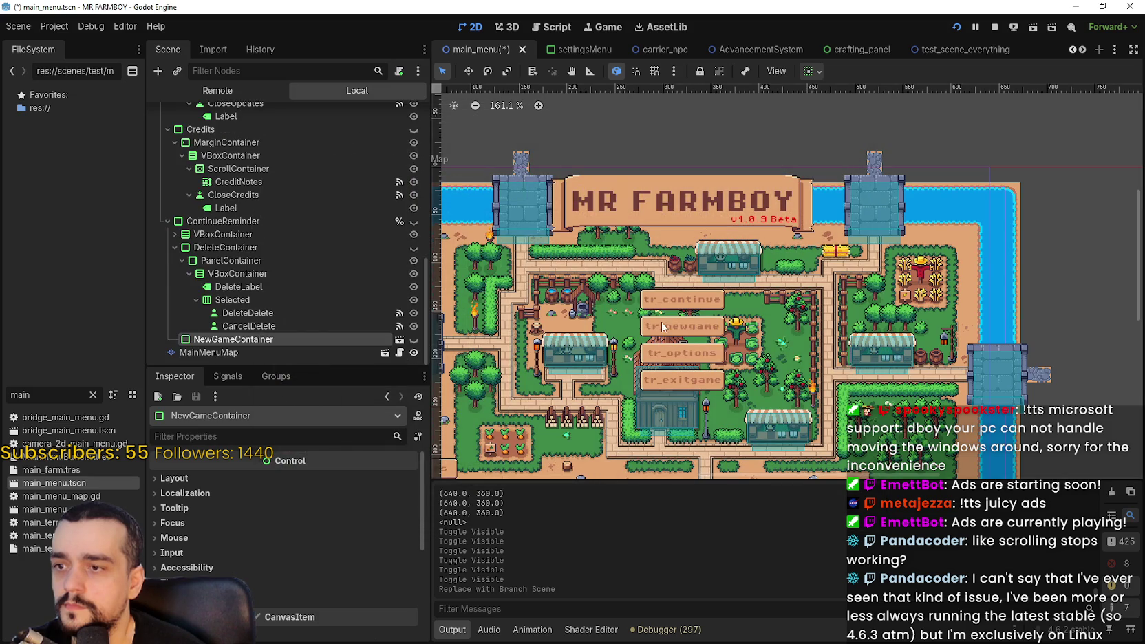
pyautogui.doubleClick(415, 341)
# - Make the new game dialog visible in new_game_container.tscn and save that scene
pyautogui.click(399, 342)
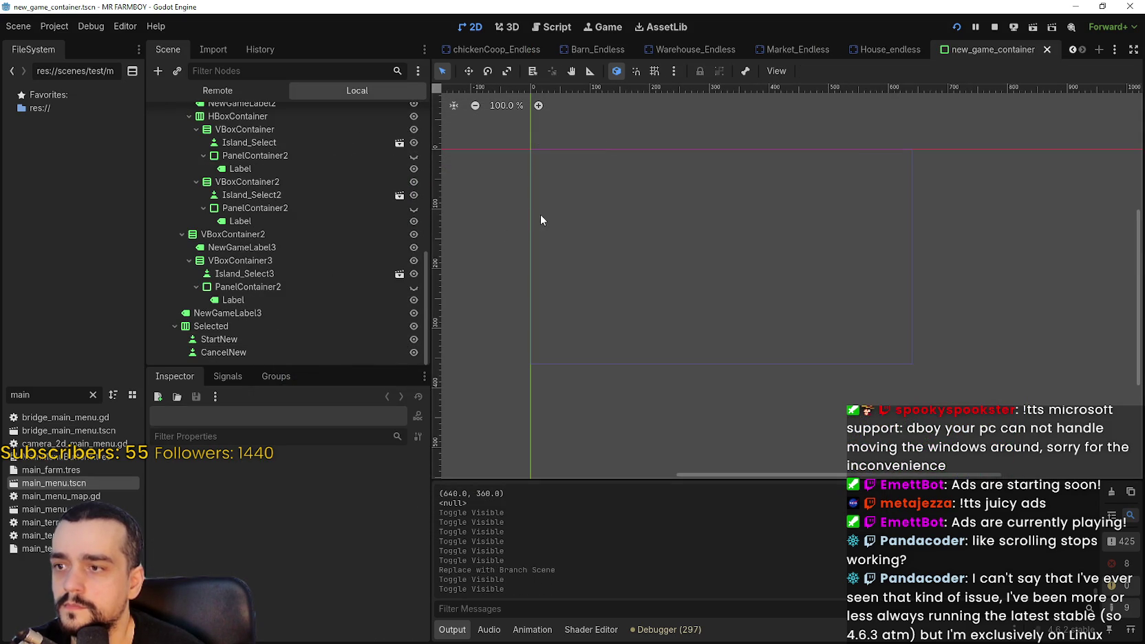
pyautogui.scroll(2, 395, 209)
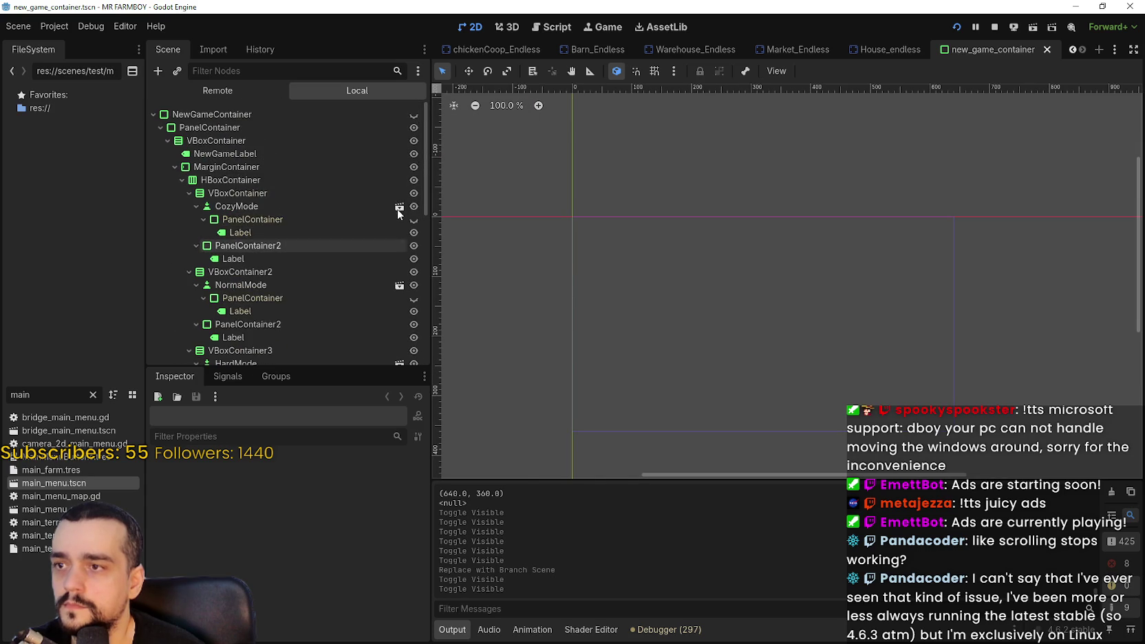
pyautogui.click(413, 114)
pyautogui.scroll(7, 626, 236)
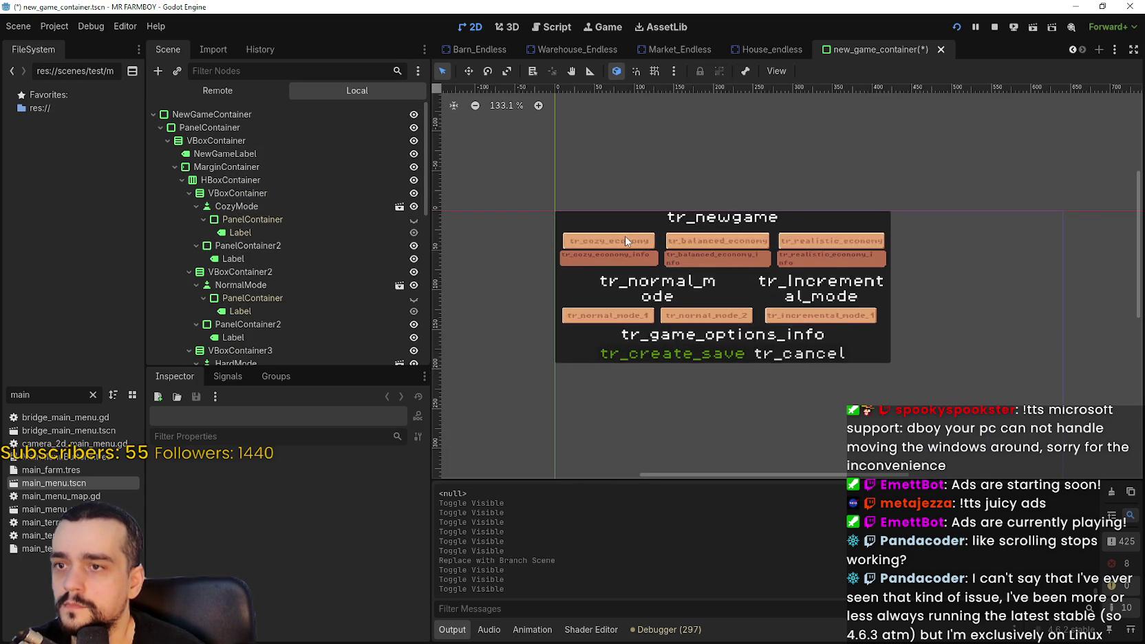
pyautogui.scroll(-4, 675, 280)
pyautogui.scroll(1, 681, 280)
pyautogui.hotkey('ctrl', 's')
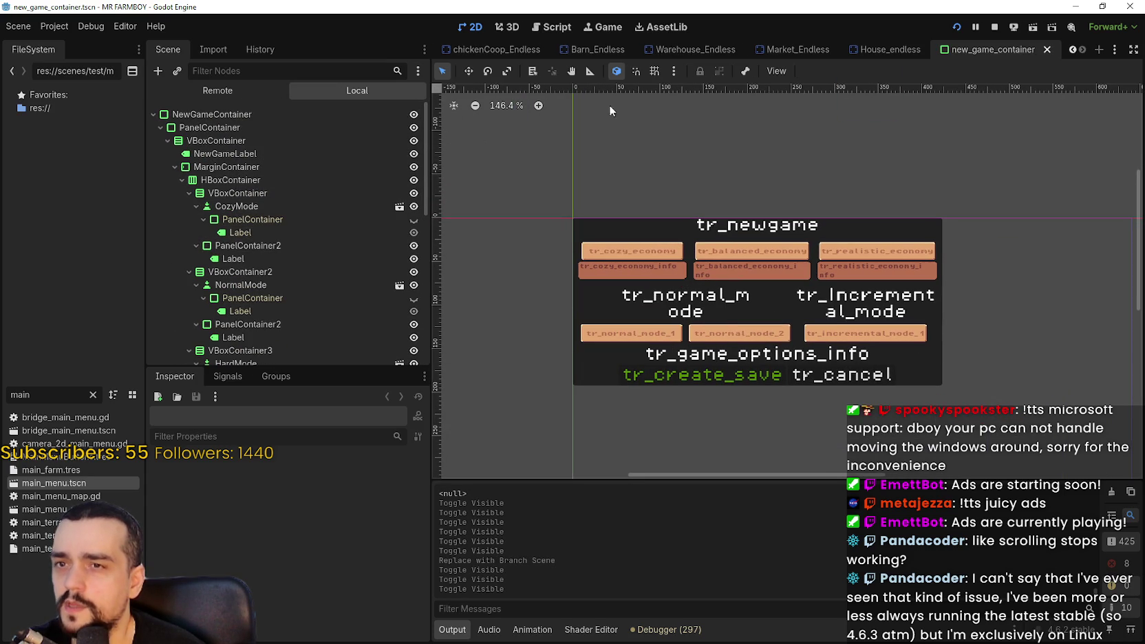
# - In main_menu.tscn, preview the New Game panel, leave it hidden, and save the main menu
pyautogui.doubleClick(52, 483)
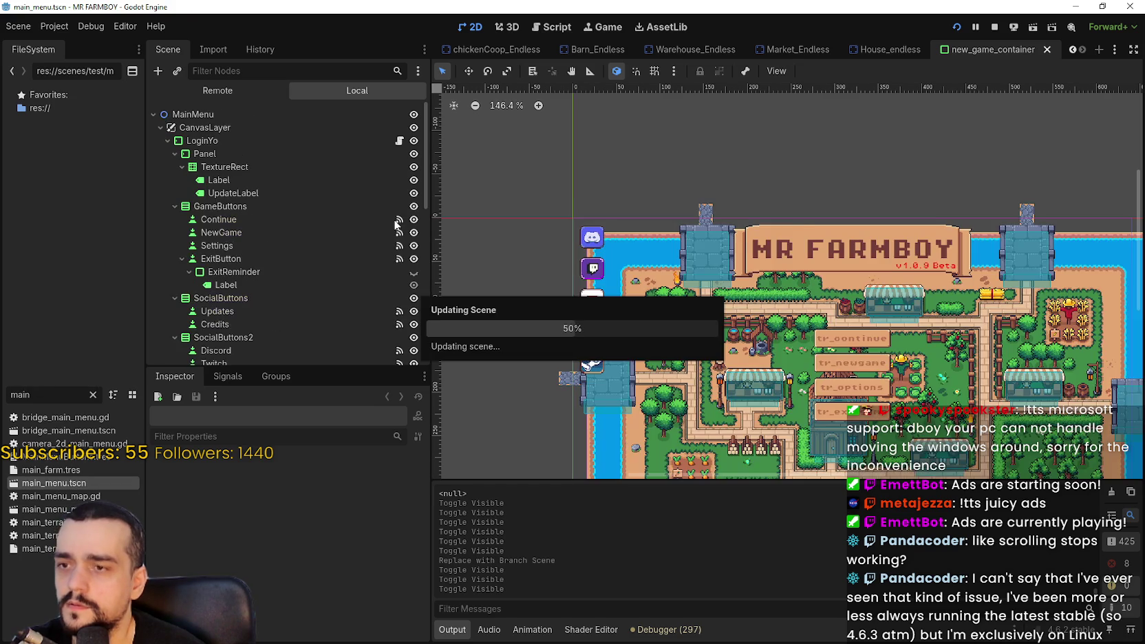
pyautogui.scroll(-1, 316, 318)
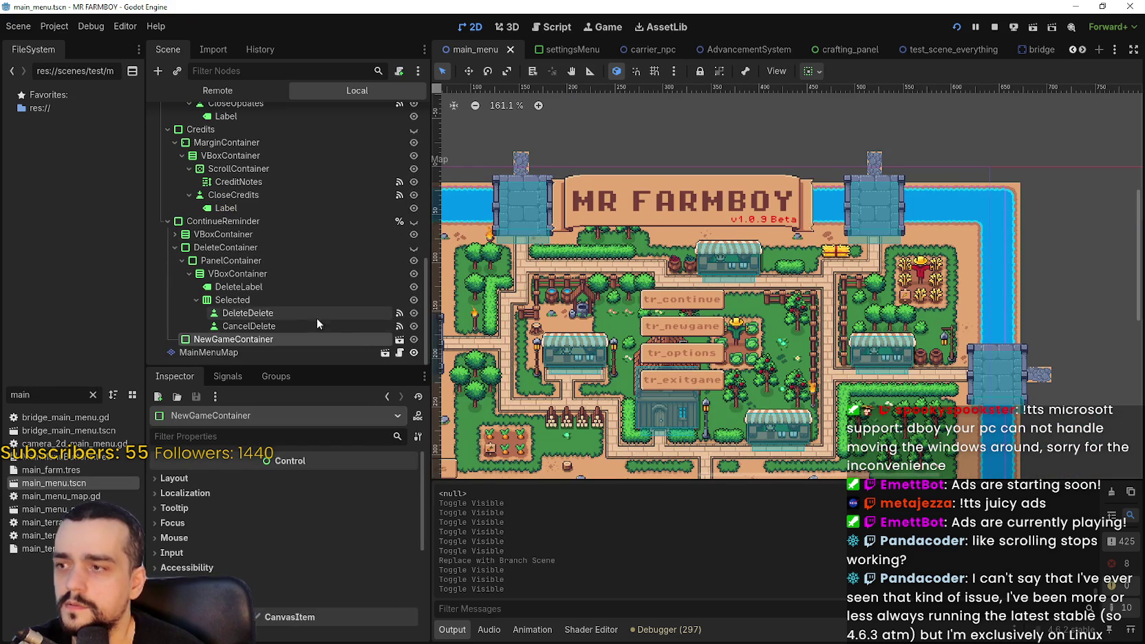
pyautogui.click(413, 221)
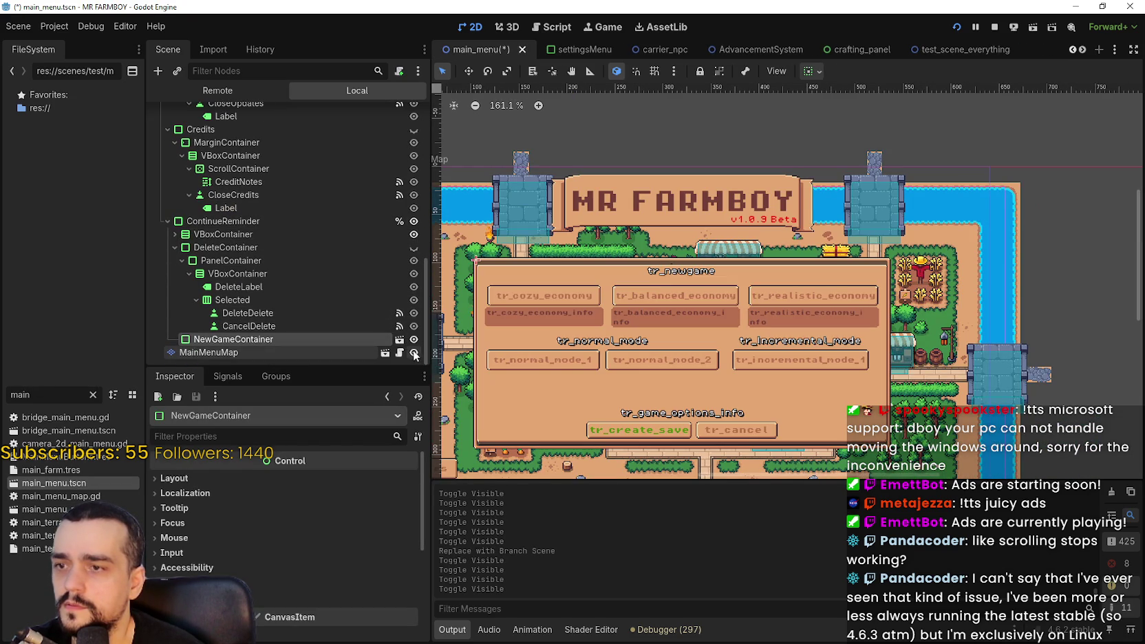
pyautogui.scroll(1, 573, 394)
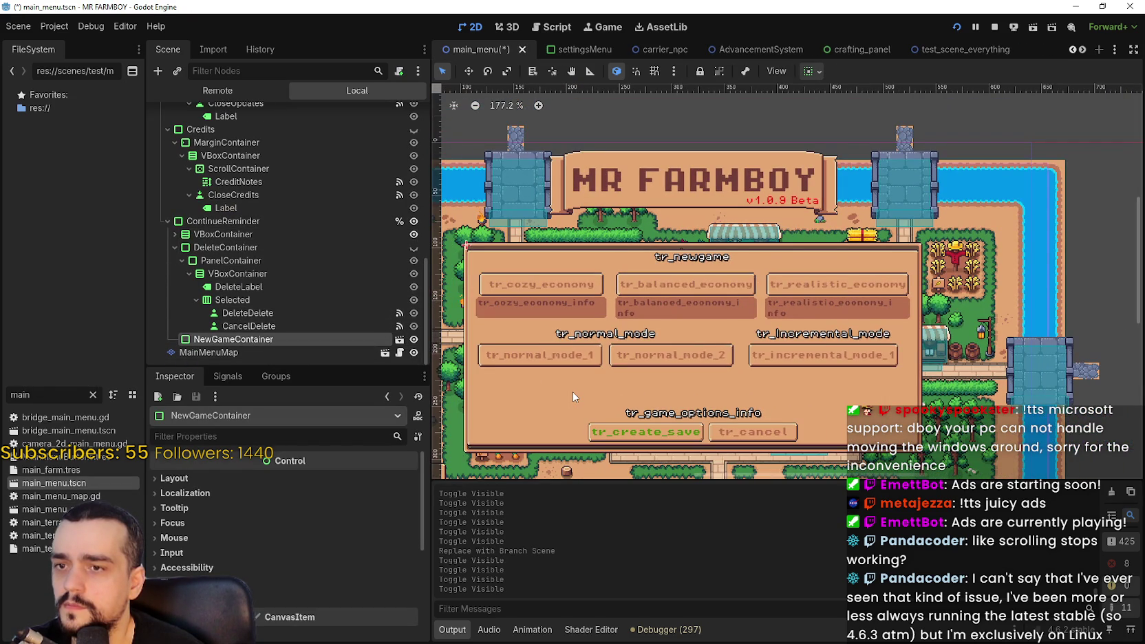
pyautogui.click(418, 340)
pyautogui.click(418, 341)
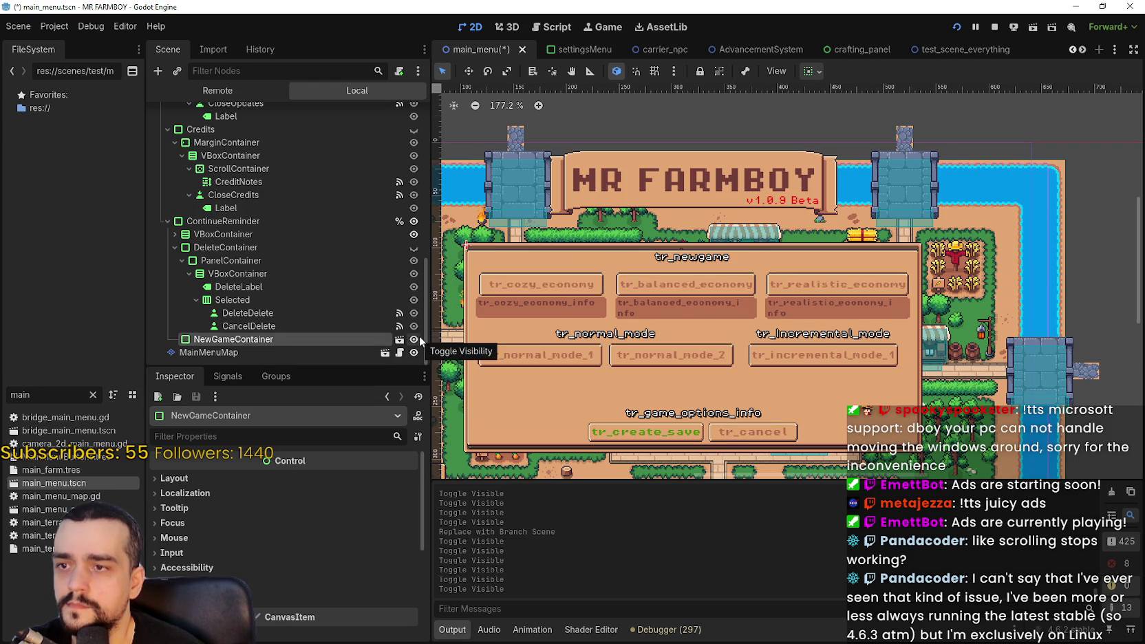
pyautogui.click(418, 338)
pyautogui.hotkey('ctrl', 's')
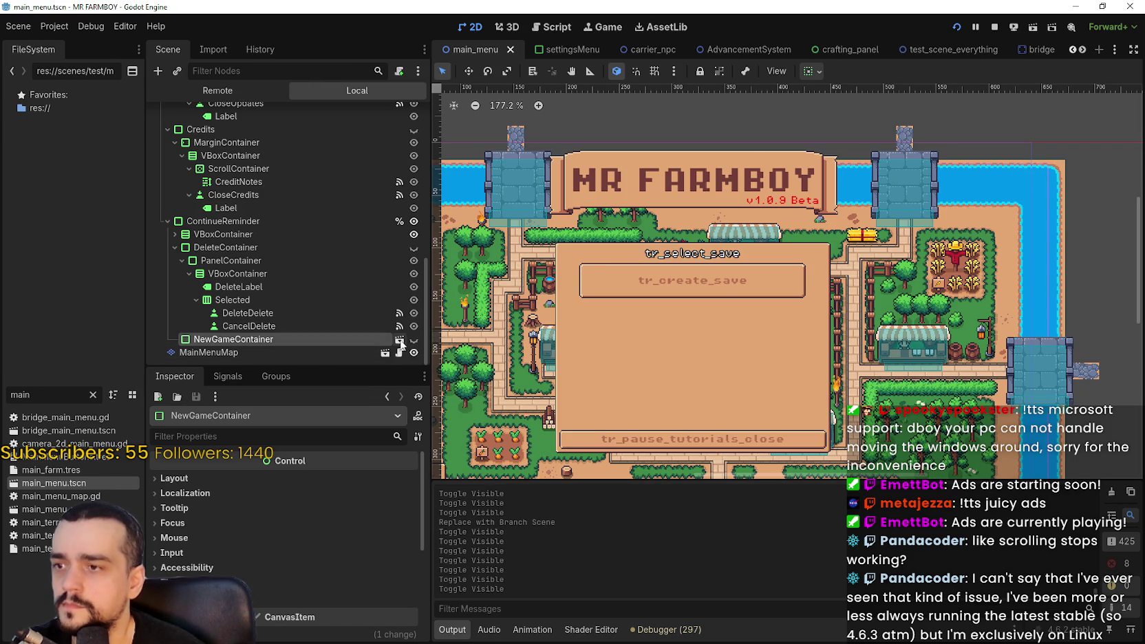
pyautogui.click(399, 341)
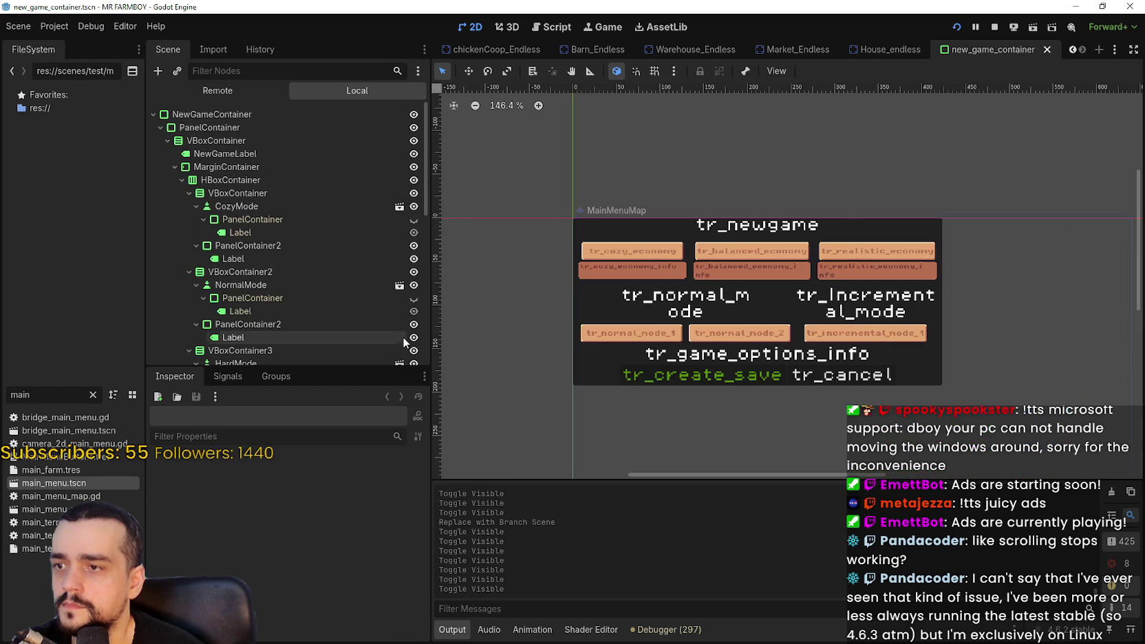
pyautogui.click(246, 115)
pyautogui.scroll(-3, 275, 547)
pyautogui.click(237, 517)
pyautogui.click(344, 533)
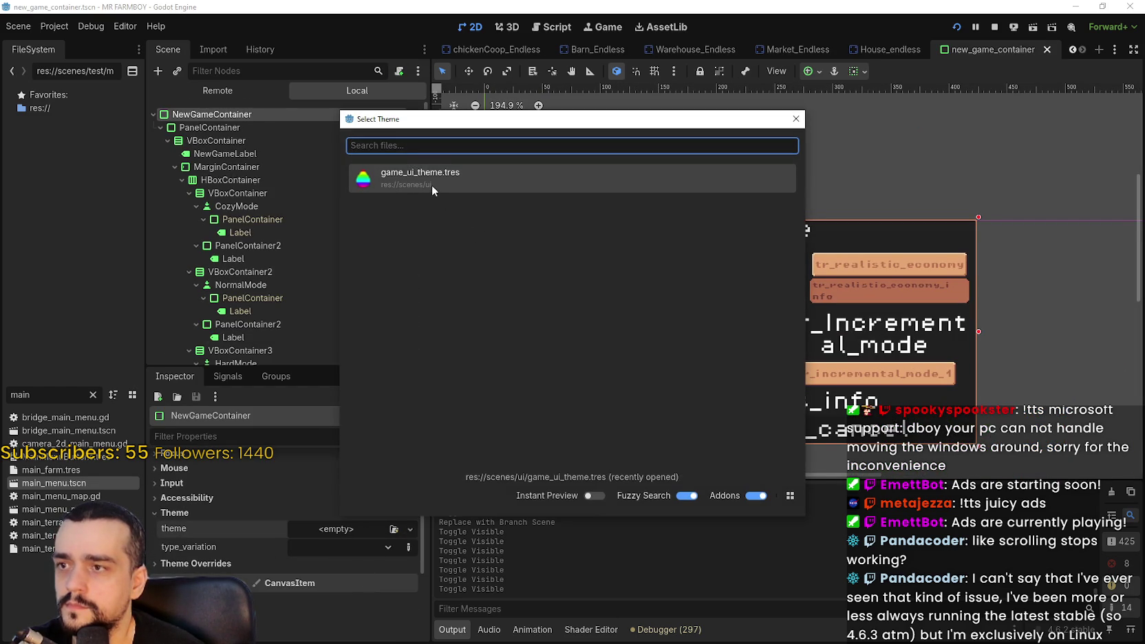
pyautogui.doubleClick(432, 185)
pyautogui.hotkey('ctrl', 's')
pyautogui.scroll(5, 769, 343)
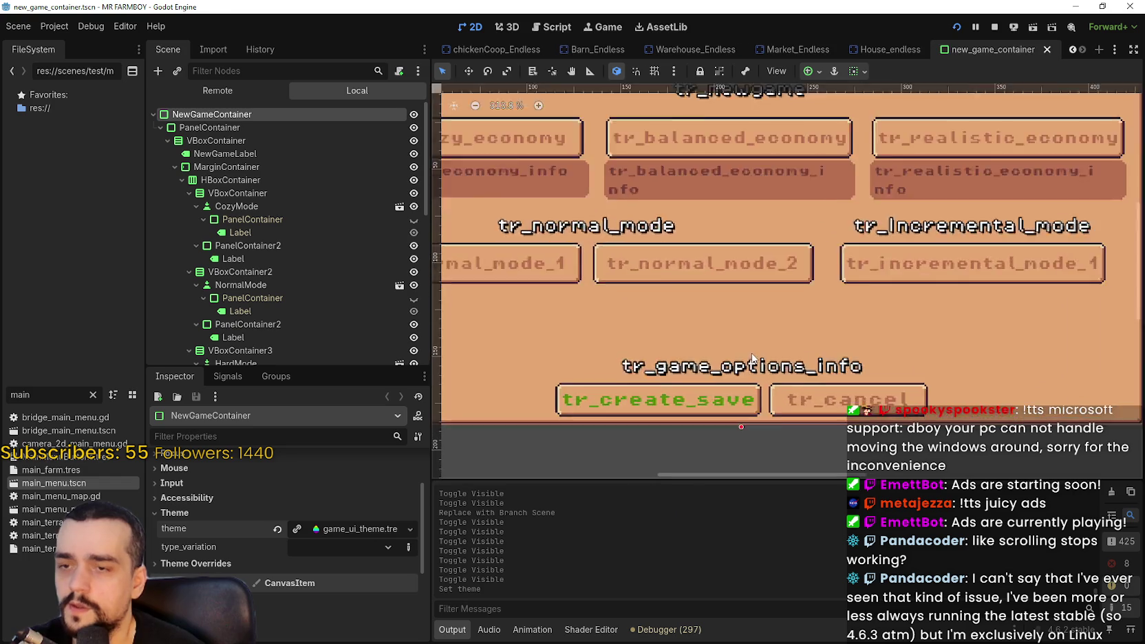
pyautogui.scroll(-3, 826, 337)
pyautogui.scroll(1, 858, 329)
pyautogui.scroll(-2, 858, 330)
pyautogui.scroll(-2, 257, 269)
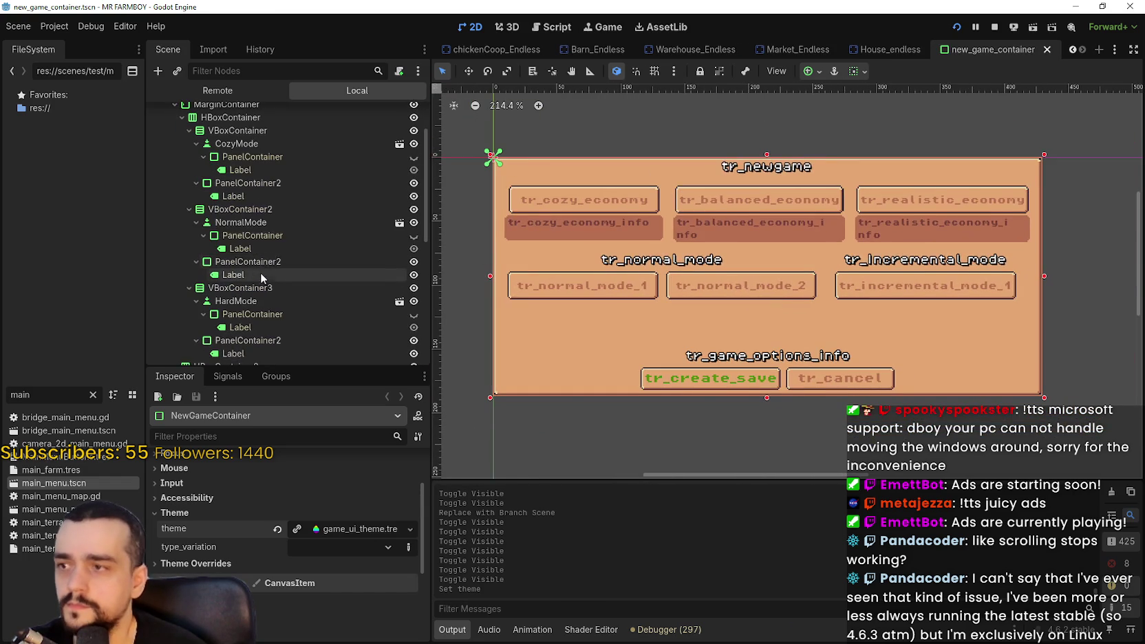
pyautogui.click(269, 235)
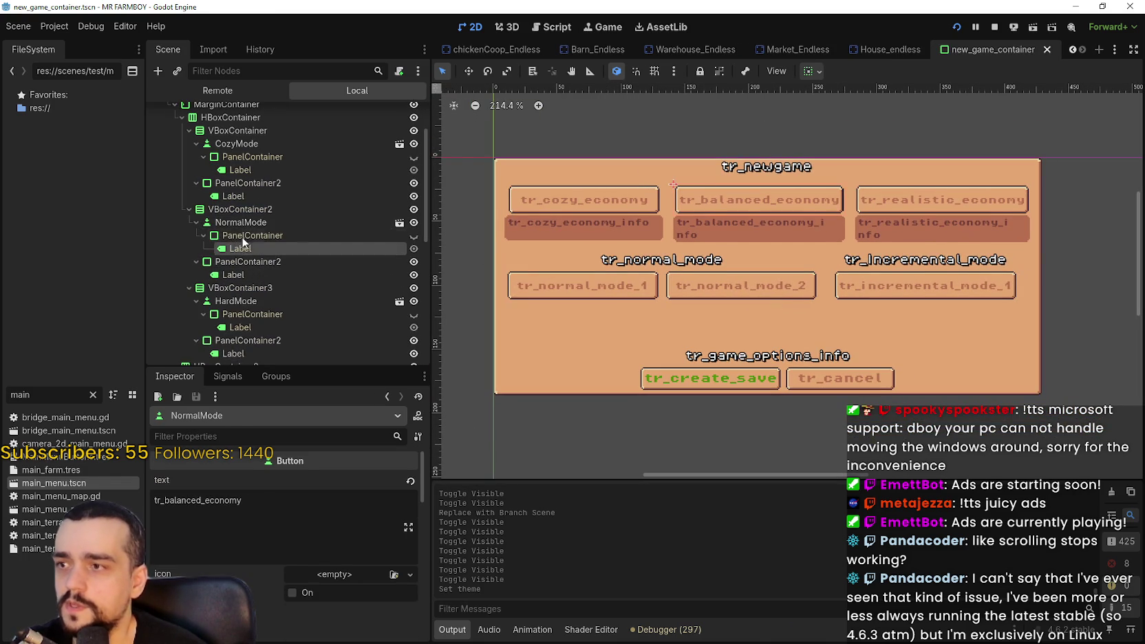
pyautogui.click(204, 235)
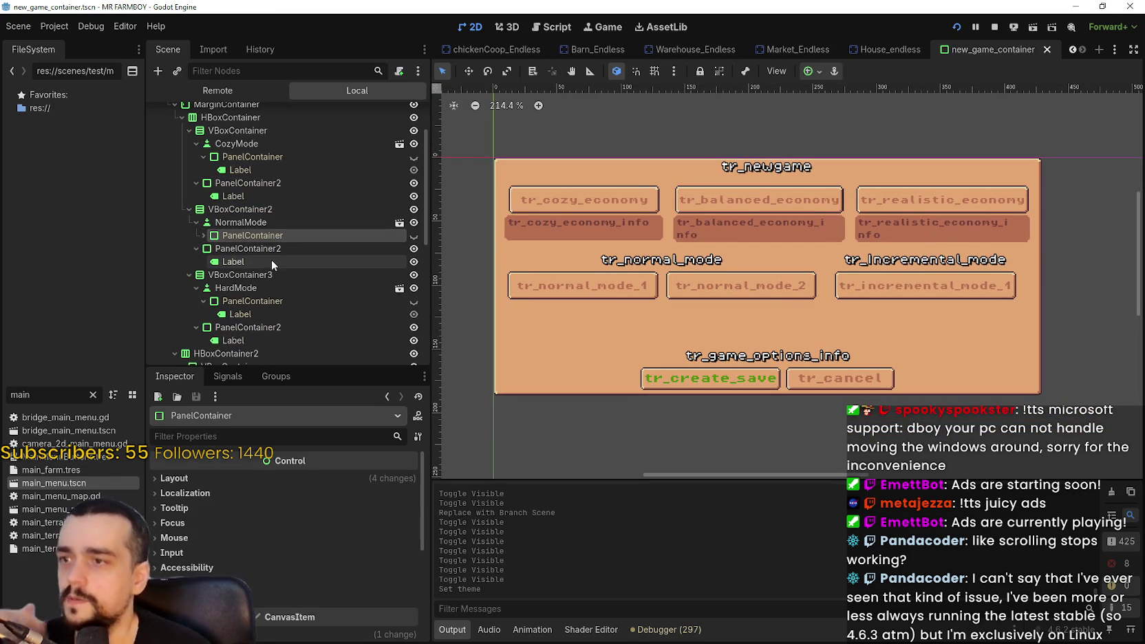
pyautogui.scroll(-2, 278, 247)
pyautogui.scroll(5, 283, 257)
pyautogui.scroll(-8, 346, 307)
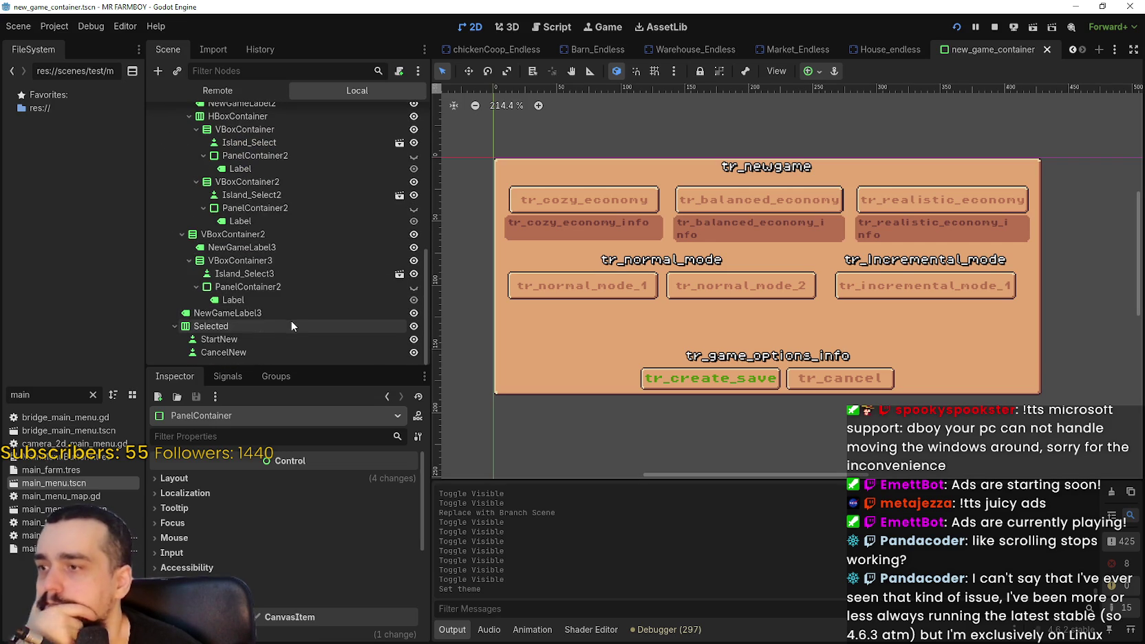
pyautogui.scroll(5, 294, 303)
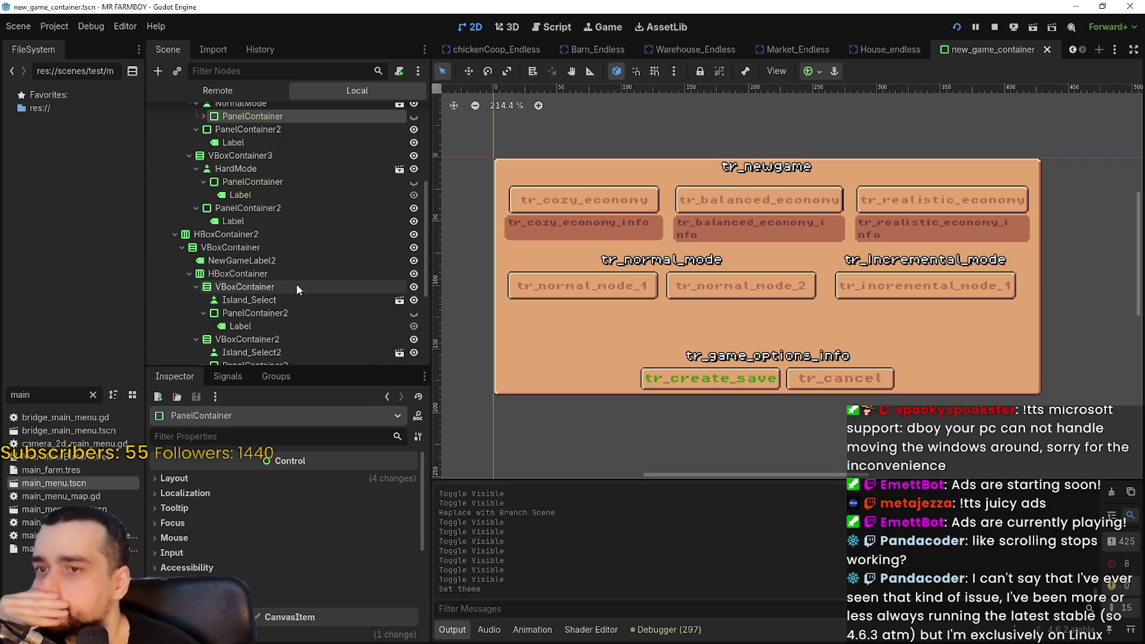
pyautogui.scroll(2, 289, 248)
pyautogui.click(235, 192)
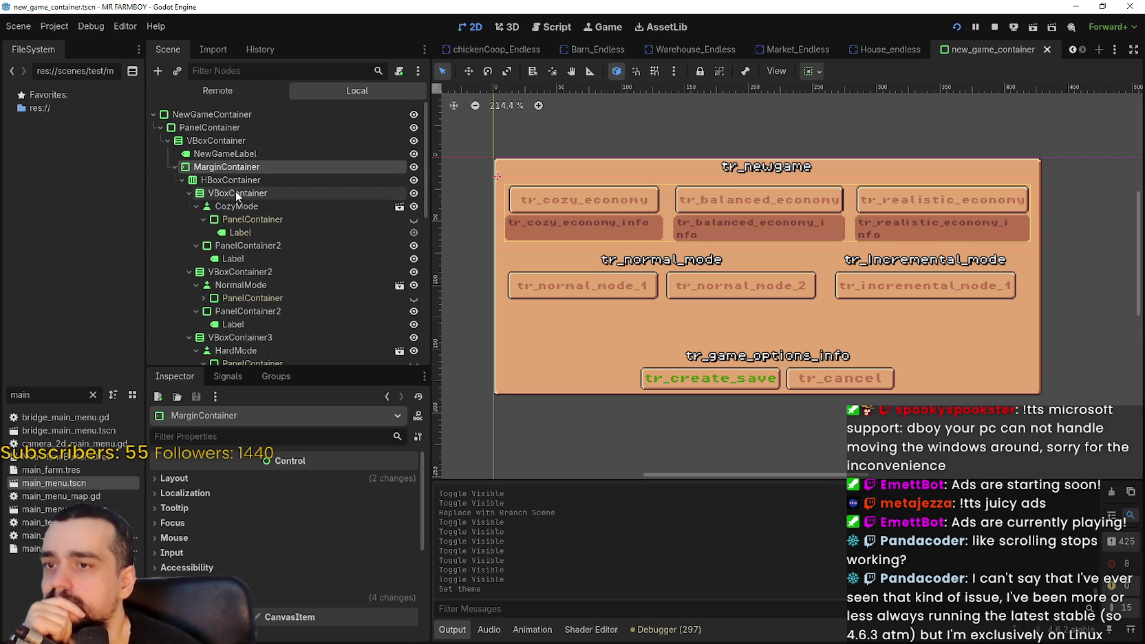
pyautogui.click(246, 218)
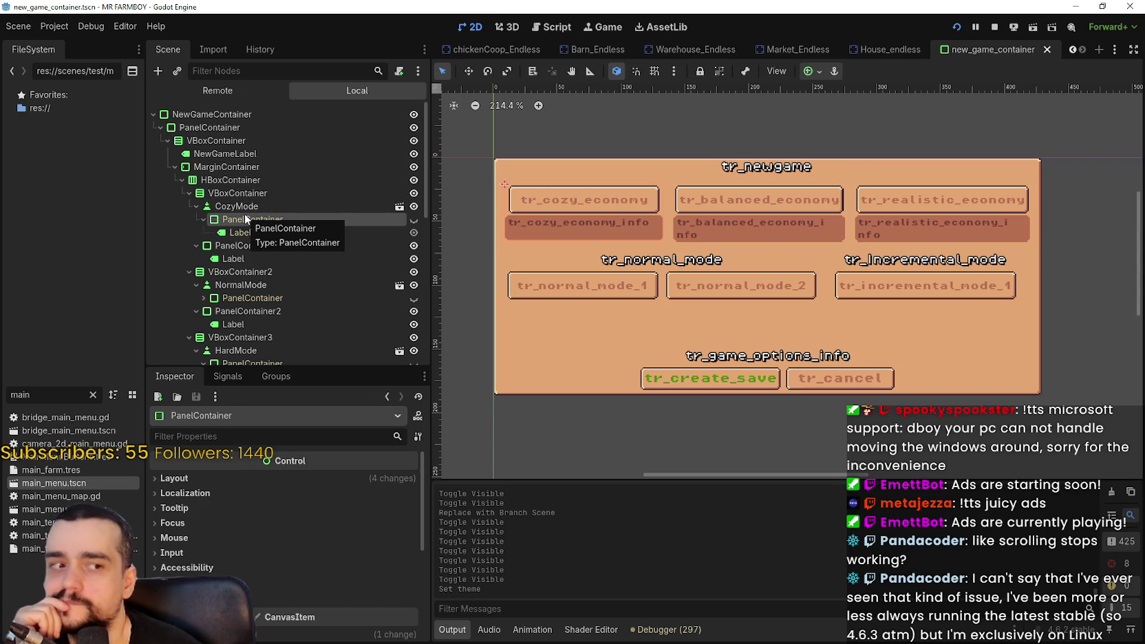
pyautogui.click(246, 206)
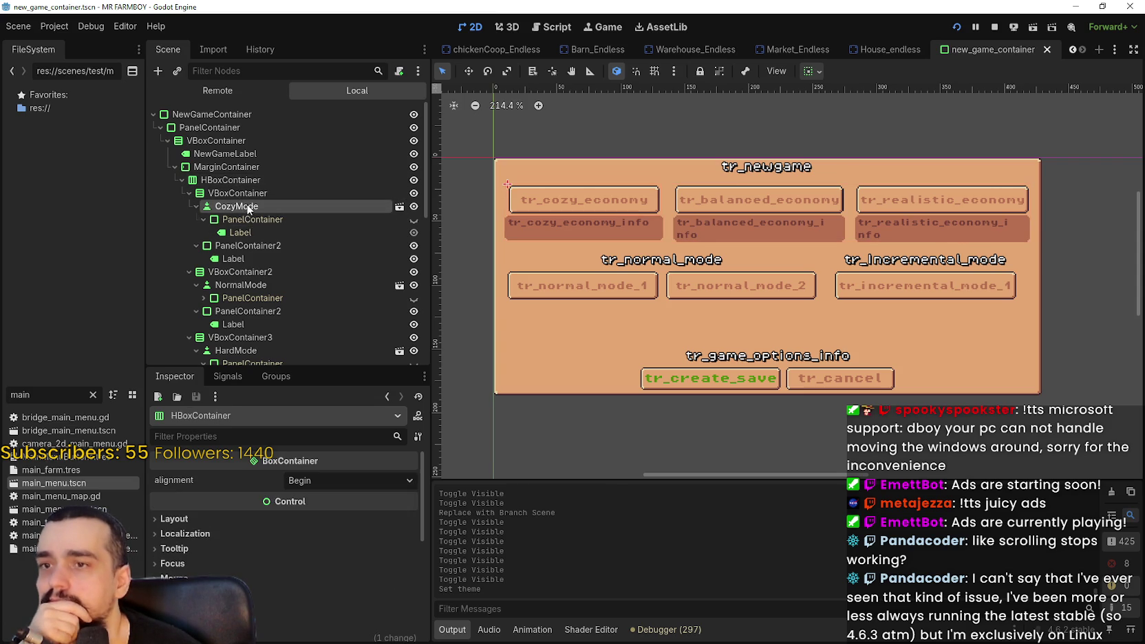
pyautogui.click(262, 233)
pyautogui.scroll(-1, 275, 262)
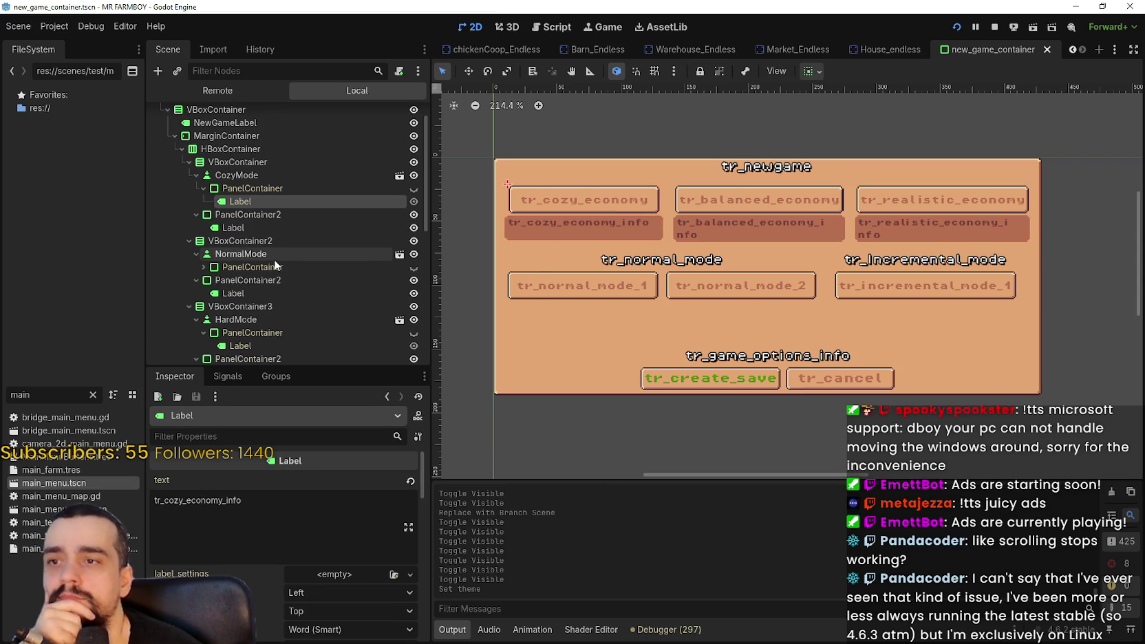
pyautogui.click(263, 228)
pyautogui.click(268, 241)
pyautogui.click(275, 254)
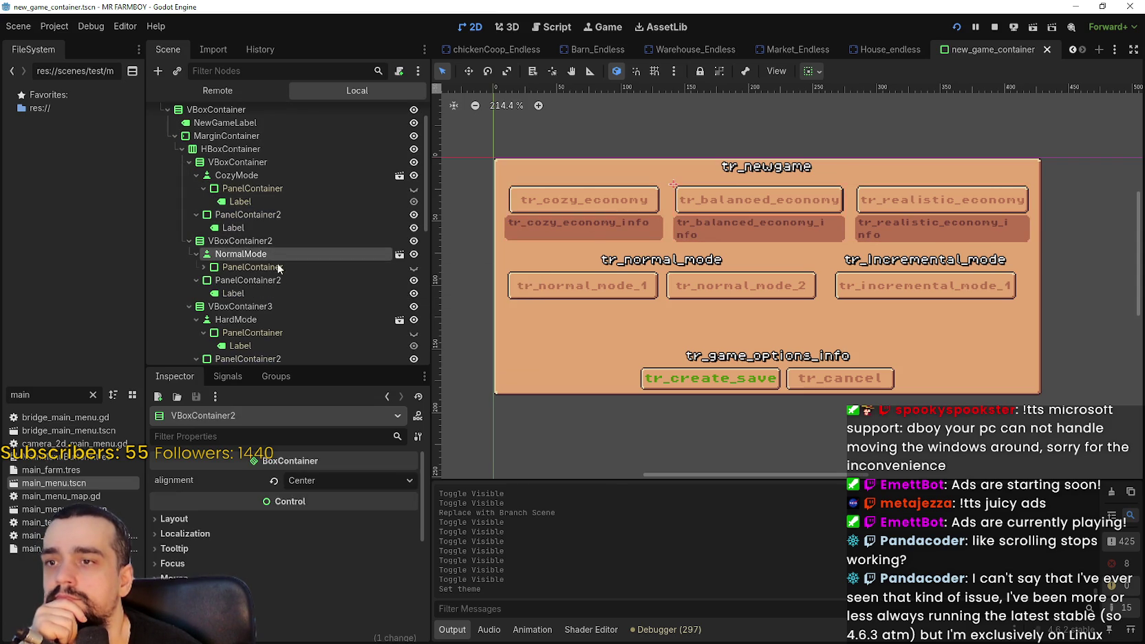
pyautogui.click(296, 281)
pyautogui.click(290, 307)
pyautogui.scroll(-5, 288, 308)
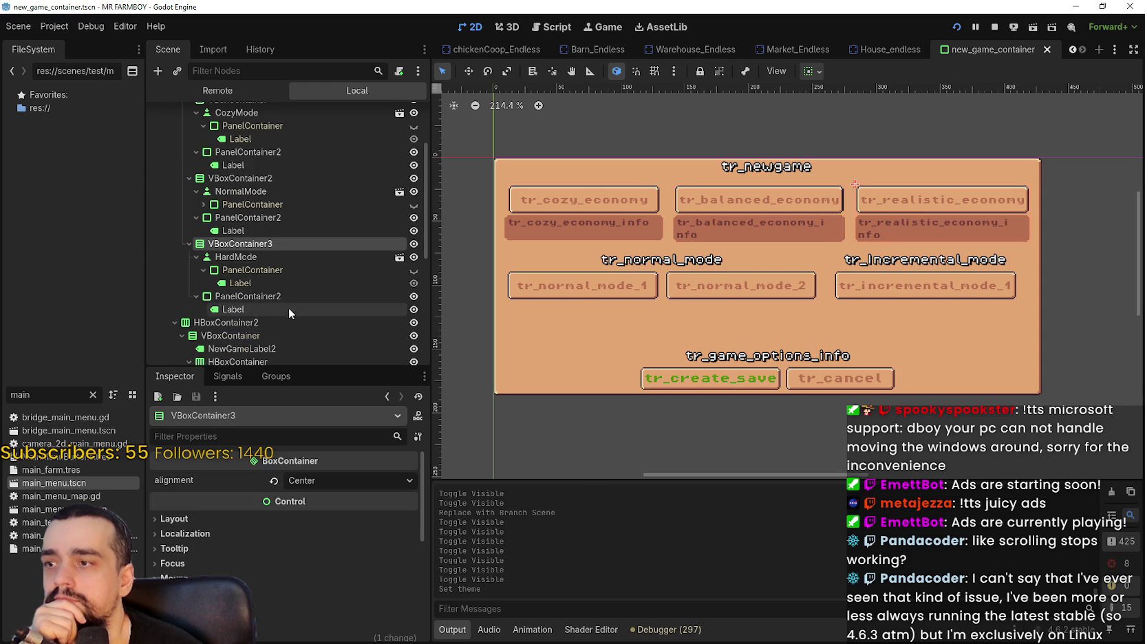
pyautogui.click(260, 255)
pyautogui.click(271, 281)
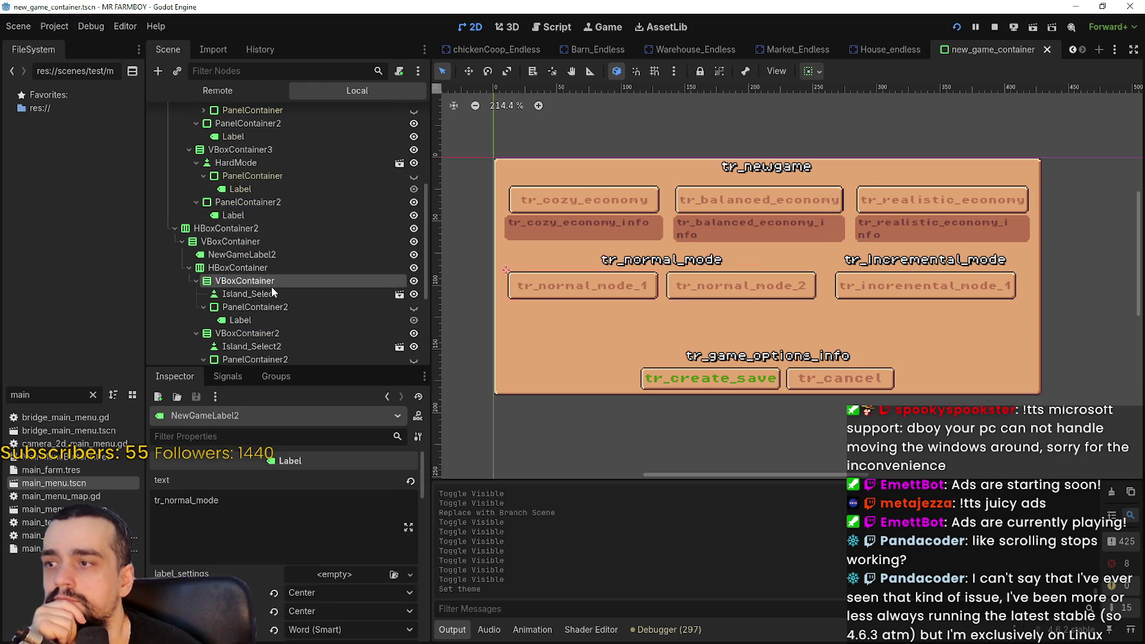
pyautogui.click(281, 307)
pyautogui.scroll(-1, 278, 316)
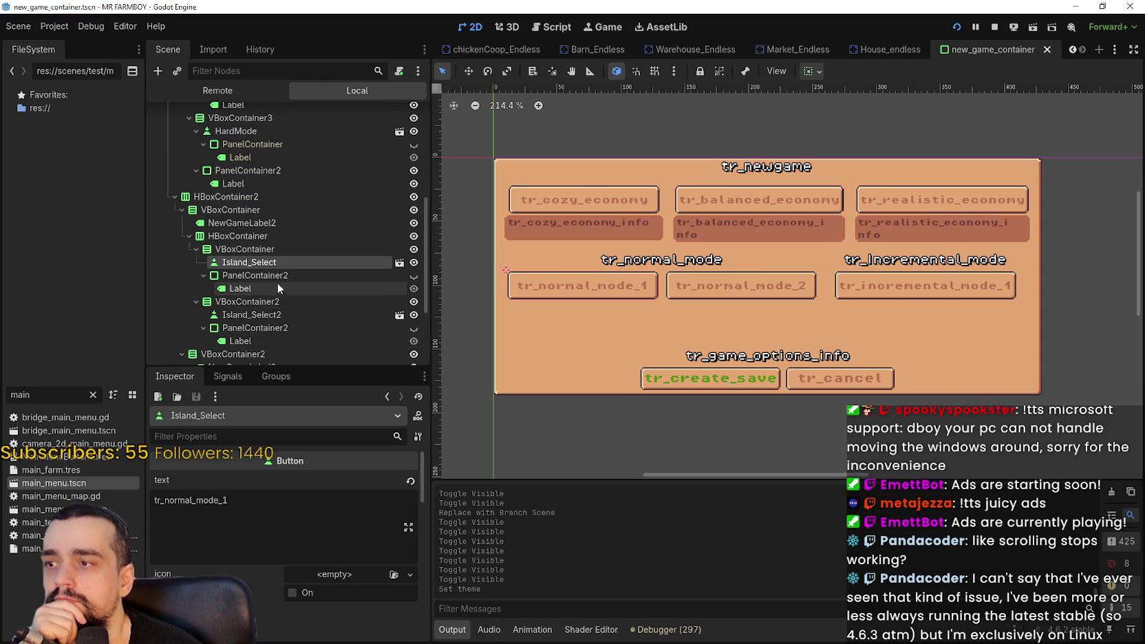
pyautogui.click(280, 301)
pyautogui.click(282, 313)
pyautogui.scroll(-4, 282, 312)
pyautogui.click(283, 234)
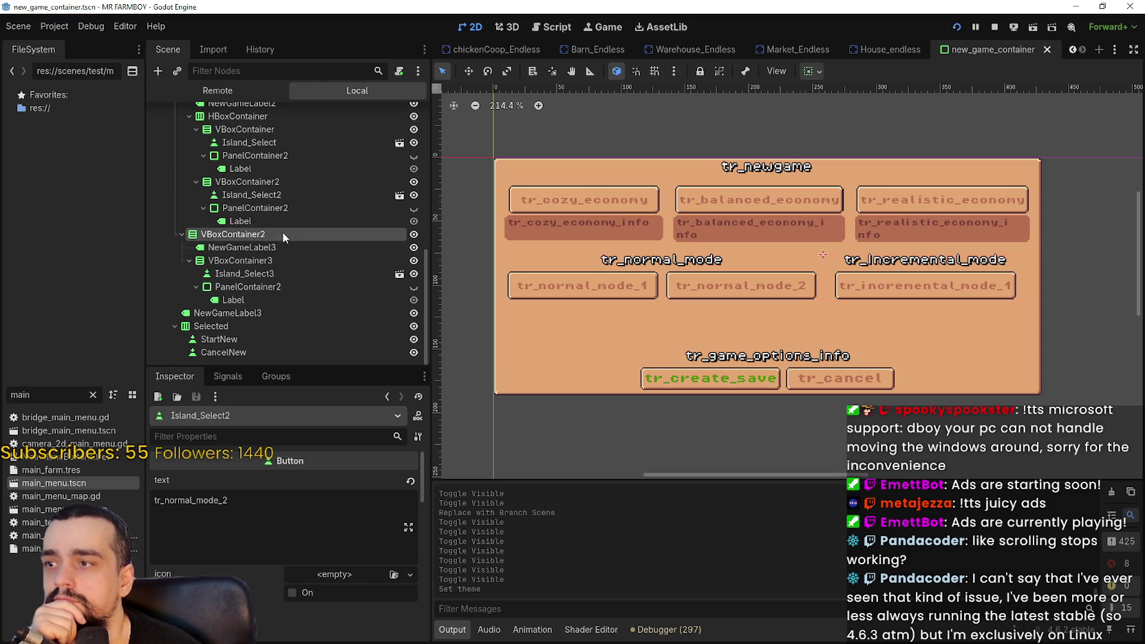
pyautogui.click(282, 249)
pyautogui.click(286, 285)
pyautogui.scroll(4, 286, 283)
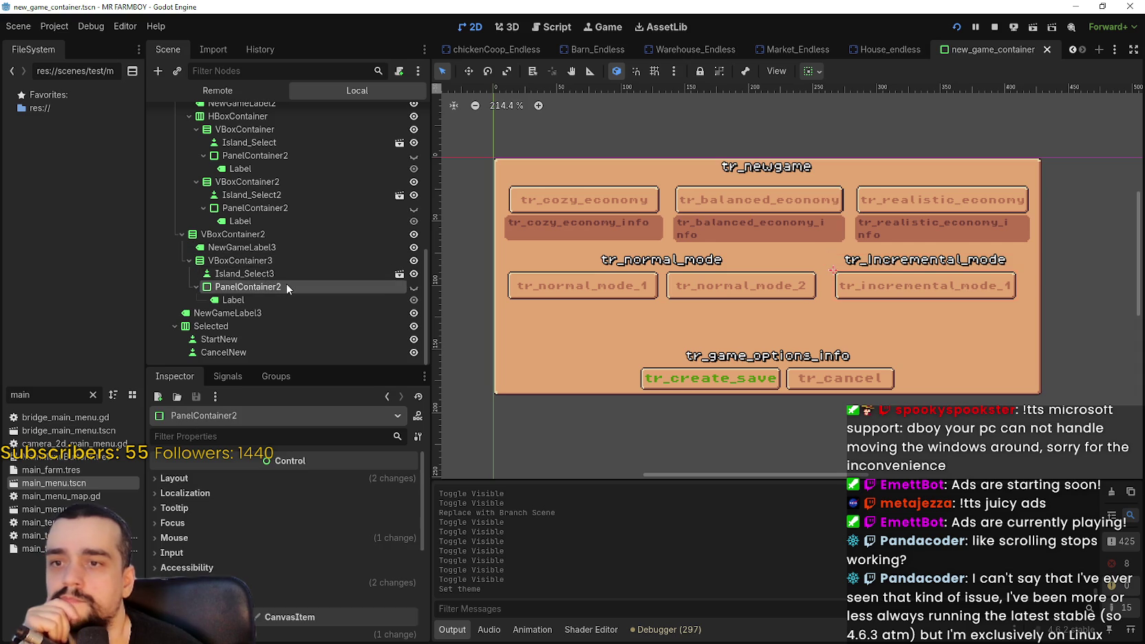
pyautogui.click(272, 203)
pyautogui.click(260, 181)
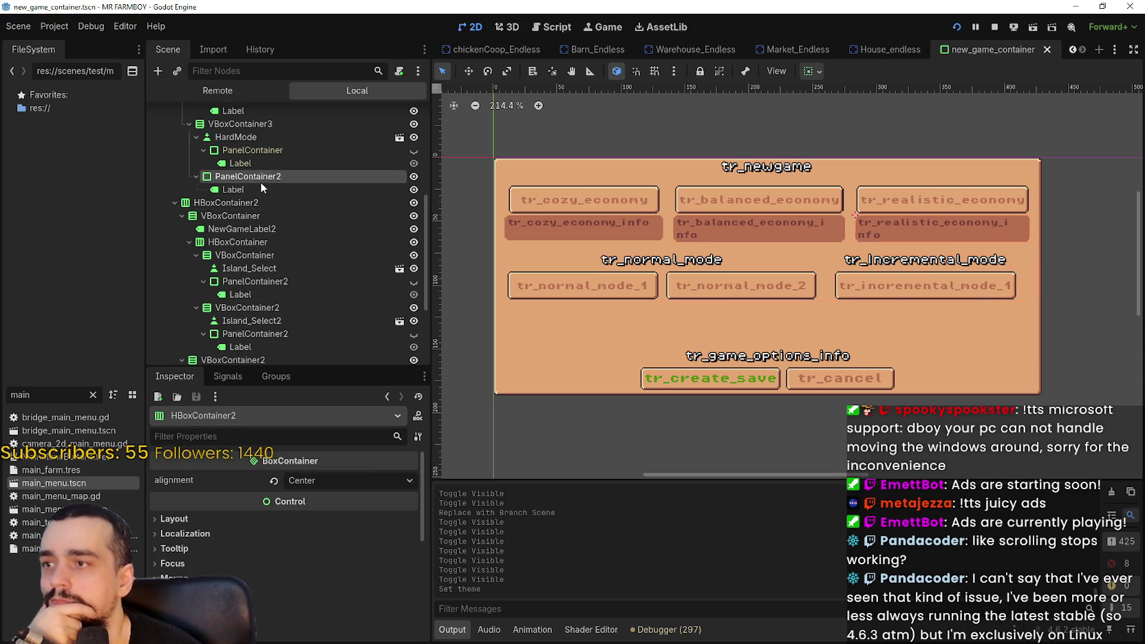
pyautogui.scroll(2, 236, 226)
pyautogui.click(196, 199)
pyautogui.click(196, 213)
pyautogui.scroll(2, 204, 219)
pyautogui.click(196, 197)
pyautogui.scroll(2, 244, 247)
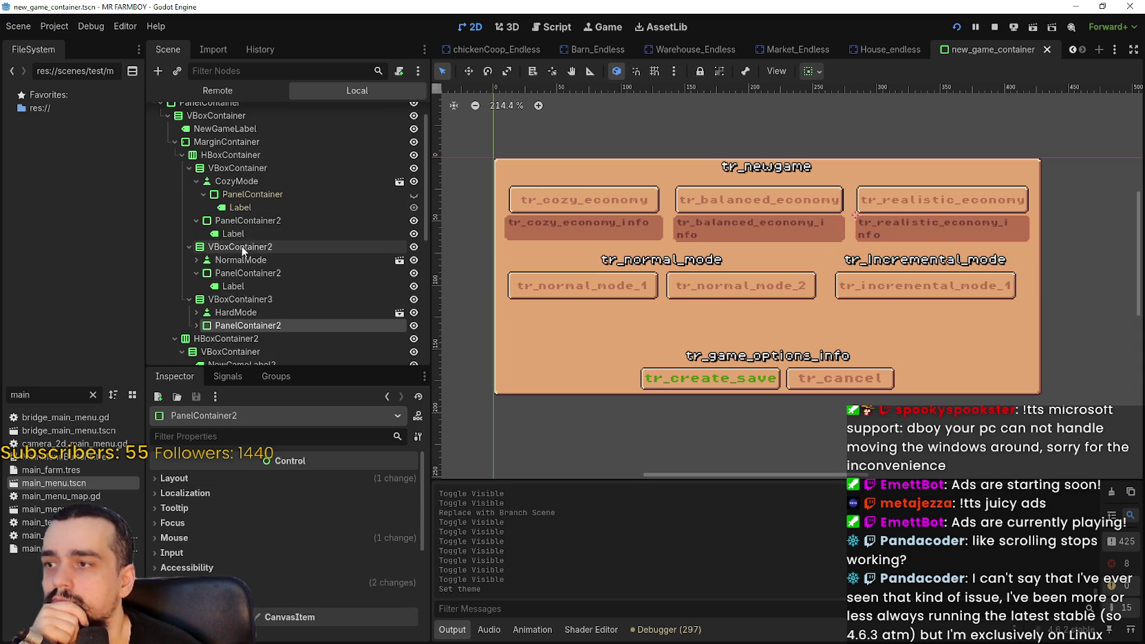
pyautogui.click(196, 181)
pyautogui.scroll(-4, 314, 278)
pyautogui.scroll(-4, 314, 275)
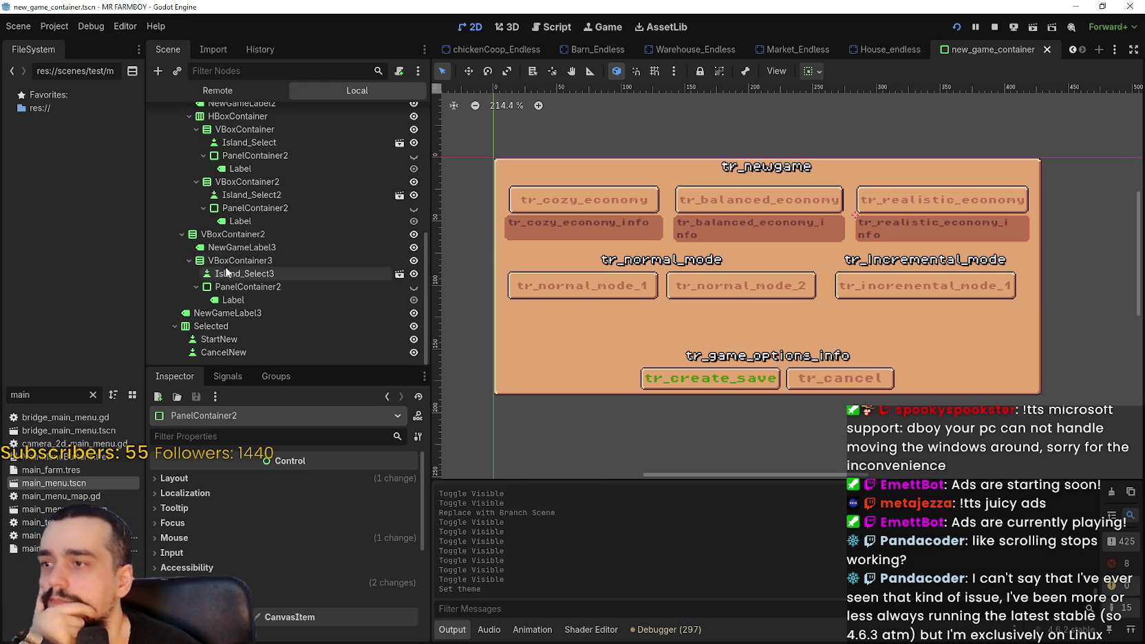
pyautogui.click(278, 247)
pyautogui.scroll(1, 287, 295)
pyautogui.click(249, 241)
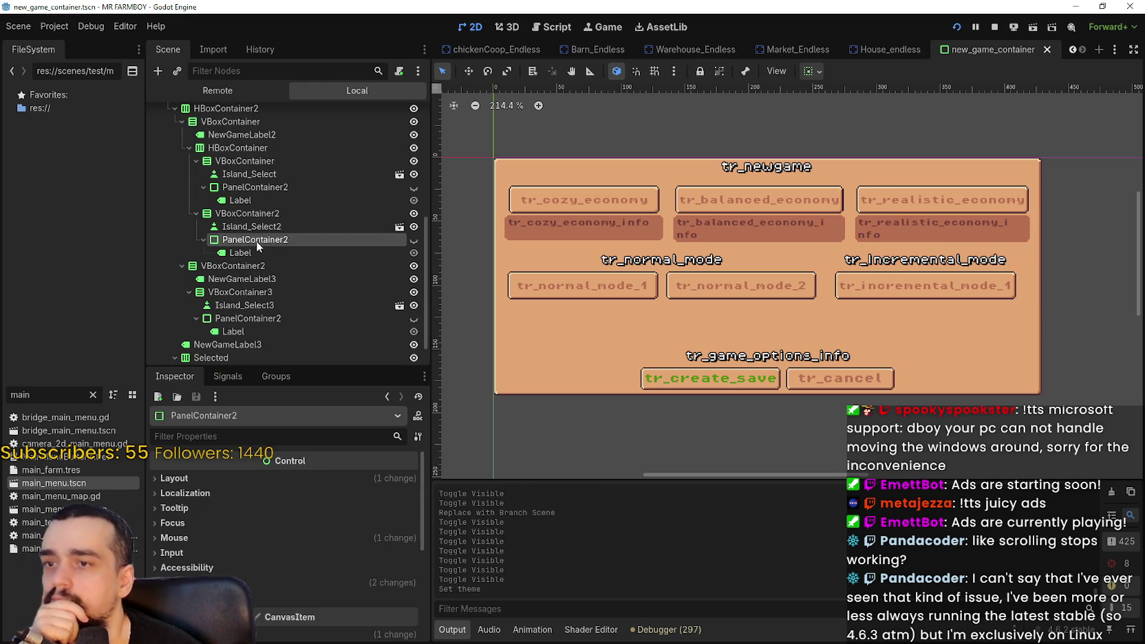
pyautogui.click(266, 227)
pyautogui.scroll(1, 268, 210)
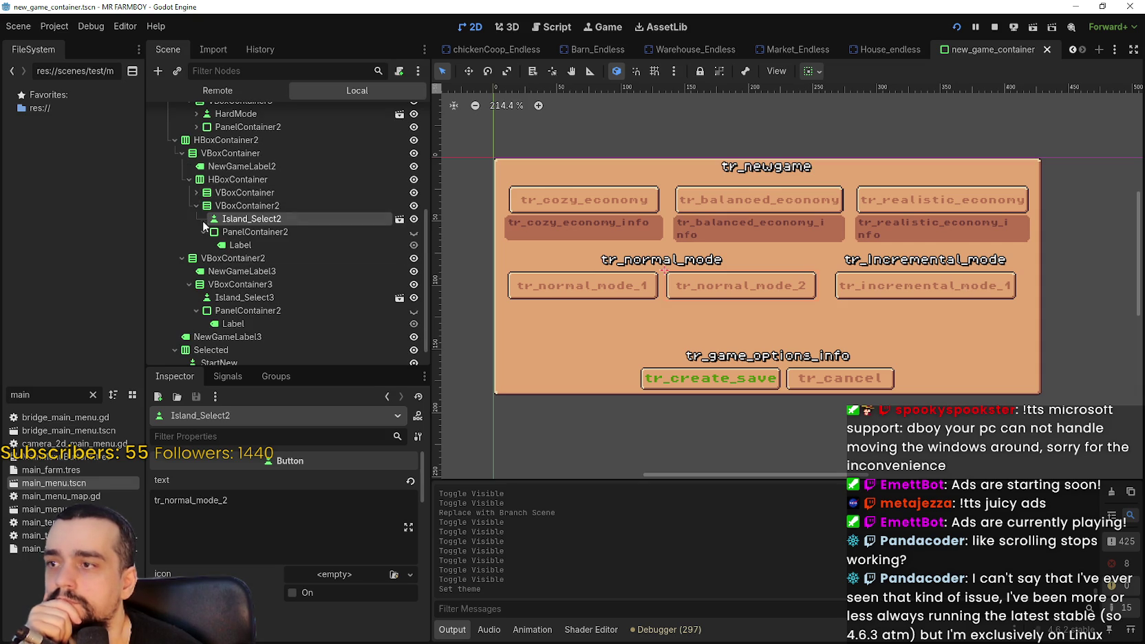
pyautogui.click(197, 193)
pyautogui.click(198, 206)
pyautogui.click(264, 247)
pyautogui.click(262, 261)
pyautogui.click(237, 221)
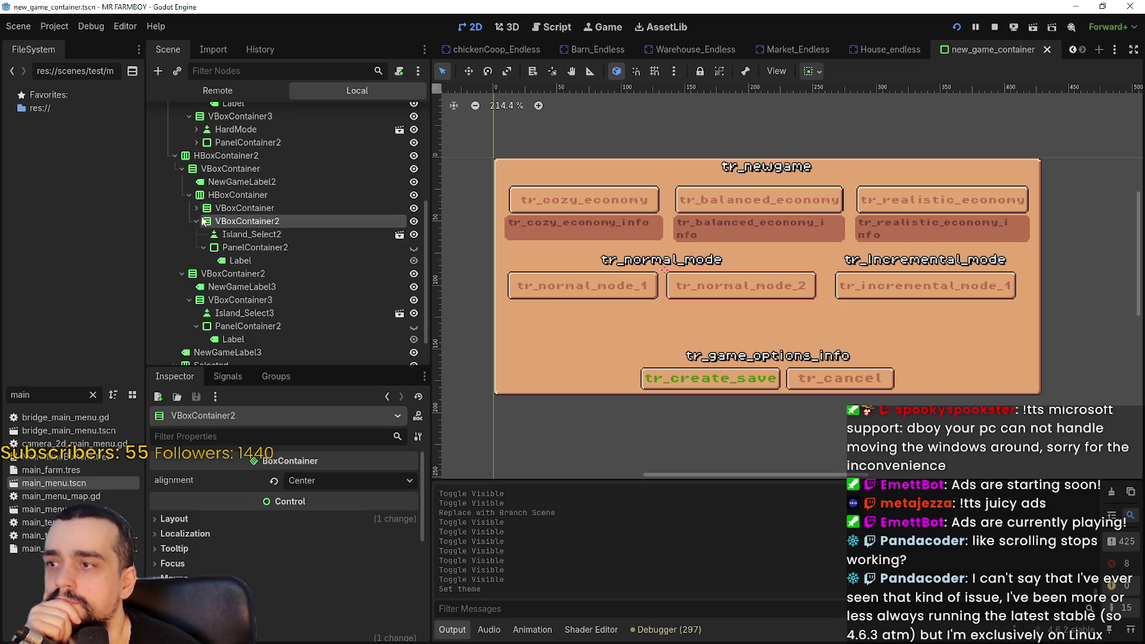
pyautogui.click(210, 208)
pyautogui.click(195, 208)
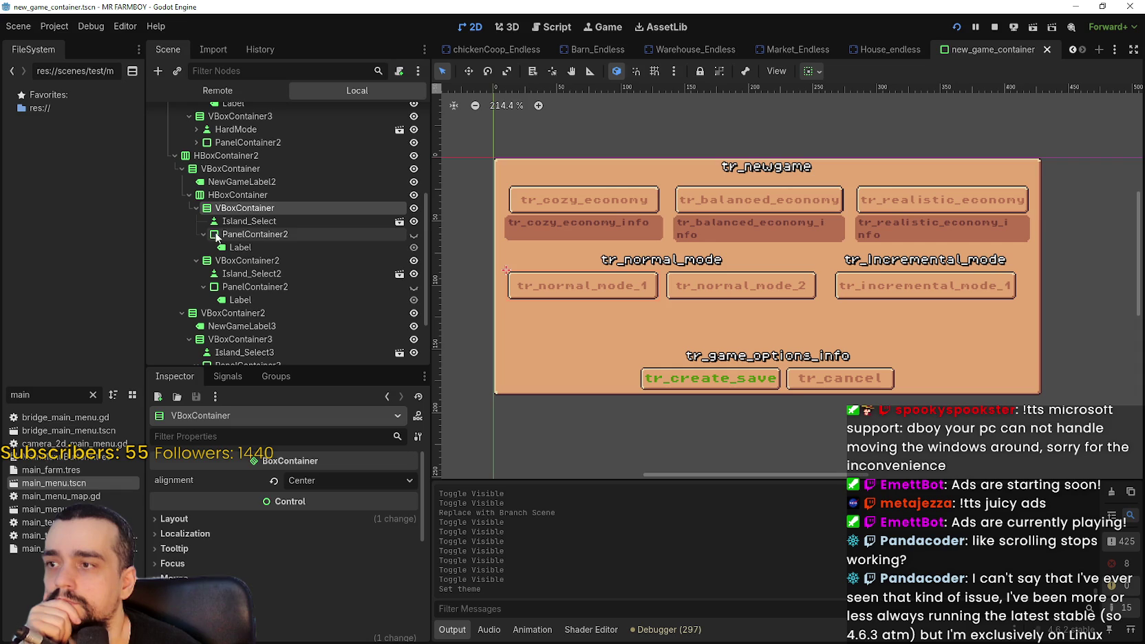
pyautogui.click(248, 221)
pyautogui.click(240, 236)
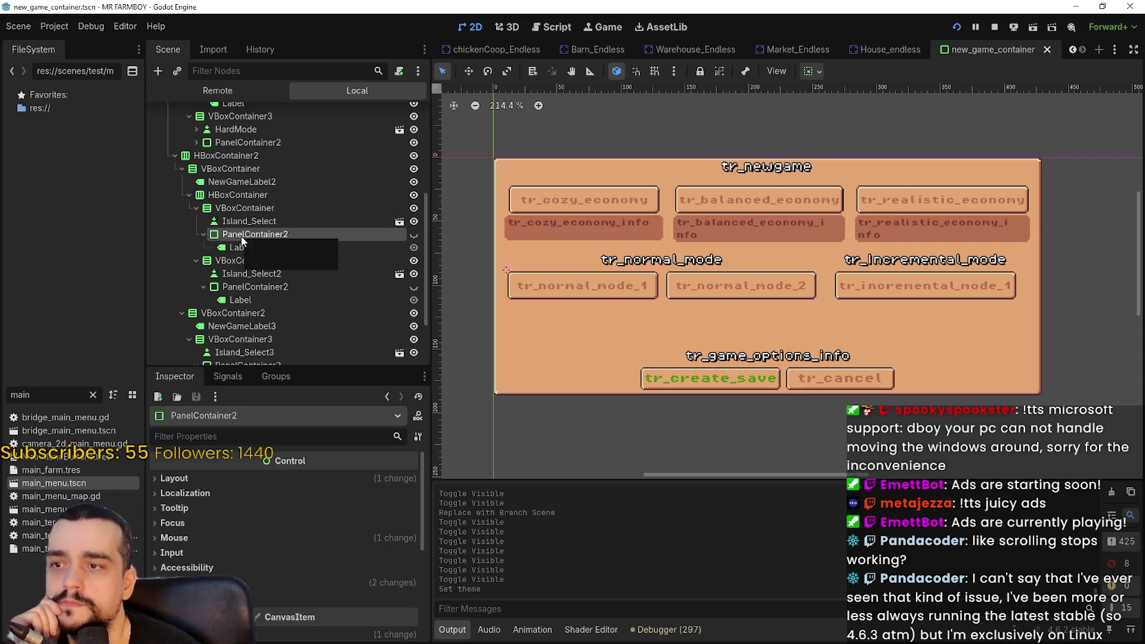
pyautogui.click(248, 221)
pyautogui.scroll(2, 557, 301)
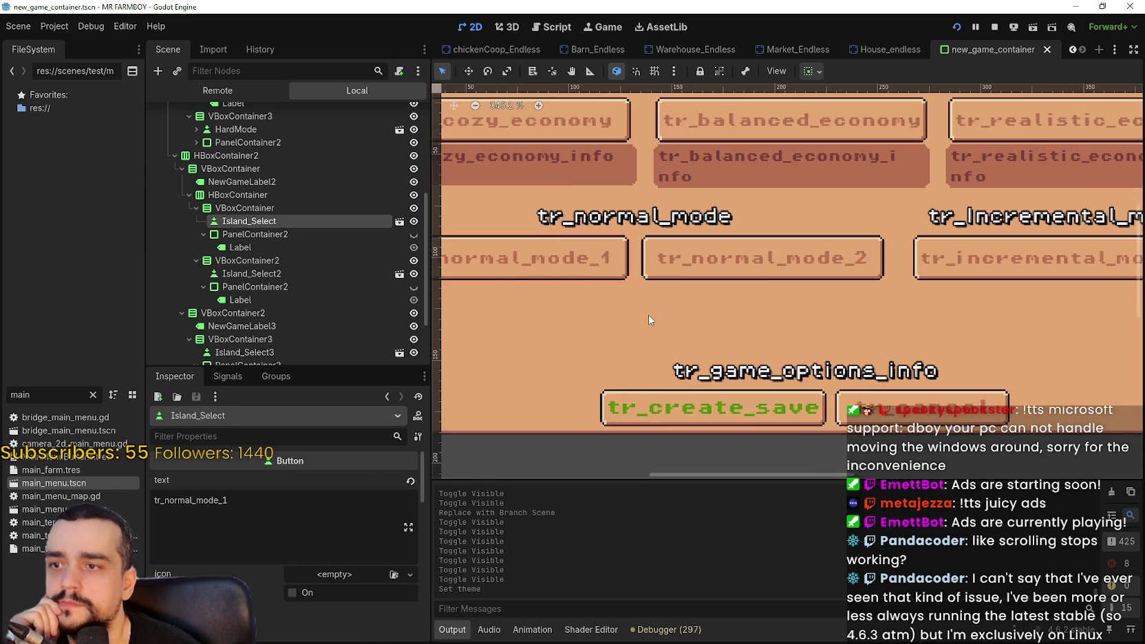
pyautogui.scroll(-1, 665, 316)
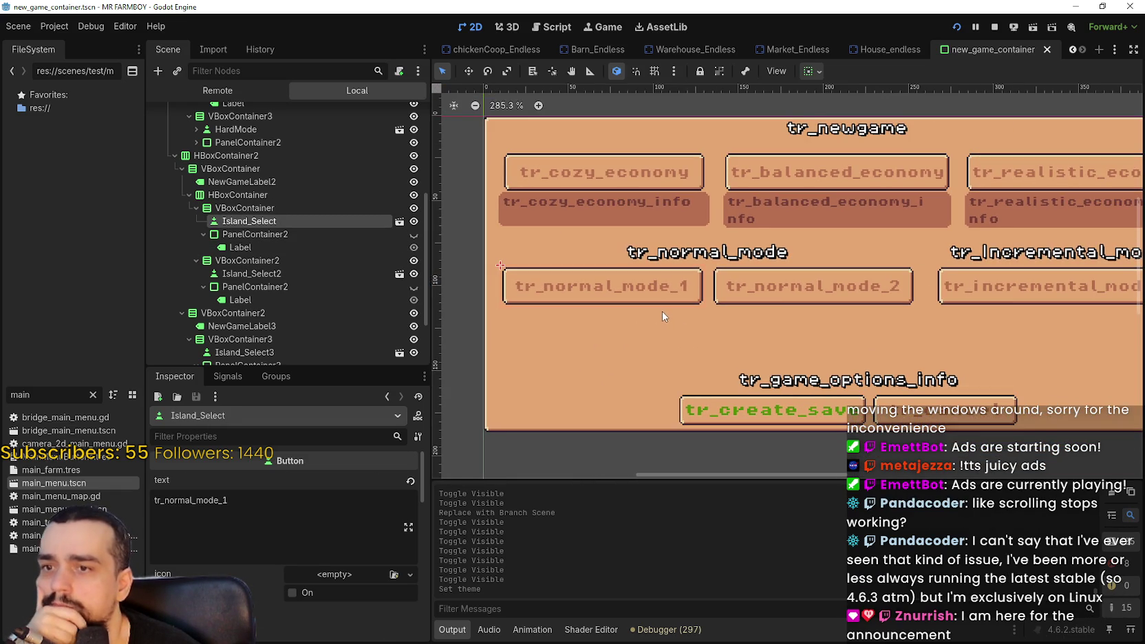
pyautogui.click(245, 235)
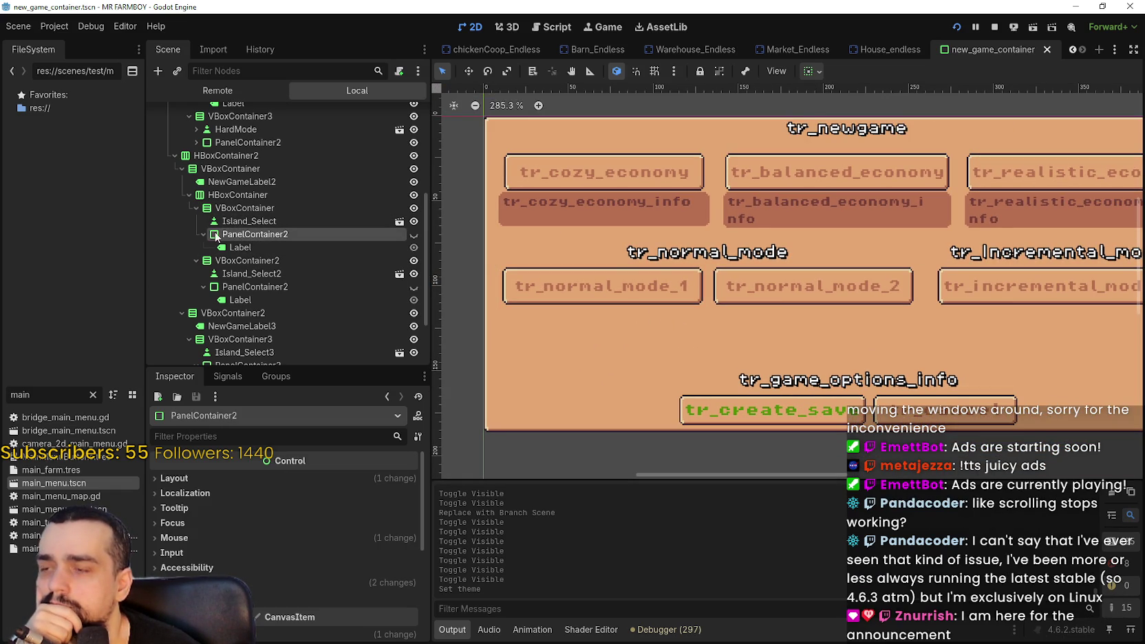
pyautogui.click(292, 222)
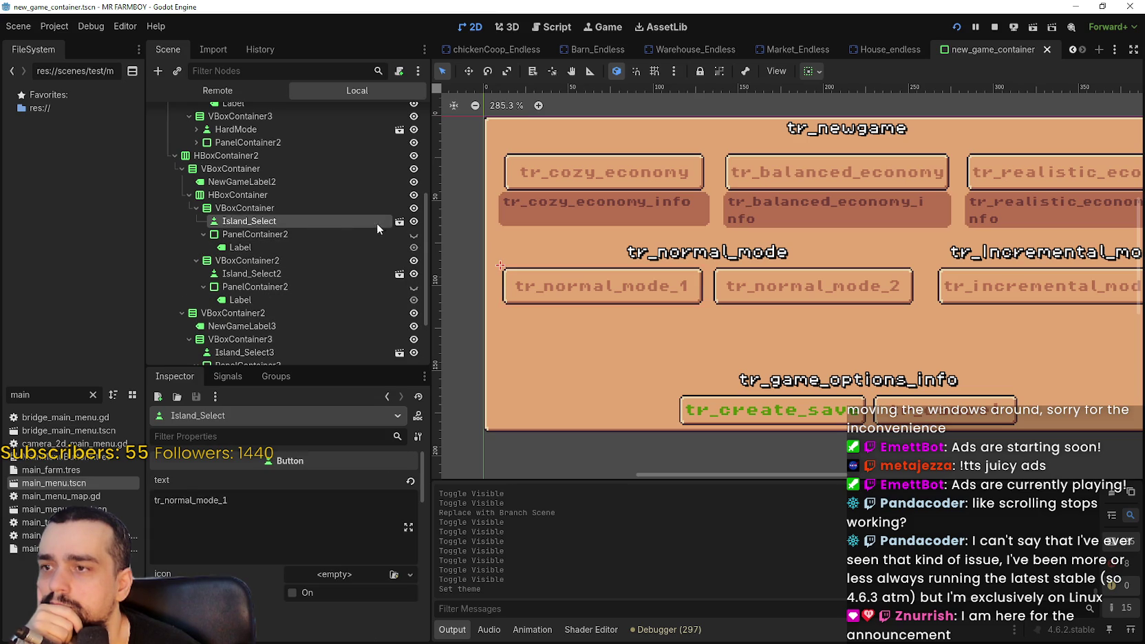
pyautogui.click(308, 209)
pyautogui.moveTo(955, 337); pyautogui.dragTo(901, 327)
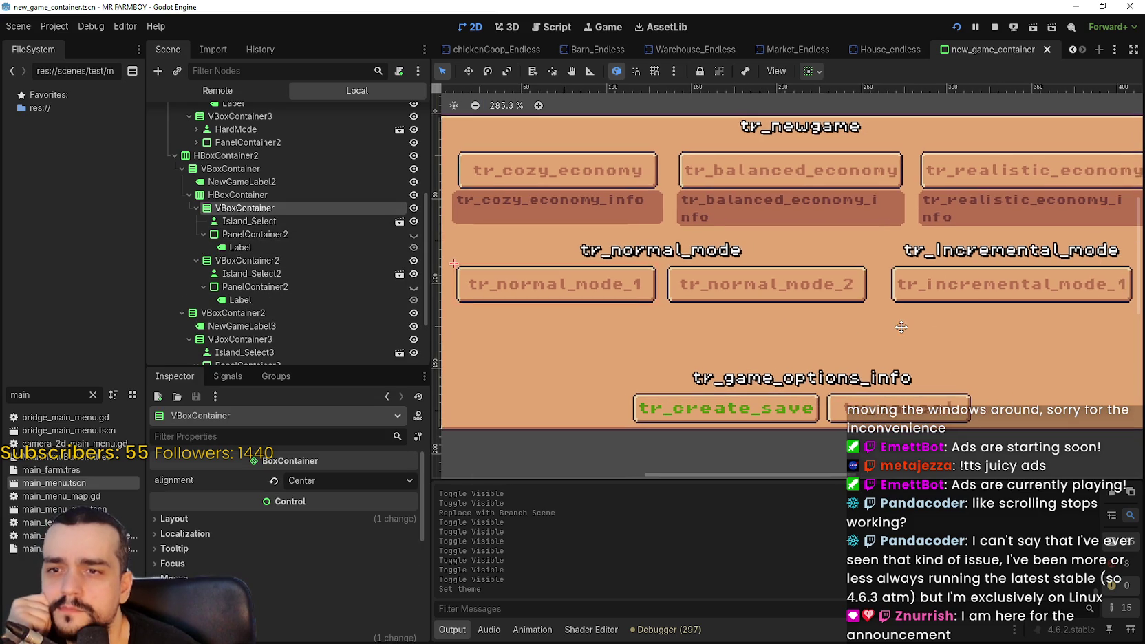
pyautogui.scroll(9, 902, 327)
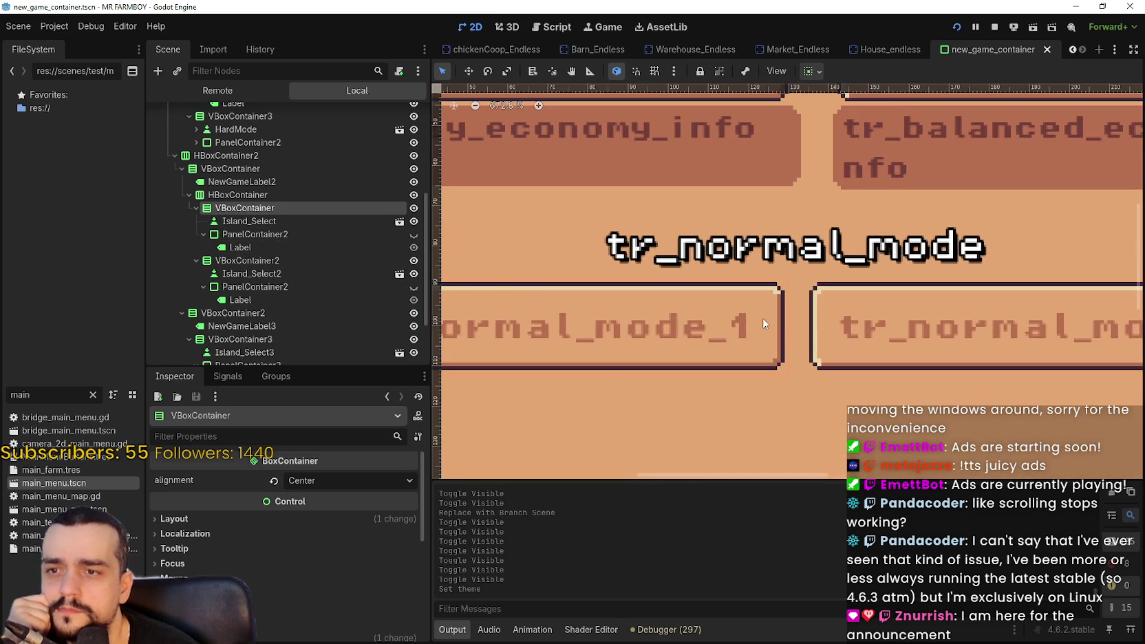
pyautogui.hscroll(-5, 1011, 321)
pyautogui.moveTo(1011, 320)
pyautogui.mouseDown()
pyautogui.moveTo(740, 290)
pyautogui.moveTo(630, 290)
pyautogui.mouseUp()
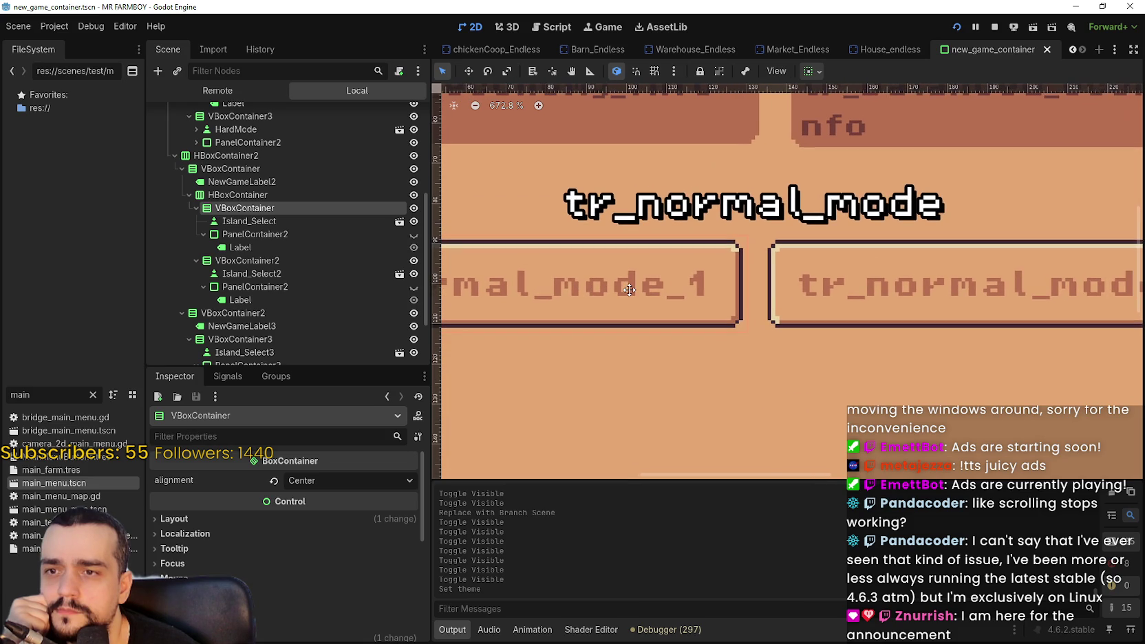
pyautogui.scroll(-8, 630, 290)
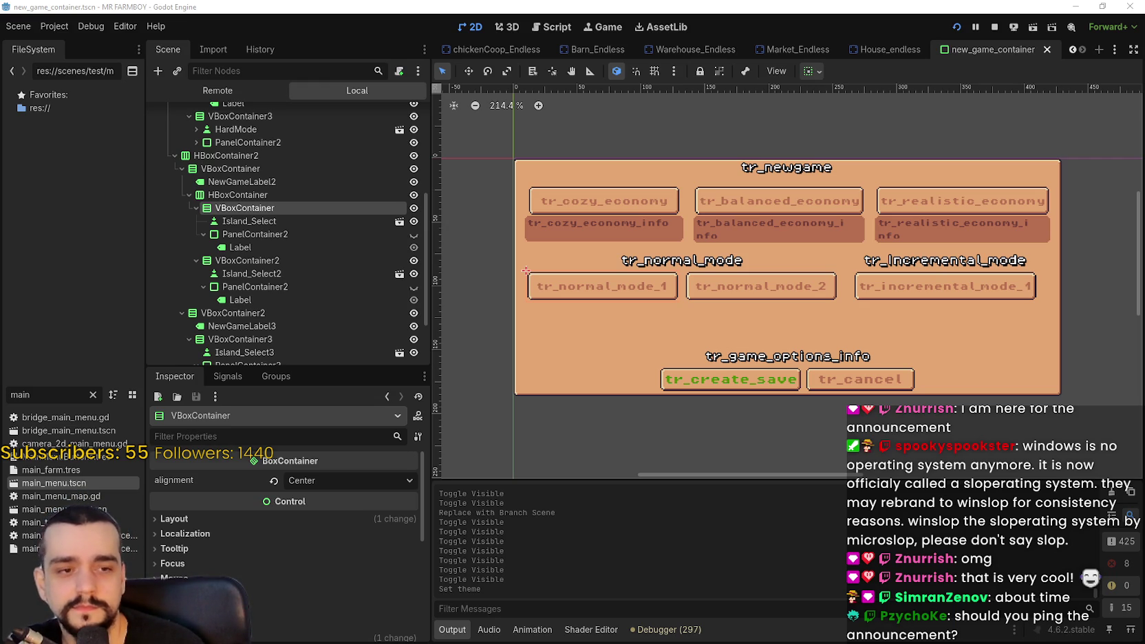
pyautogui.scroll(-1, 699, 319)
pyautogui.scroll(2, 762, 298)
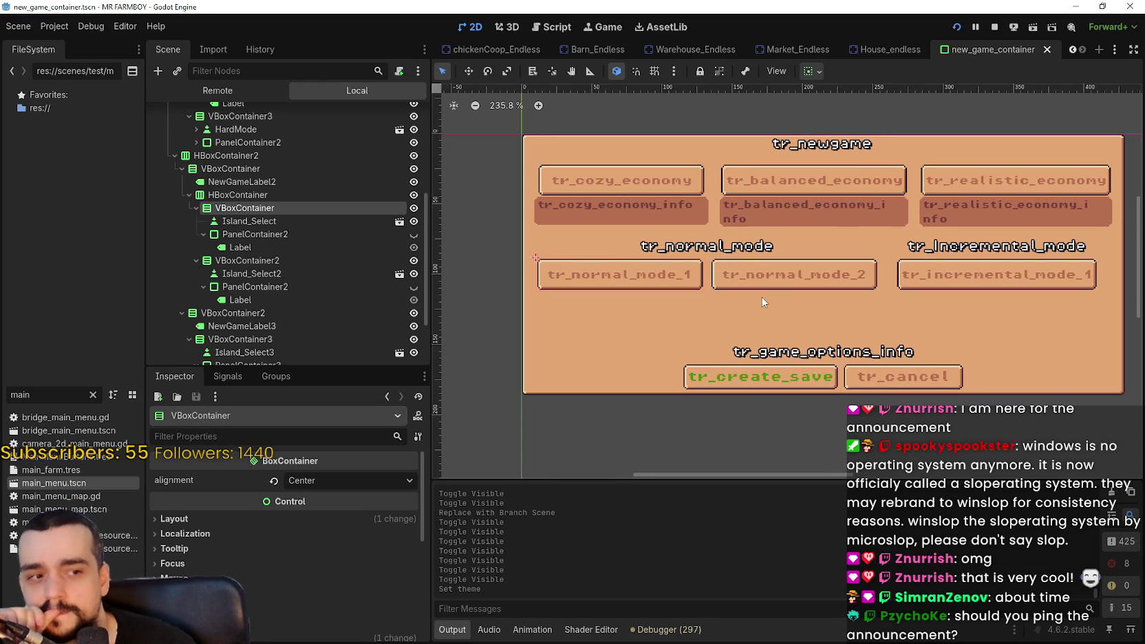
pyautogui.scroll(-2, 769, 288)
pyautogui.scroll(3, 607, 299)
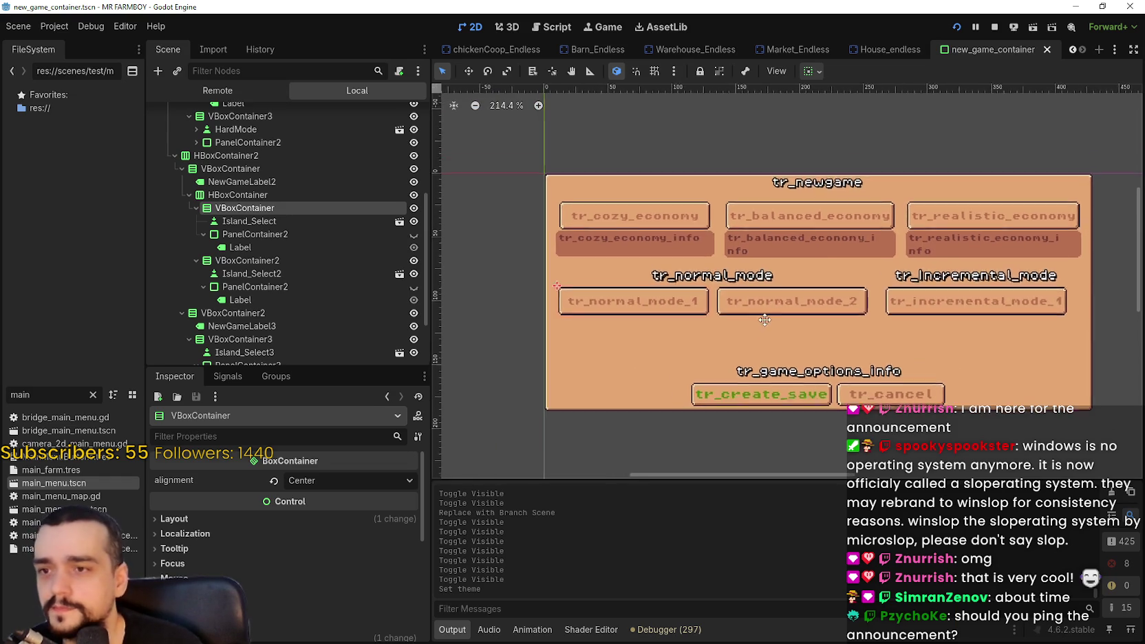
pyautogui.scroll(1, 684, 303)
pyautogui.scroll(-2, 723, 322)
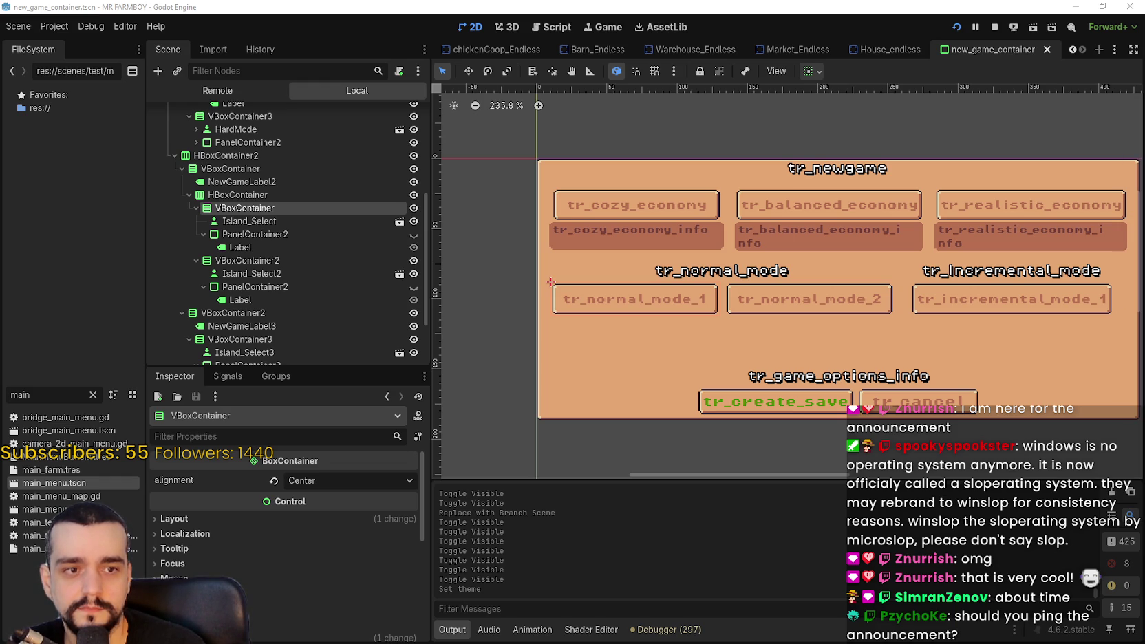
pyautogui.scroll(-2, 639, 352)
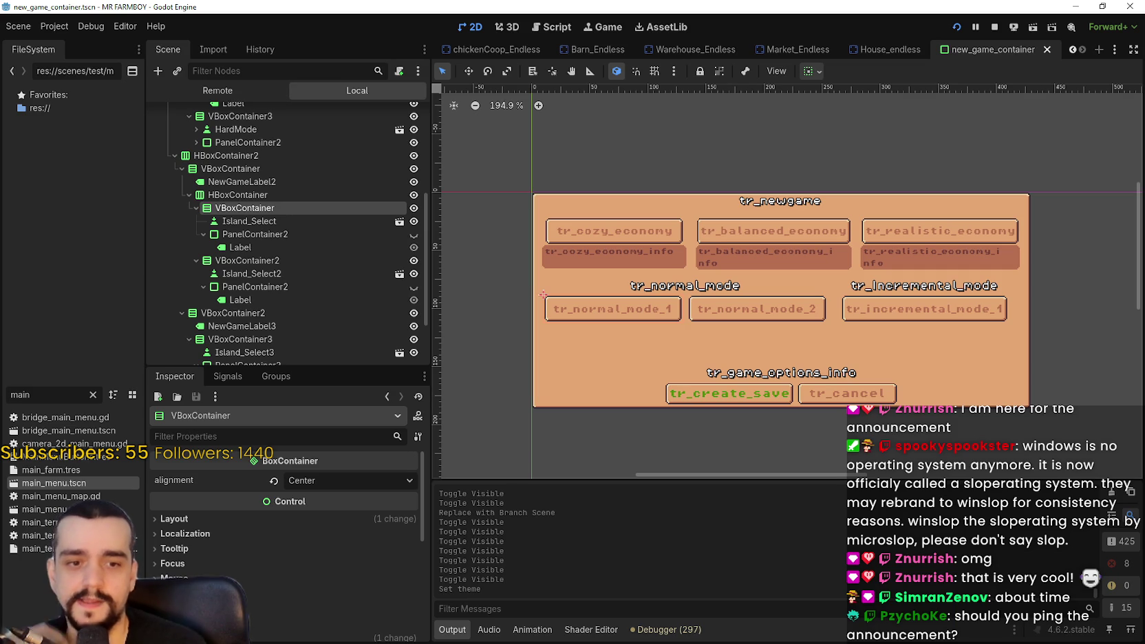
pyautogui.scroll(3, 694, 309)
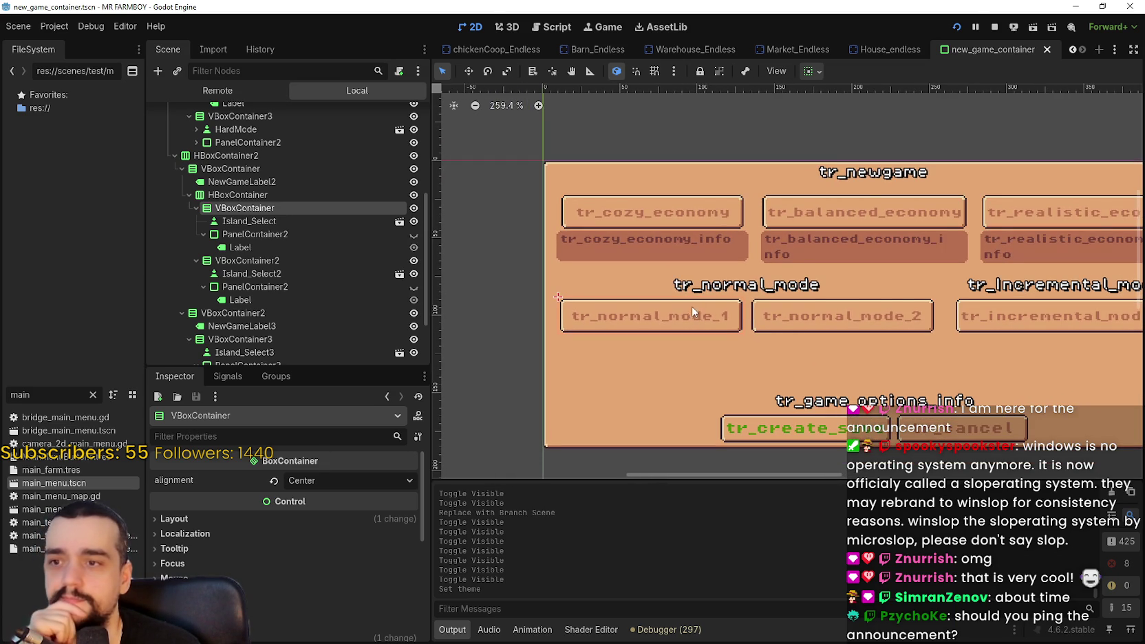
pyautogui.click(801, 321)
pyautogui.scroll(-3, 799, 319)
pyautogui.click(711, 311)
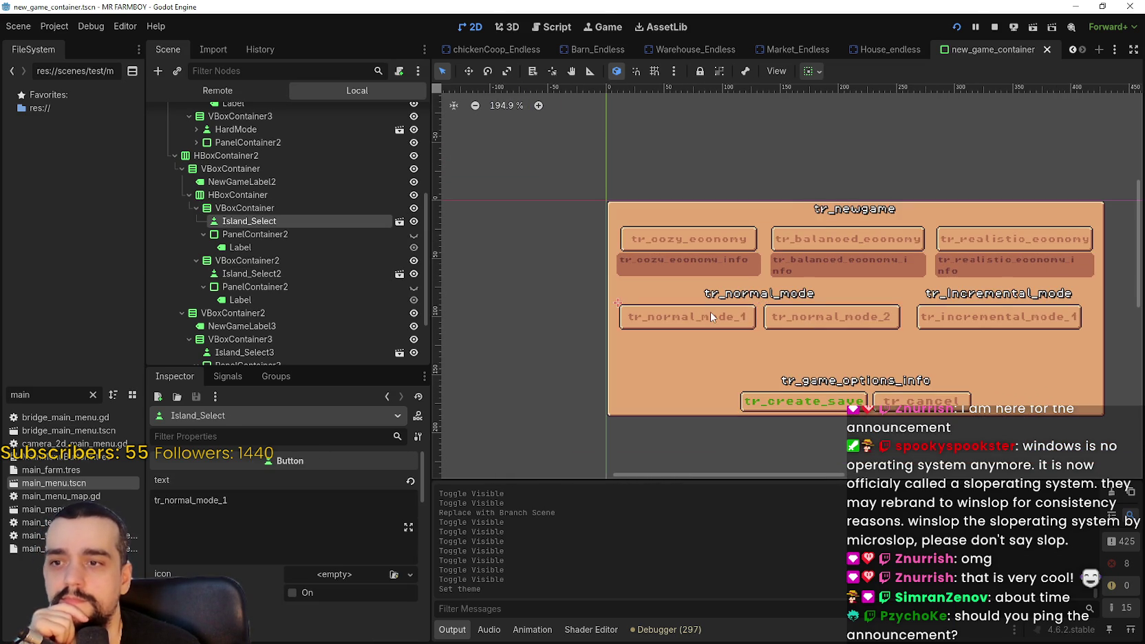
pyautogui.click(243, 234)
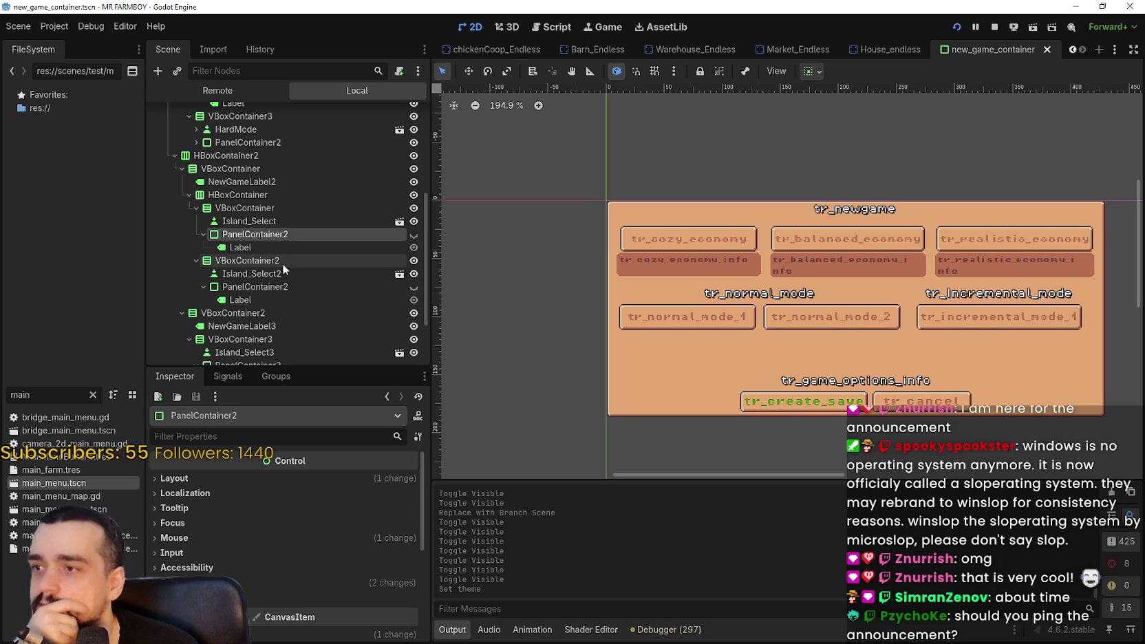
pyautogui.click(283, 248)
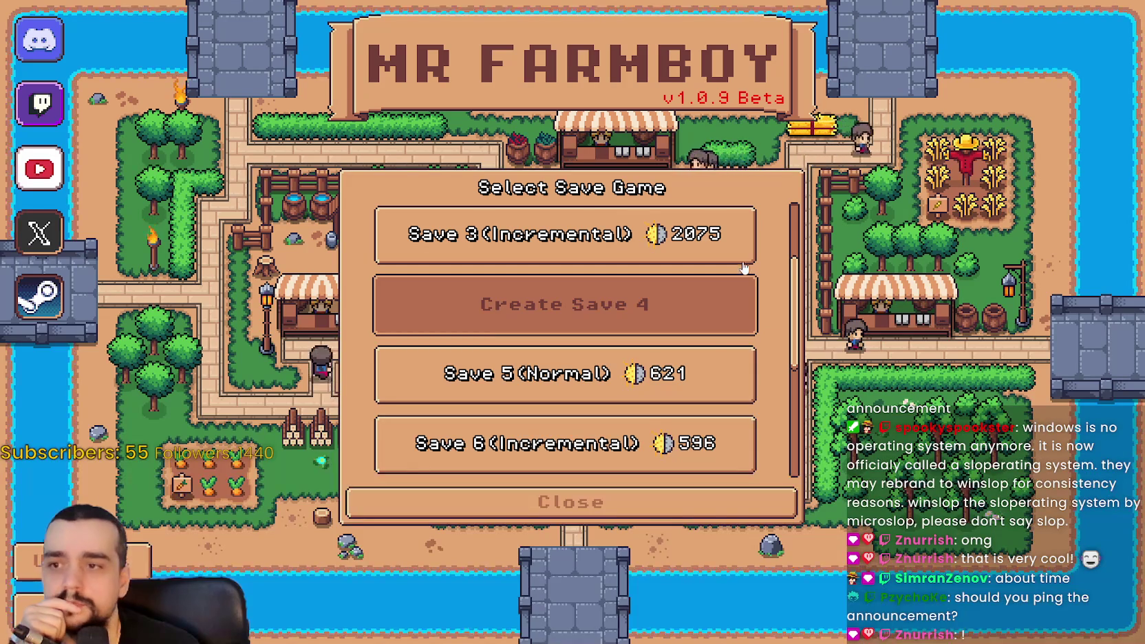
pyautogui.press('Return')
pyautogui.click(660, 488)
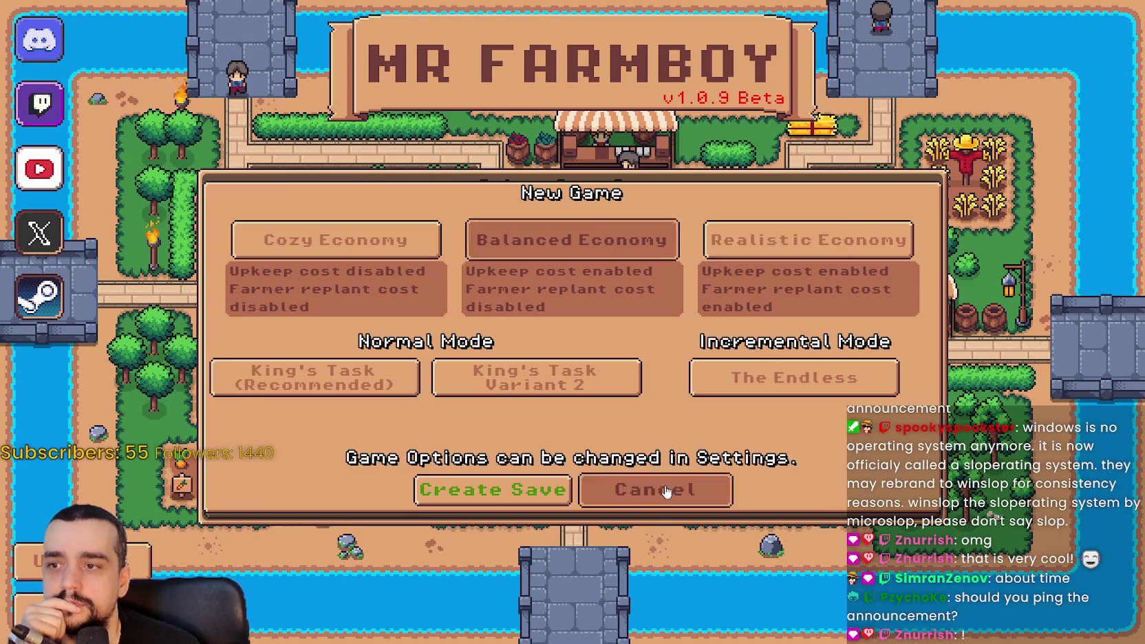
pyautogui.click(644, 517)
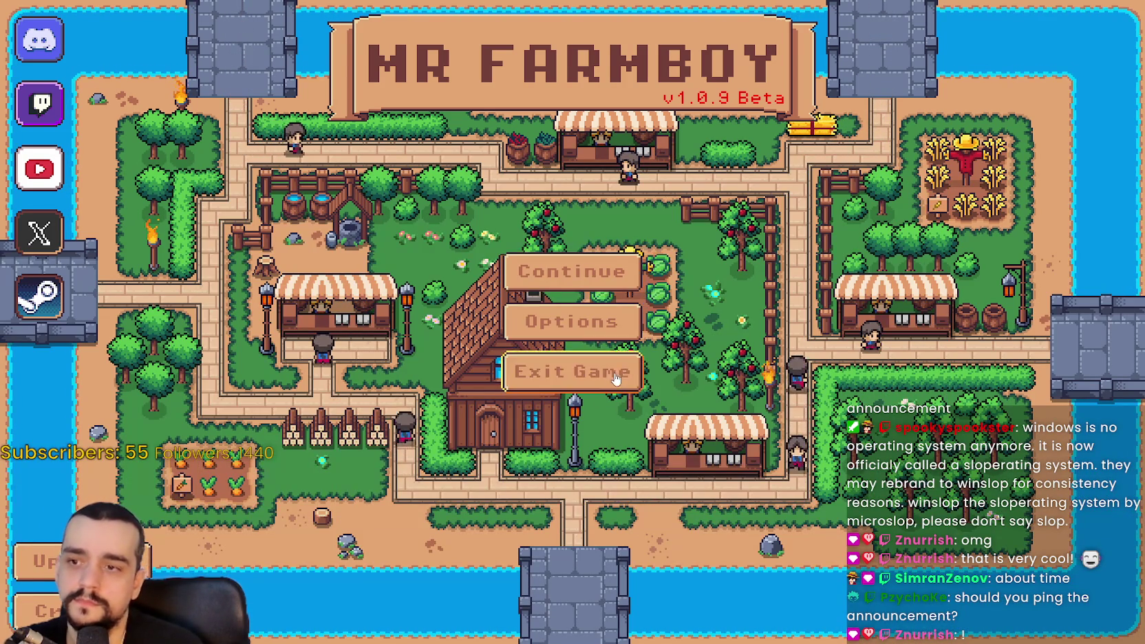
pyautogui.click(619, 370)
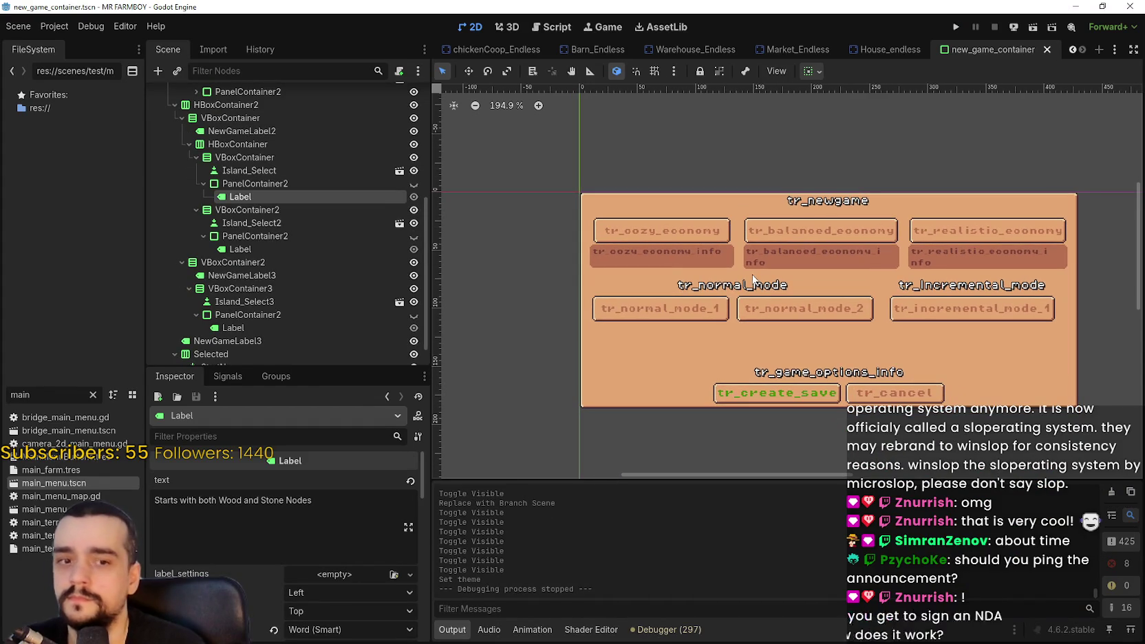
pyautogui.click(298, 186)
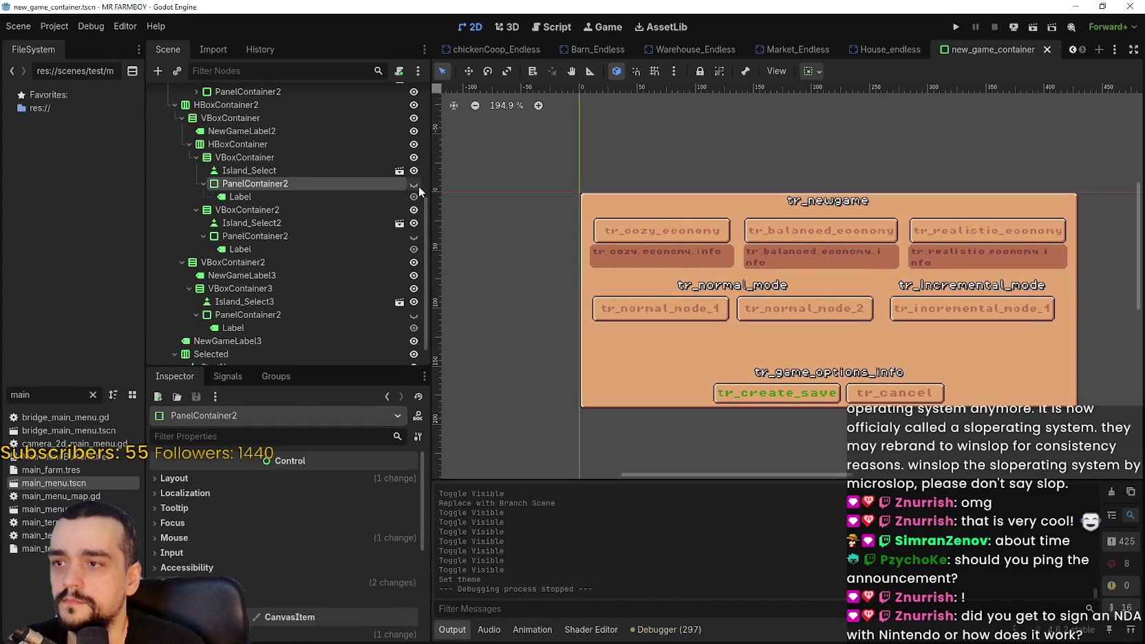